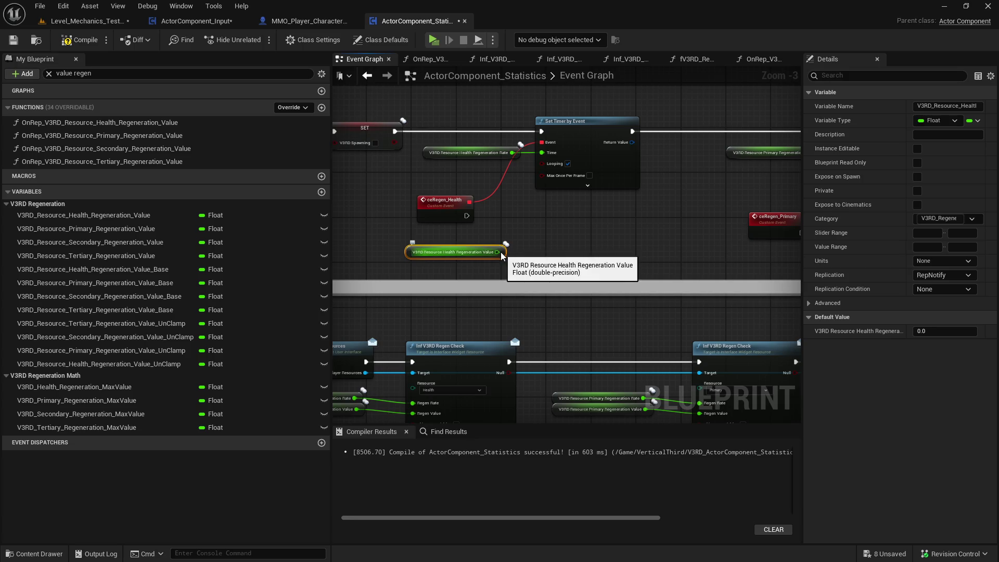
Place a Get V3RD Resource Health Current node above the Health Regeneration Value getter.
left_click_drag(505, 250, 478, 261)
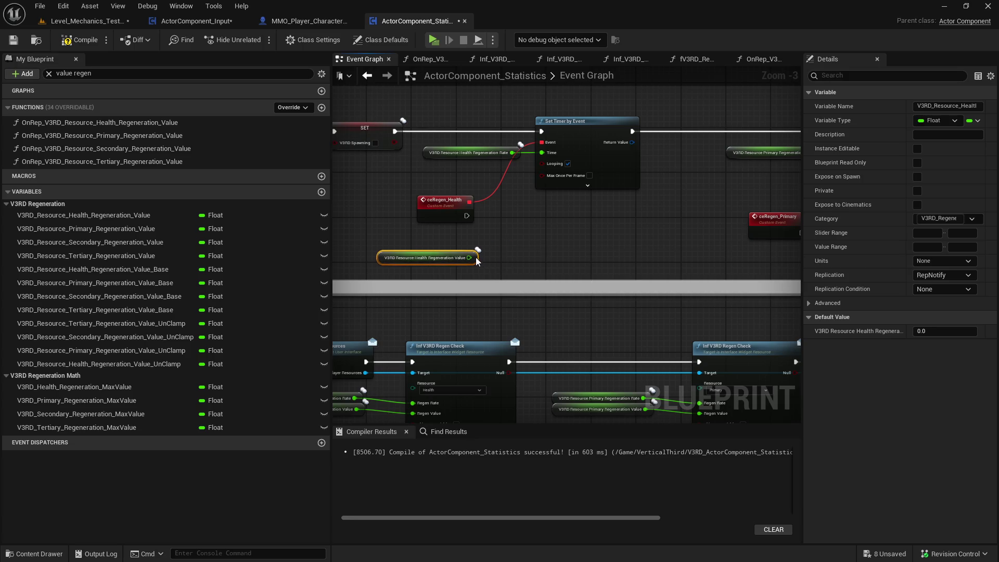
left_click(505, 240)
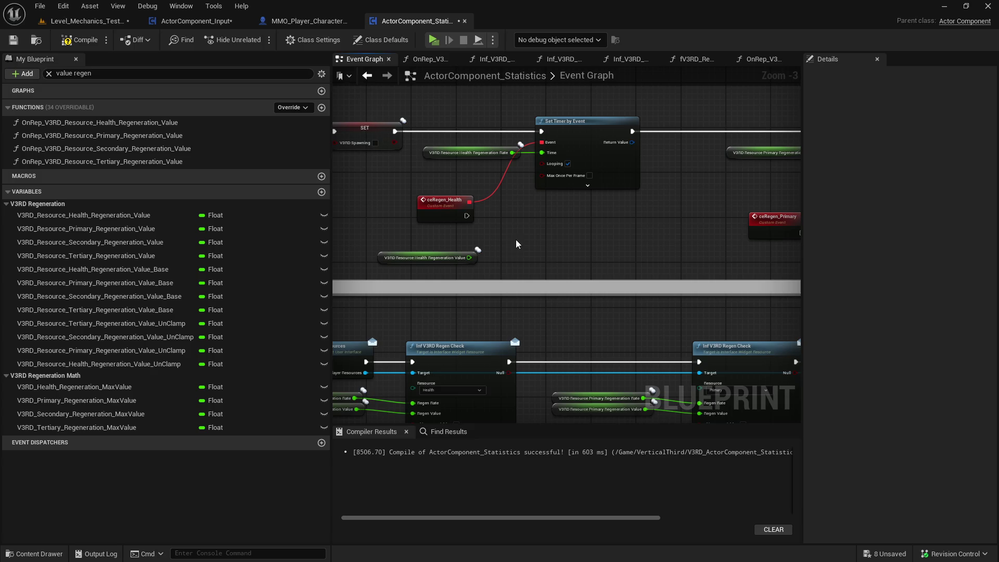
left_click(470, 258)
left_click_drag(556, 246, 633, 236)
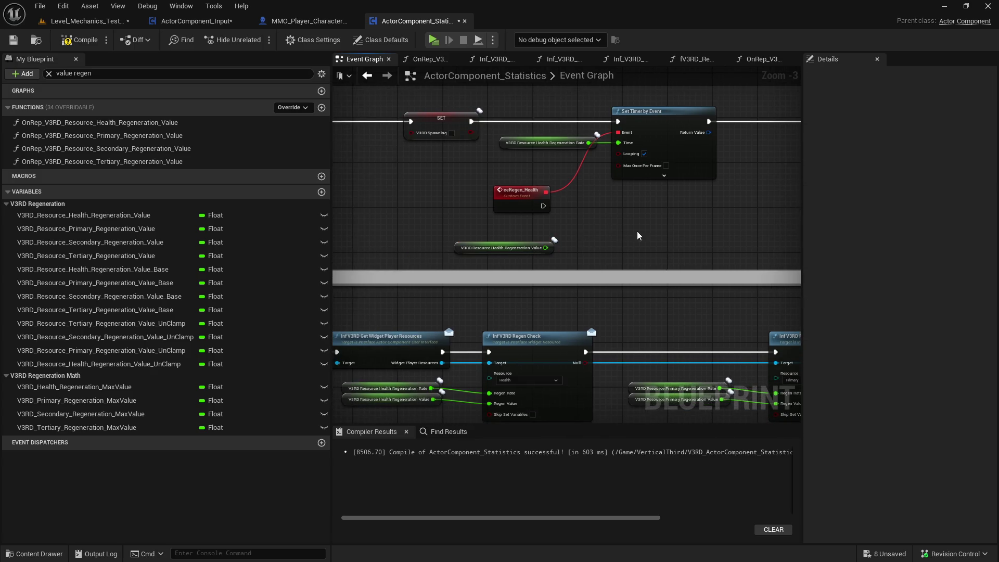
right_click(593, 232)
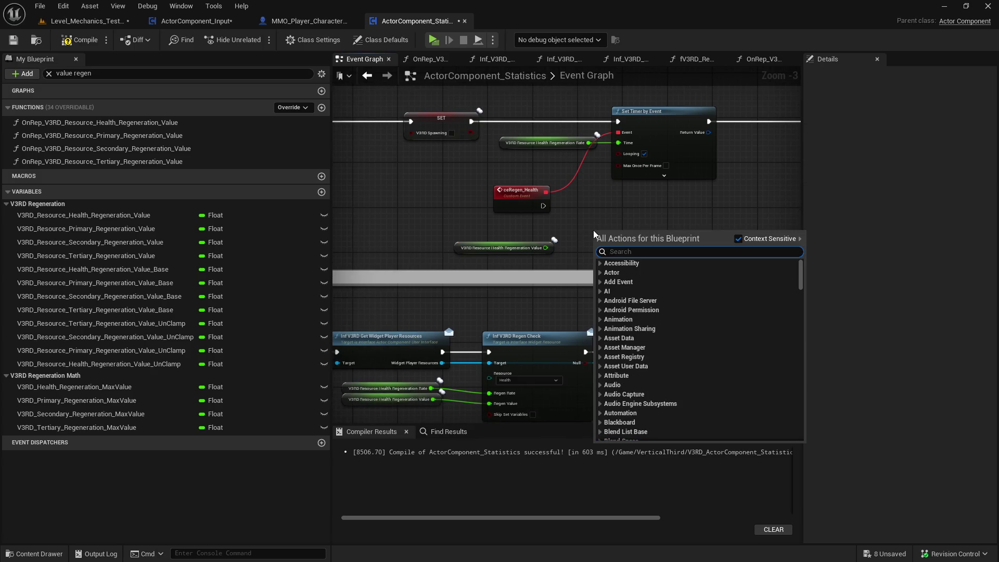
type("health curren")
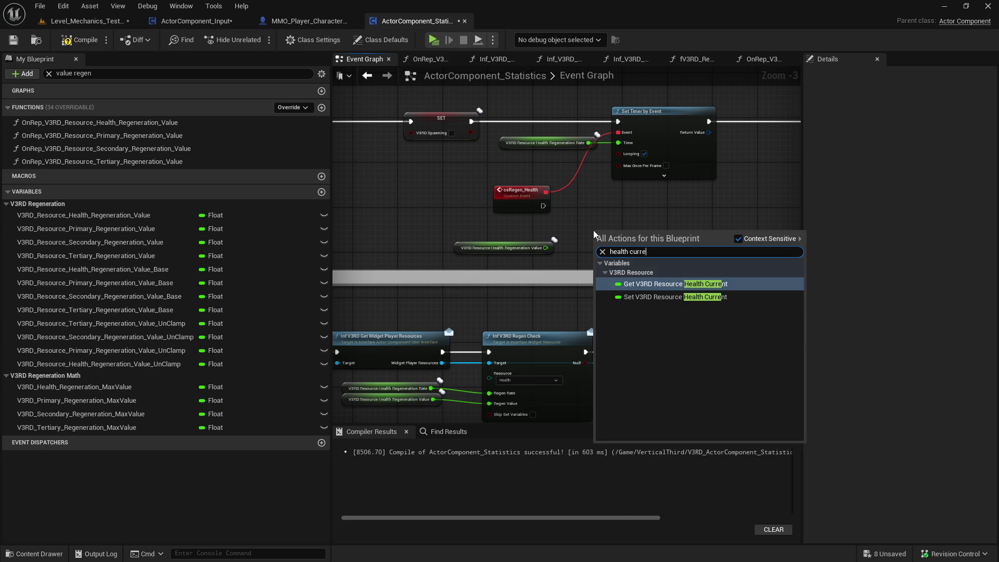
key("Return")
left_click_drag(593, 230, 426, 231)
Search for a 'get health max' node, then dismiss the search without adding it.
right_click(503, 248)
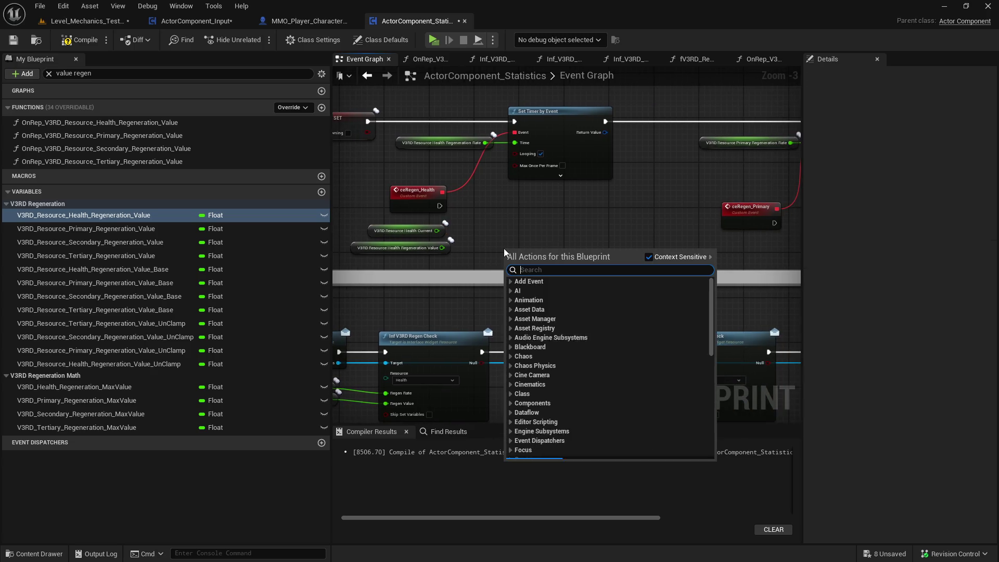
type("get health max")
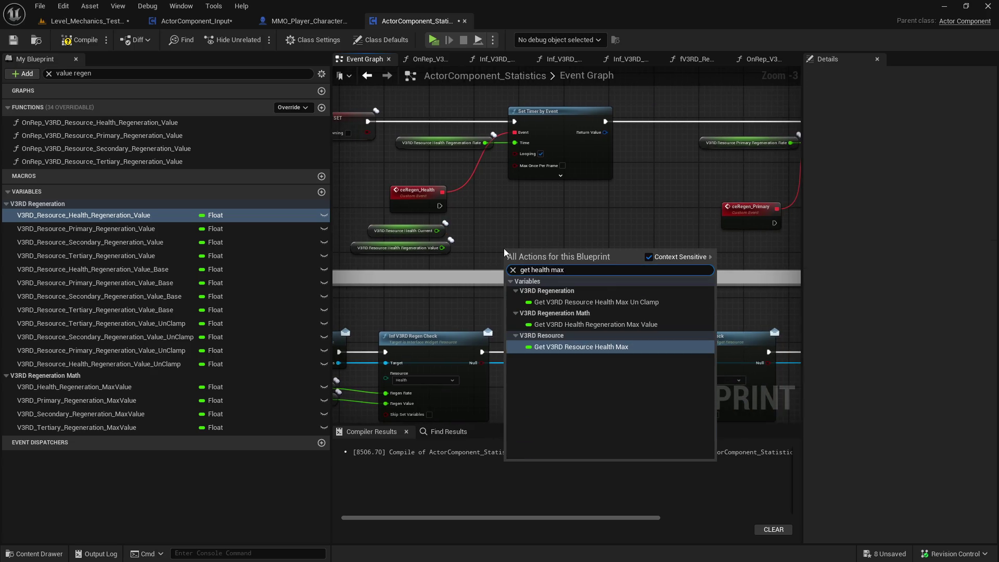
left_click(534, 227)
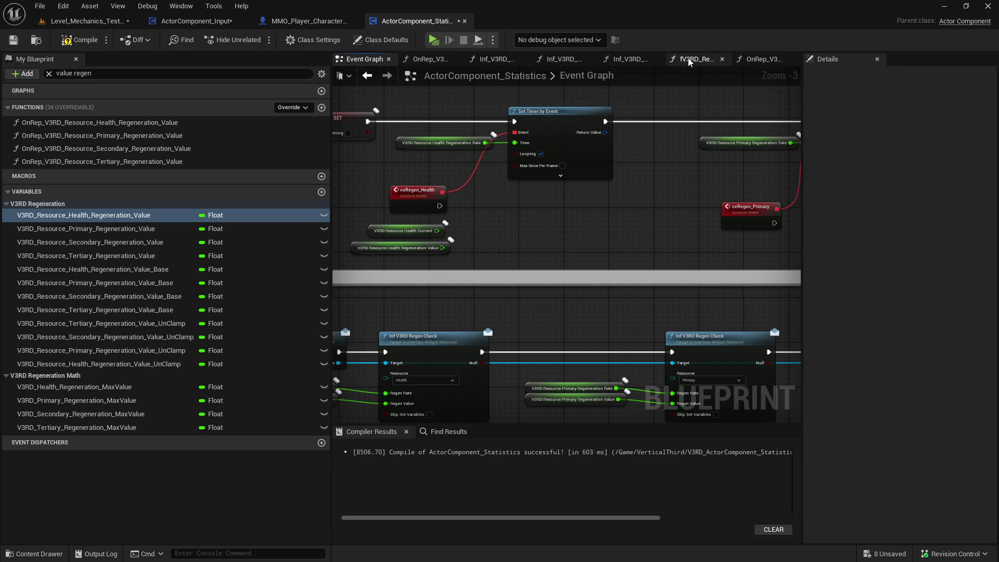
In Inf_V3RD_Set_Statistic, move the Value Float node beside the Clamp (Float) node.
left_click(572, 60)
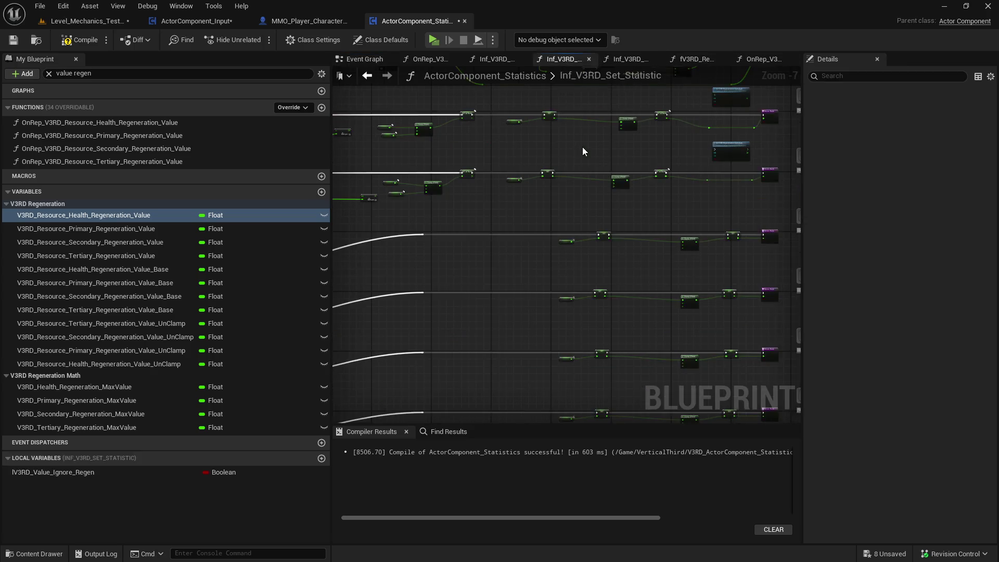
scroll(614, 286, "up", 6)
scroll(445, 295, "up", 3)
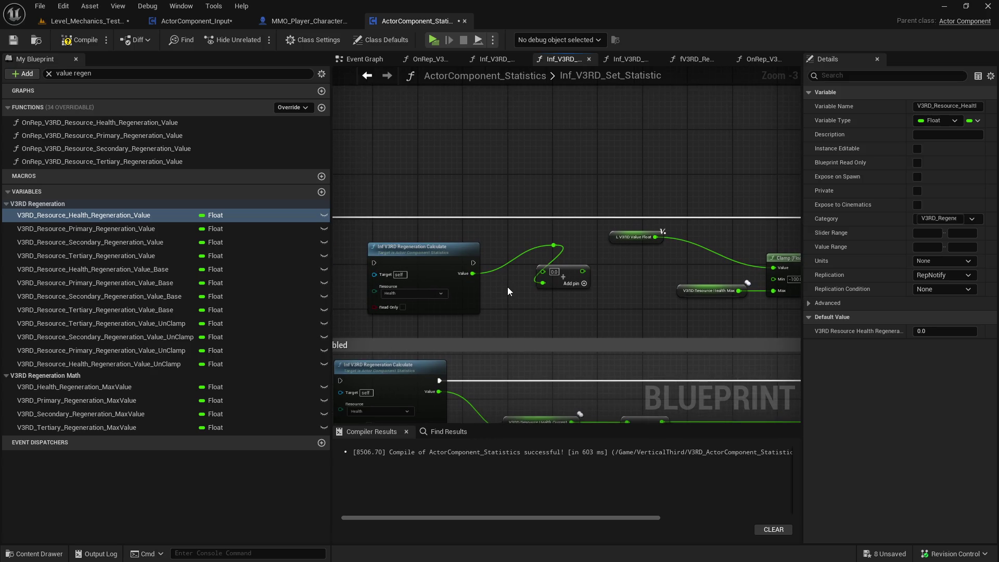
scroll(507, 286, "down", 1)
left_click(486, 272)
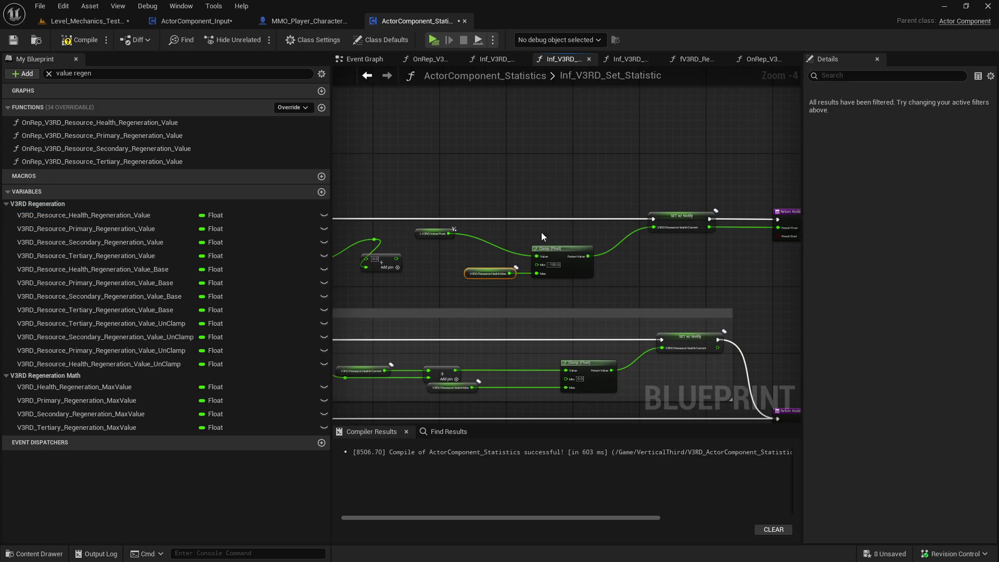
left_click_drag(431, 233, 474, 246)
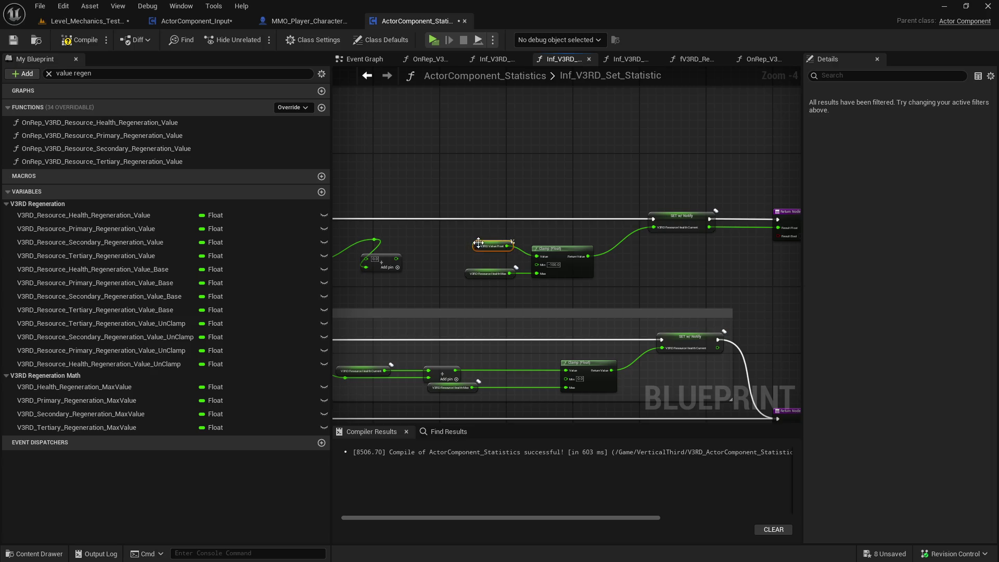
left_click(632, 280)
Nudge Value Float into line with the Clamp, then return to the Event Graph.
scroll(632, 280, "up", 1)
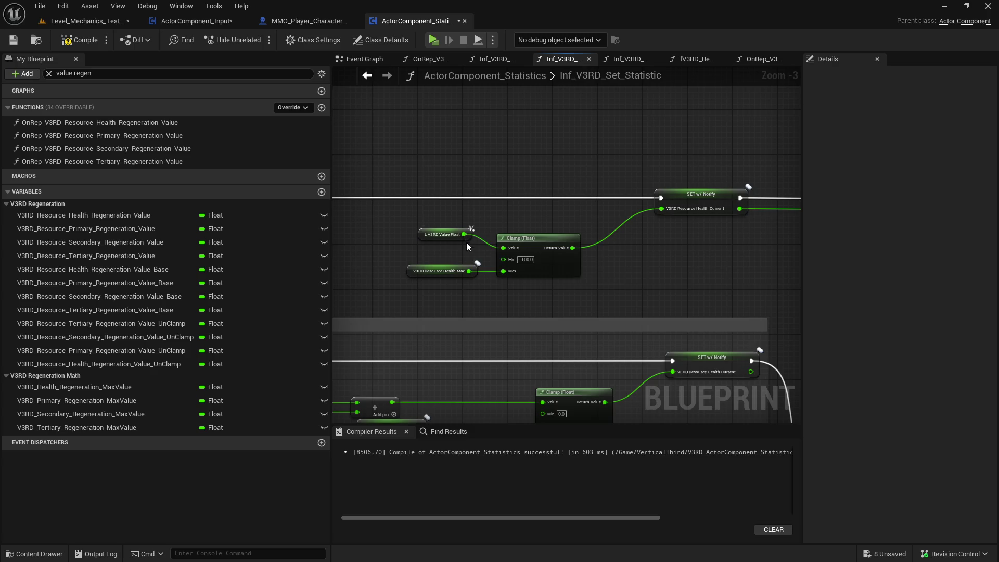
left_click_drag(466, 235, 467, 240)
left_click(485, 238)
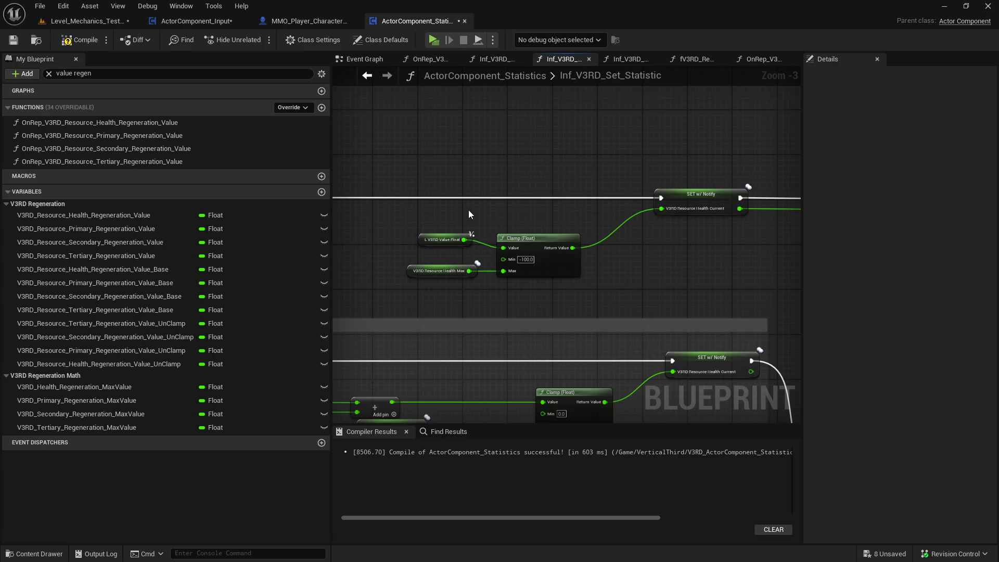
left_click(368, 76)
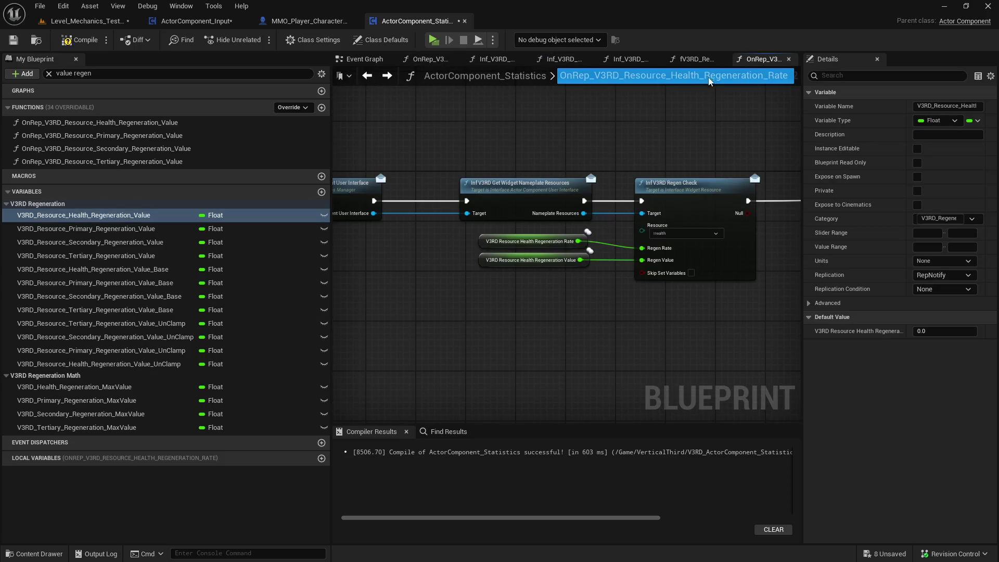
left_click(368, 75)
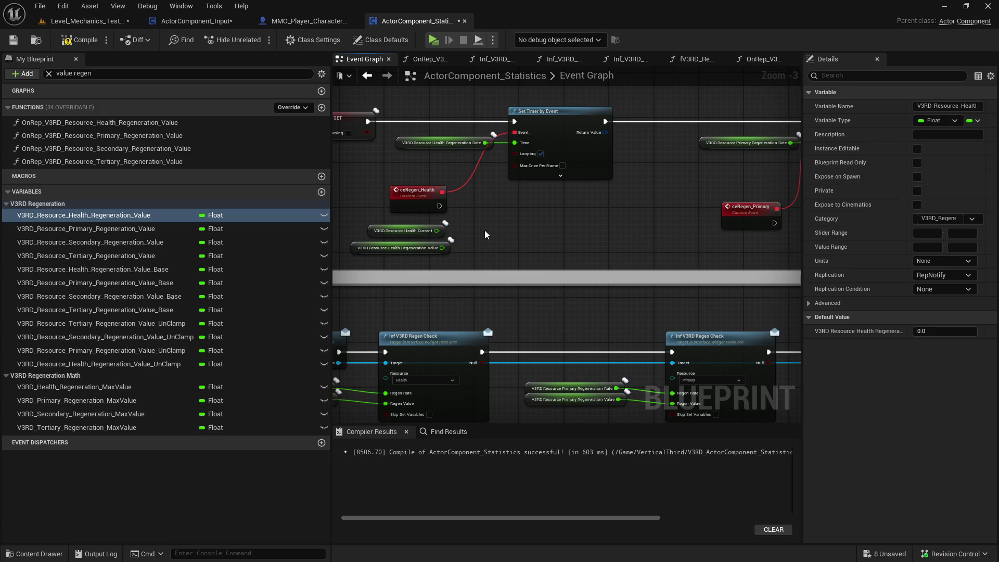
Add an Inf V3RD Set Statistic node and run it from ceRegen_Health's execution pin.
right_click(515, 231)
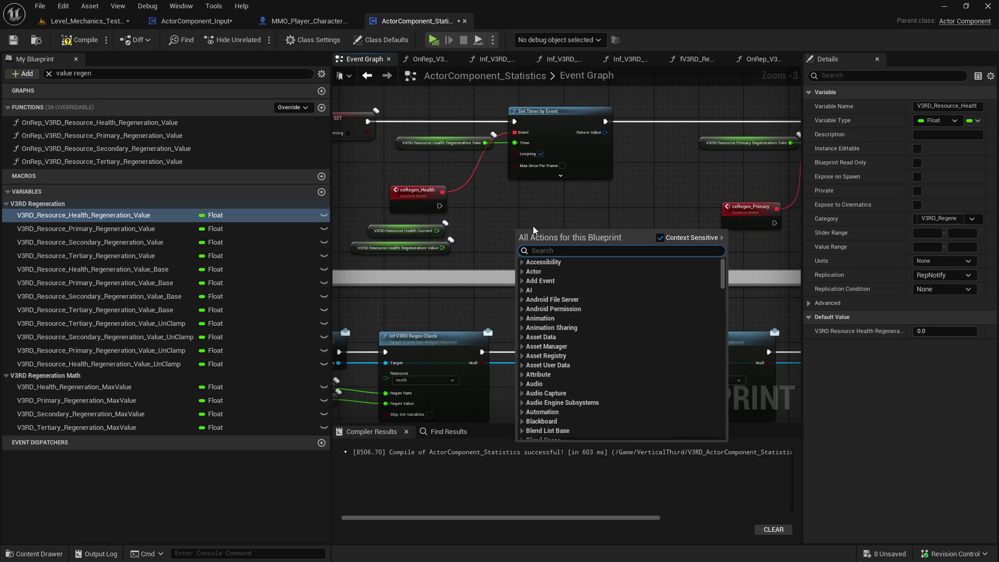
type("s")
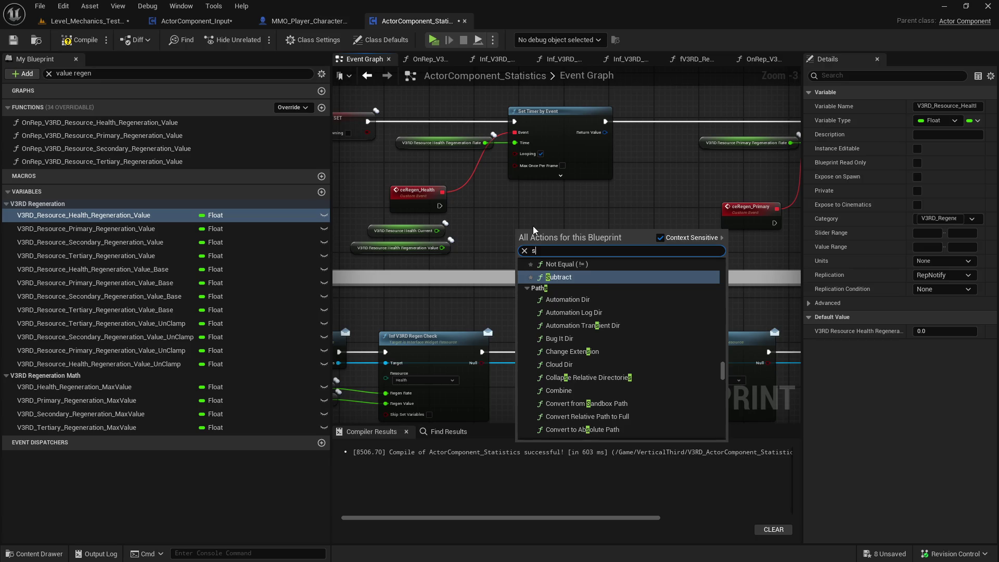
type("et statistc")
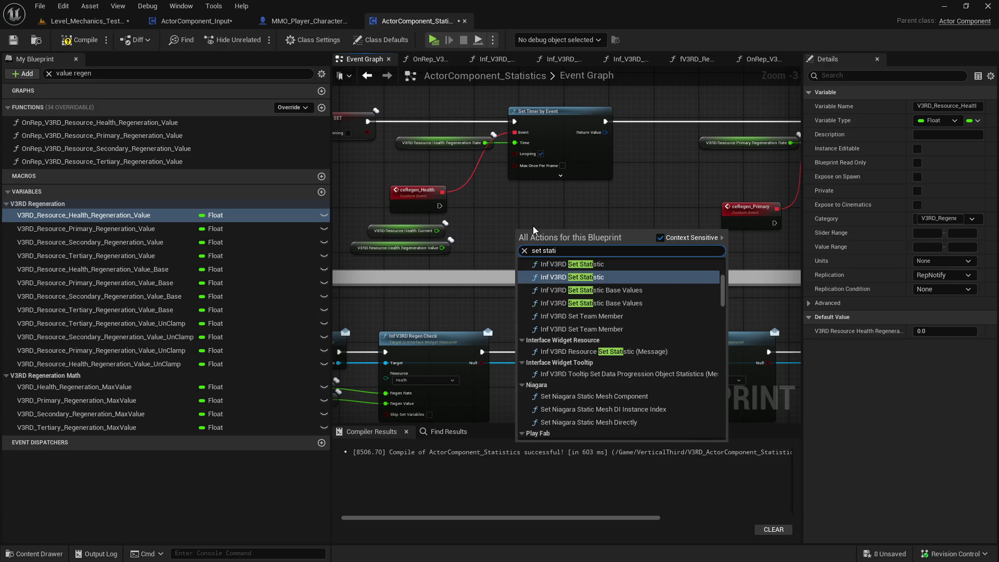
key("BackSpace")
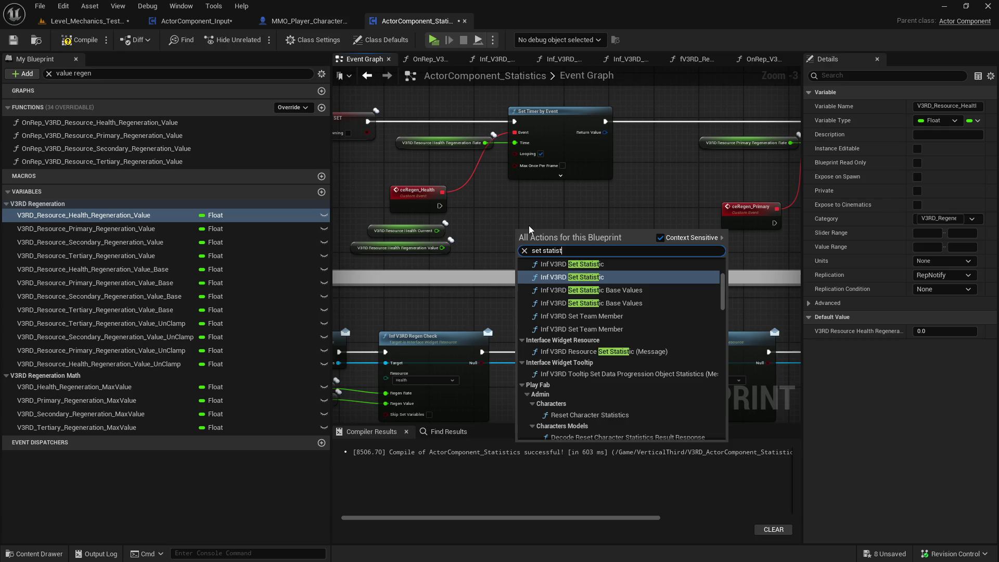
type("ca")
key("BackSpace")
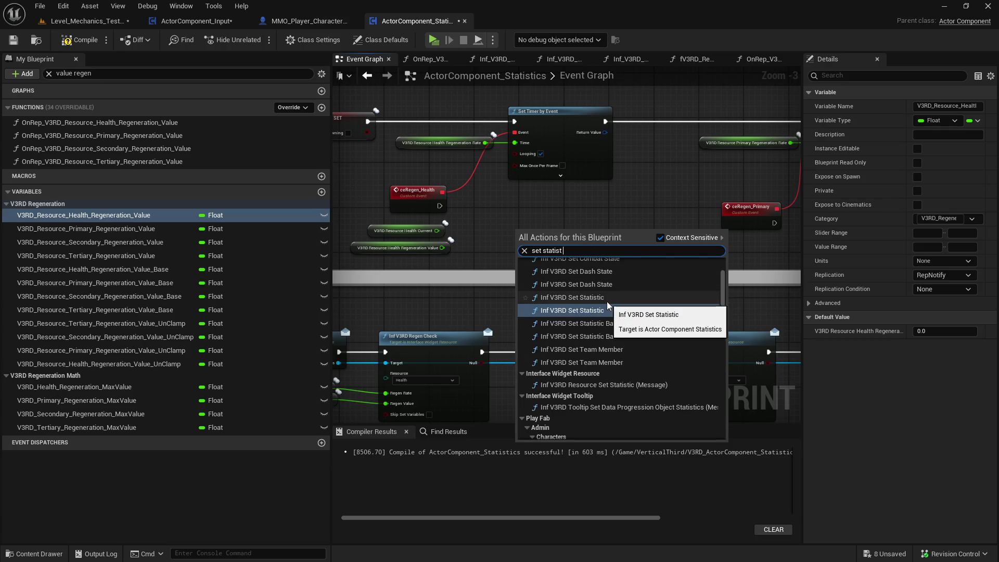
left_click(607, 301)
left_click_drag(574, 248, 568, 222)
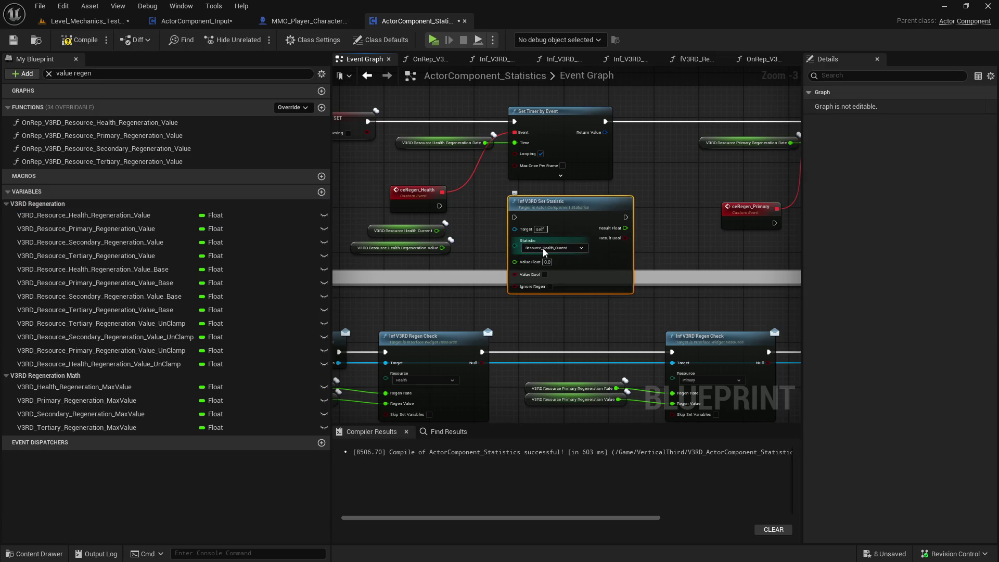
mouse_move(440, 205)
left_mouse_down()
mouse_move(514, 217)
mouse_move(541, 200)
left_mouse_up()
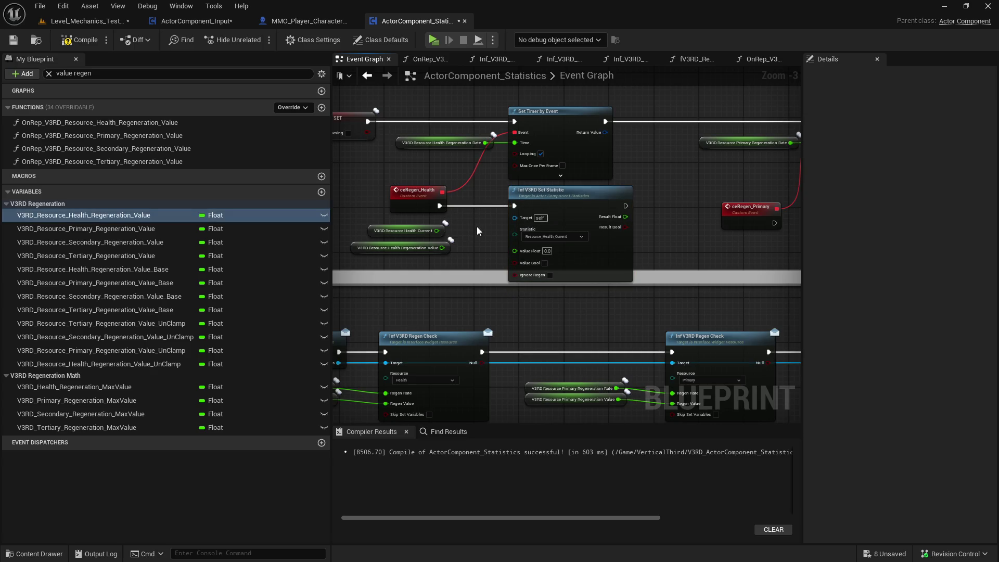
Feed Set Statistic's Value Float with a '+' node adding Health Current and Regeneration Value.
mouse_move(432, 232)
left_mouse_down()
mouse_move(515, 232)
mouse_move(343, 260)
left_mouse_up()
mouse_move(498, 233)
left_mouse_down()
mouse_move(536, 235)
mouse_move(528, 237)
mouse_move(536, 250)
left_mouse_up()
type("+")
left_click(578, 318)
left_click_drag(576, 239, 609, 252)
left_click_drag(750, 232, 617, 244)
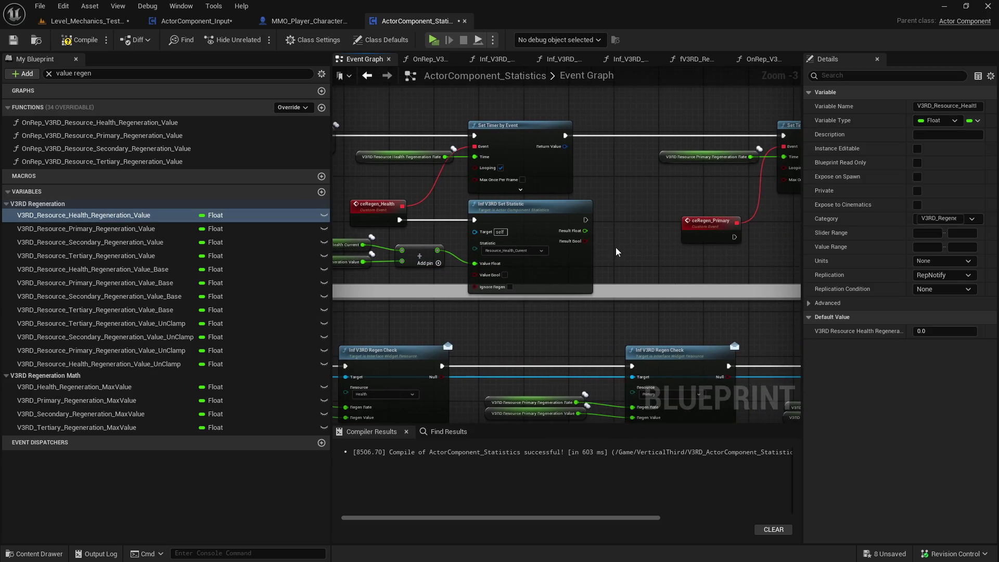
scroll(509, 189, "down", 4)
mouse_move(520, 156)
left_mouse_down()
mouse_move(512, 187)
mouse_move(448, 213)
left_mouse_up()
left_click_drag(670, 202, 401, 245)
mouse_move(390, 208)
left_mouse_down()
mouse_move(525, 211)
mouse_move(455, 256)
mouse_move(497, 188)
left_mouse_up()
Shift the right-side regen nodes to make room beside ceRegen_Primary's Set Statistic.
left_click(483, 201)
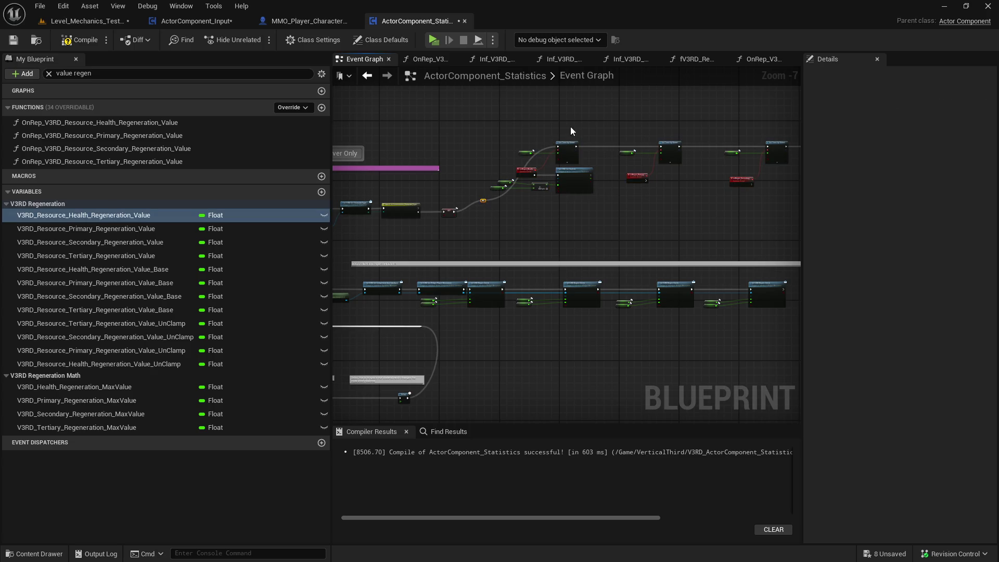
mouse_move(619, 173)
left_mouse_down()
mouse_move(394, 250)
mouse_move(557, 235)
left_mouse_up()
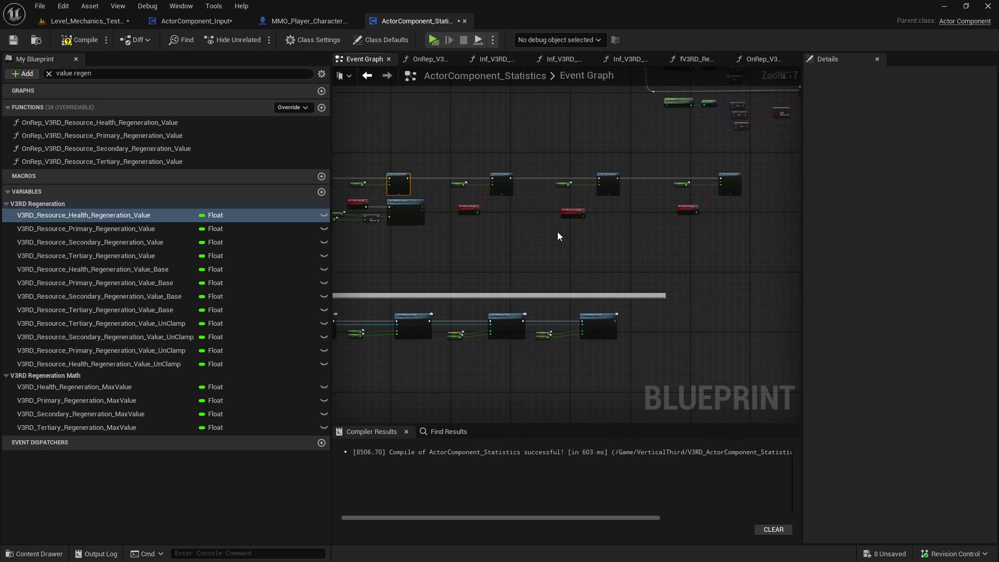
left_click_drag(772, 170, 575, 221)
mouse_move(611, 188)
left_mouse_down()
mouse_move(660, 190)
mouse_move(513, 197)
left_mouse_up()
left_click_drag(669, 159, 553, 211)
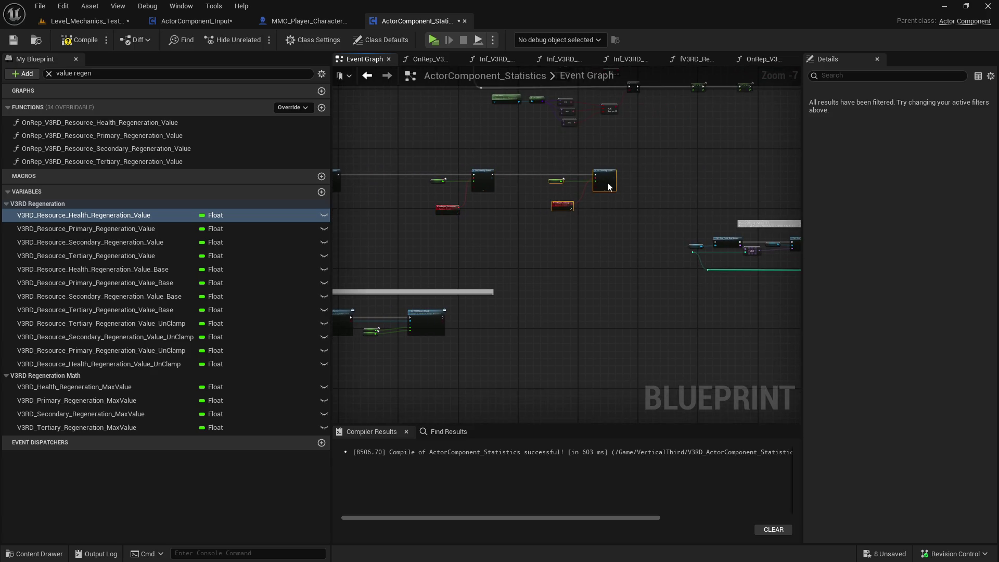
left_click_drag(607, 186, 595, 183)
scroll(489, 201, "up", 3)
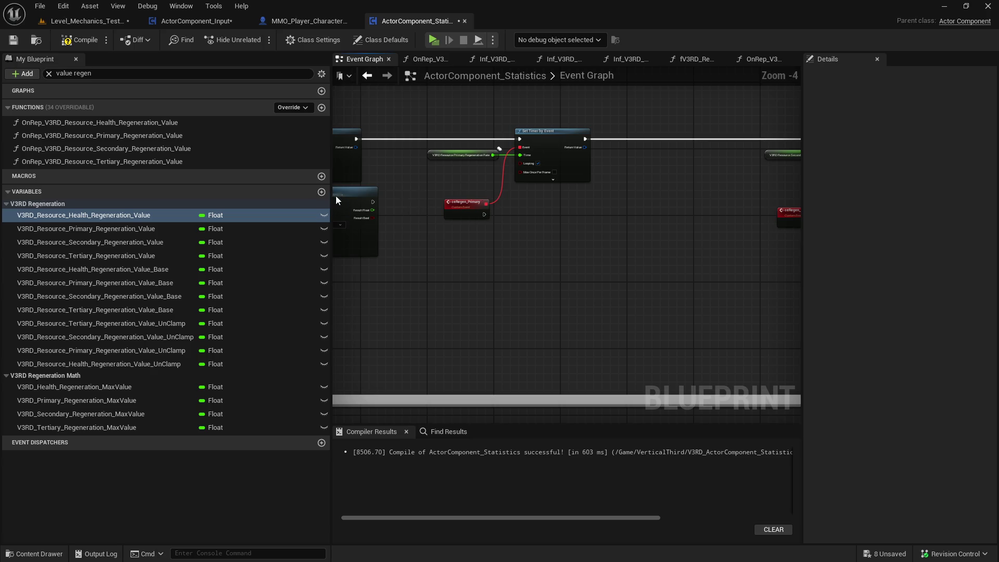
mouse_move(483, 214)
left_mouse_down()
mouse_move(745, 215)
mouse_move(707, 207)
left_mouse_up()
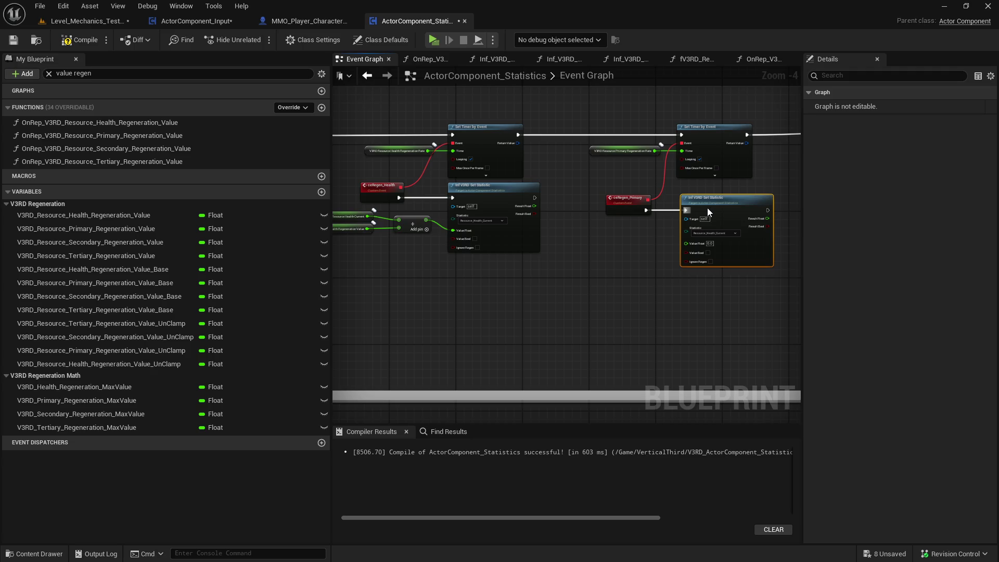
left_click(576, 242)
Paste copies of the getter and Add nodes into Value Float, targeting Resource_Primary_Current.
left_click_drag(472, 240, 394, 201)
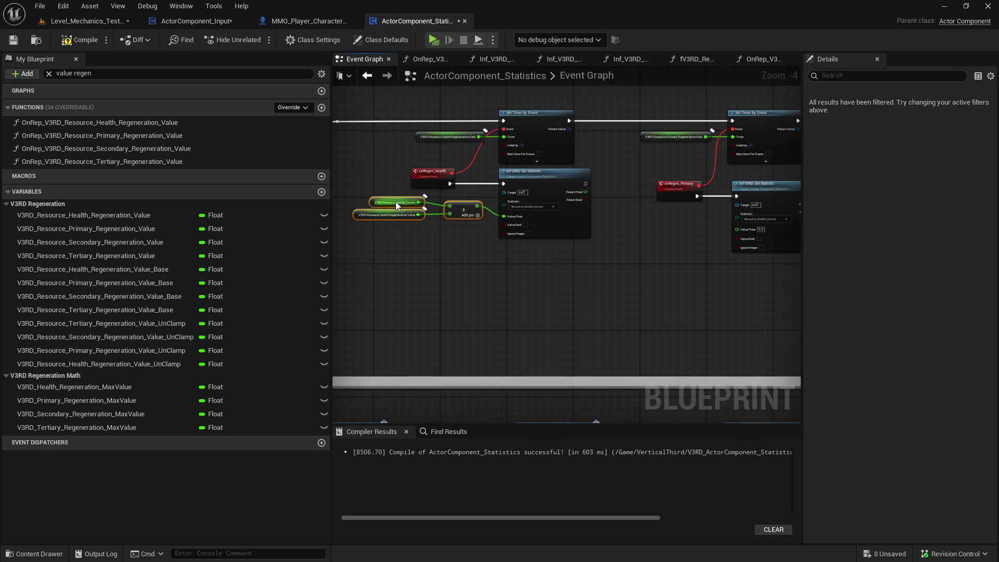
key("ctrl+c")
key("ctrl+v")
left_click_drag(520, 224, 596, 227)
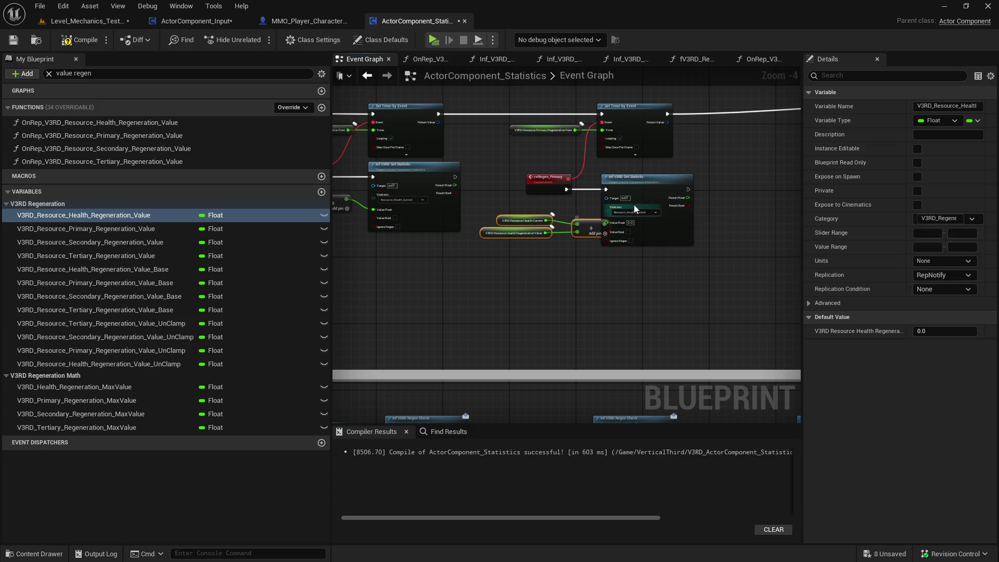
left_click_drag(660, 196, 684, 196)
left_click_drag(603, 225, 631, 223)
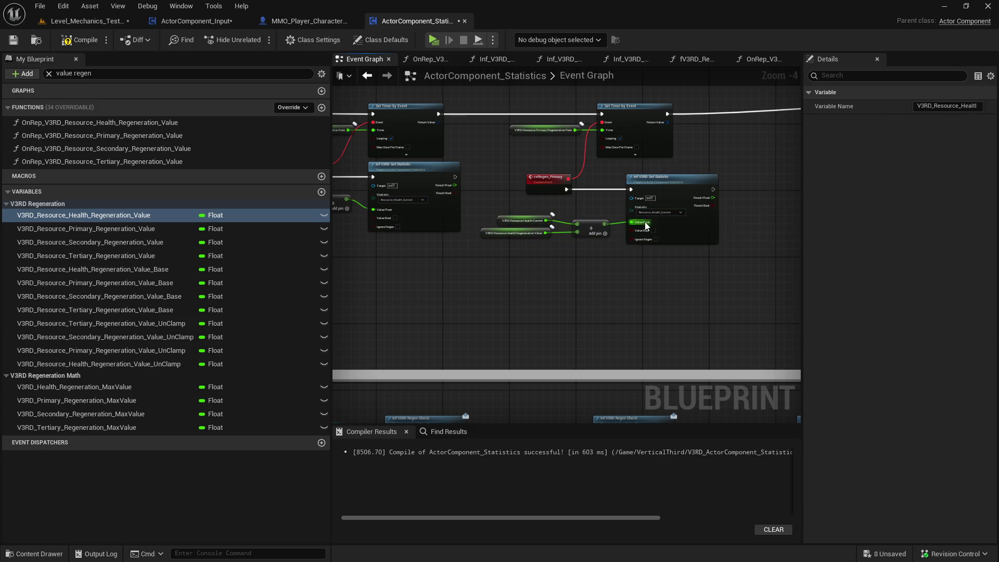
left_click(658, 212)
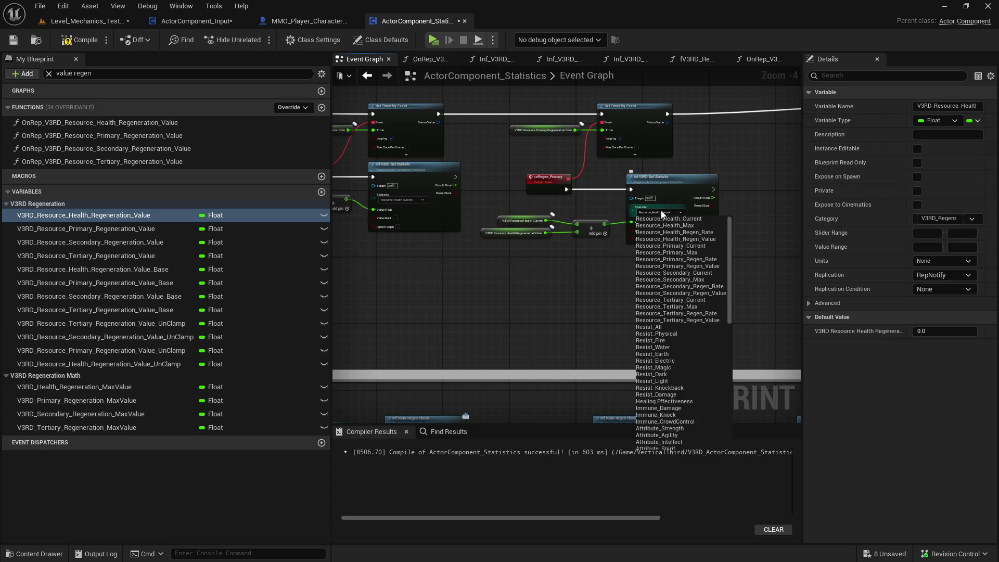
left_click(697, 248)
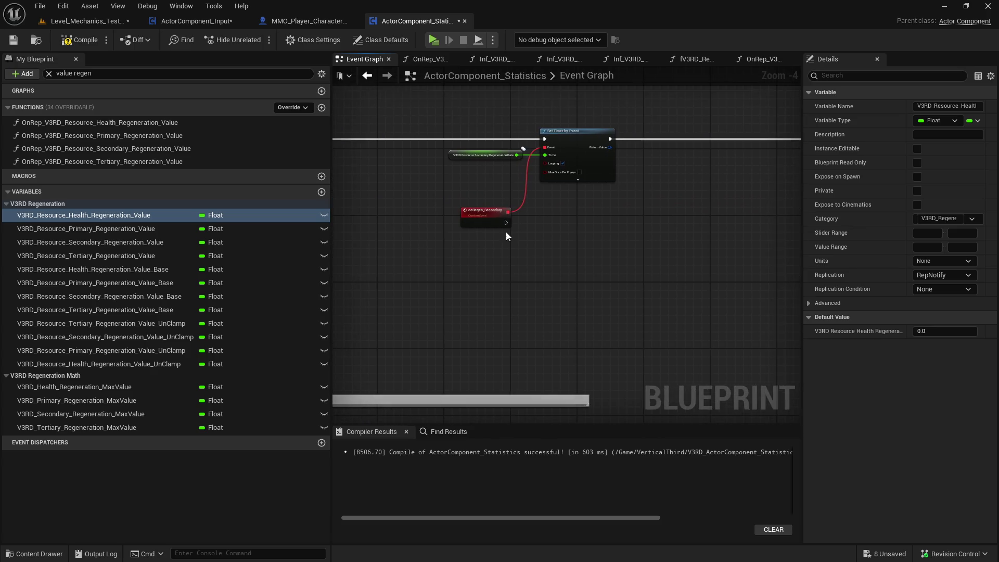
Paste the four regen nodes under ceRegen_Secondary, wired to set Resource_Secondary_Current.
left_click_drag(730, 224, 447, 255)
key("ctrl+c")
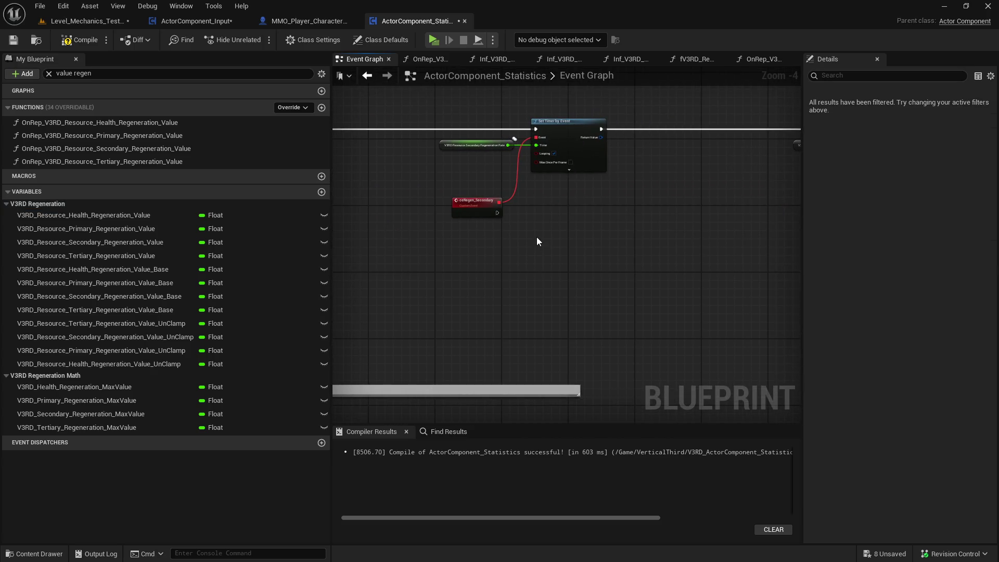
key("ctrl+v")
left_click_drag(624, 220, 498, 213)
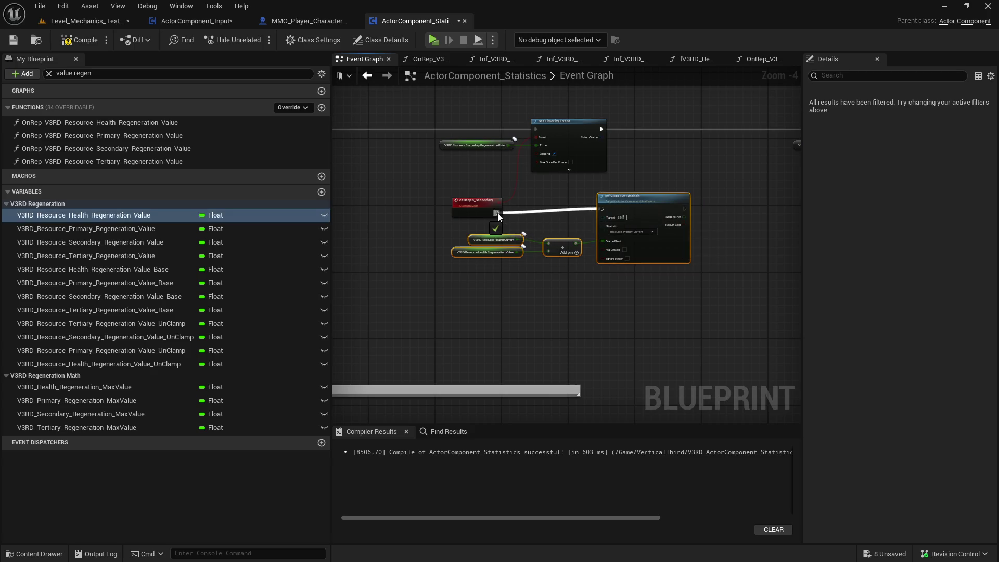
left_click(642, 232)
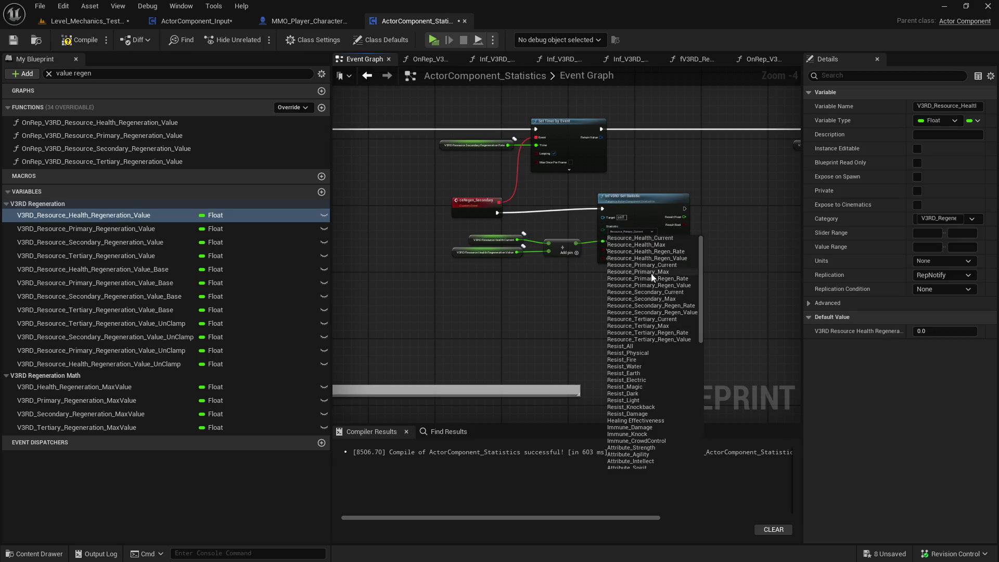
left_click(673, 291)
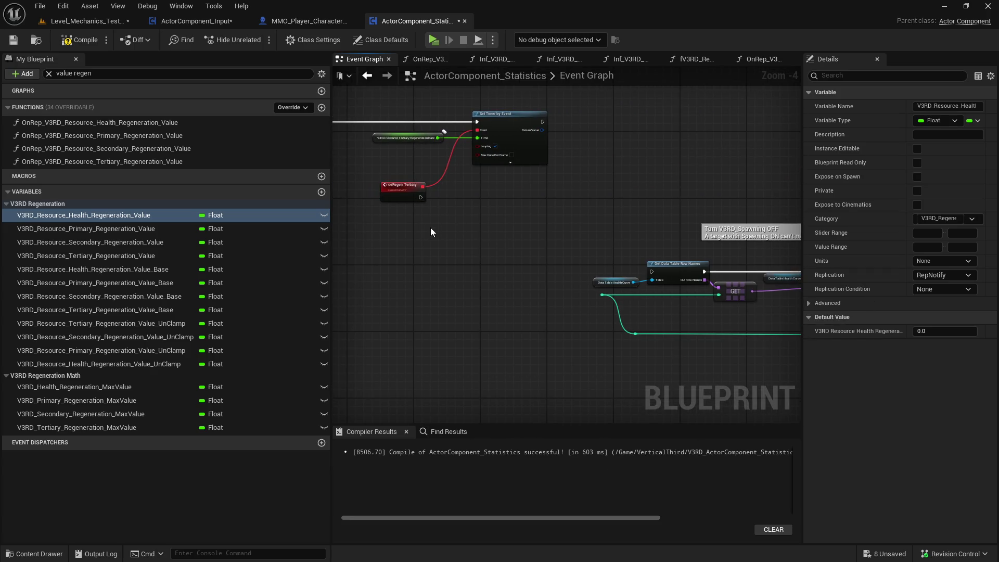
Paste another copy under ceRegen_Tertiary, wired to set Resource_Tertiary_Current.
key("ctrl+v")
left_click_drag(422, 198, 510, 205)
left_click(538, 228)
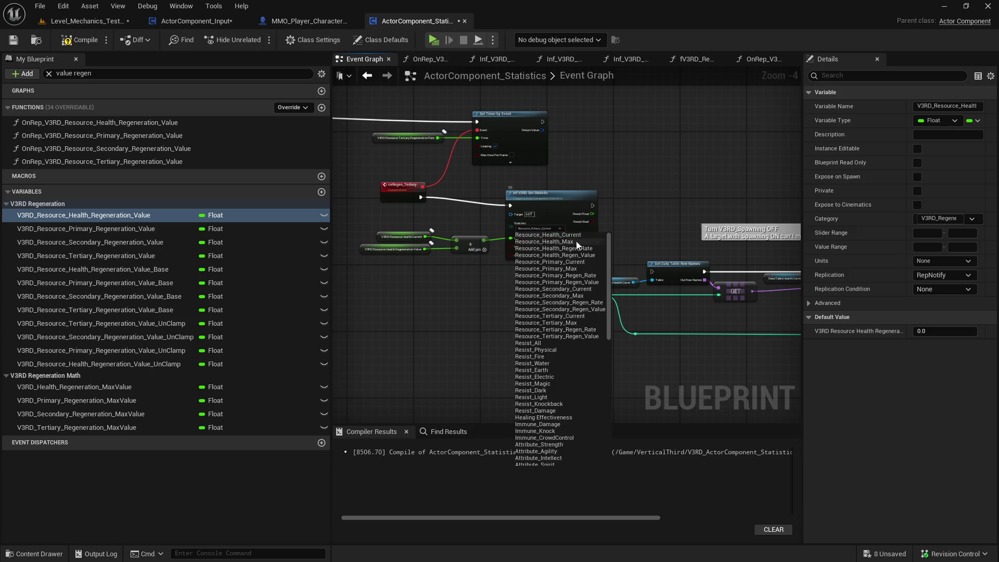
left_click(576, 315)
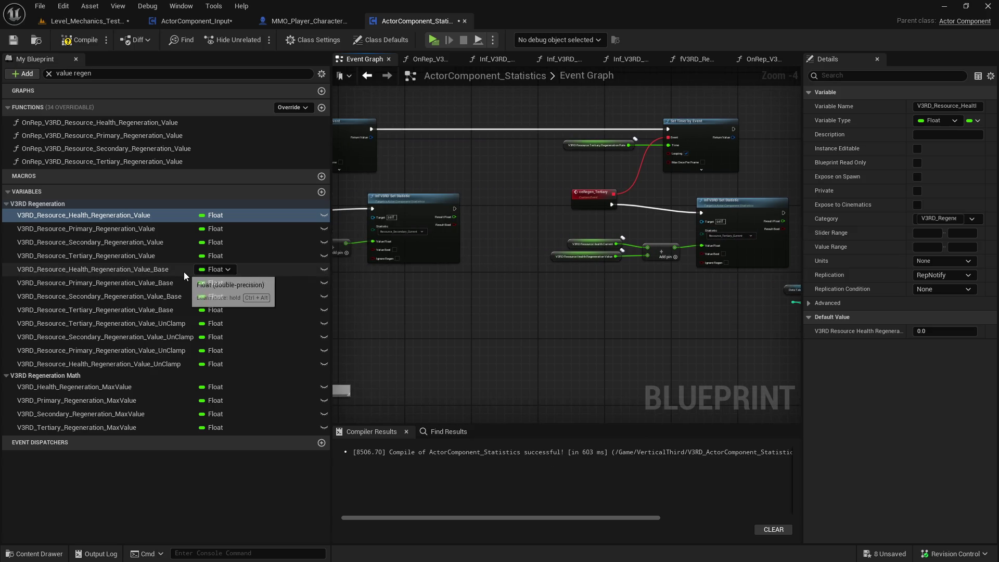
scroll(467, 253, "up", 1)
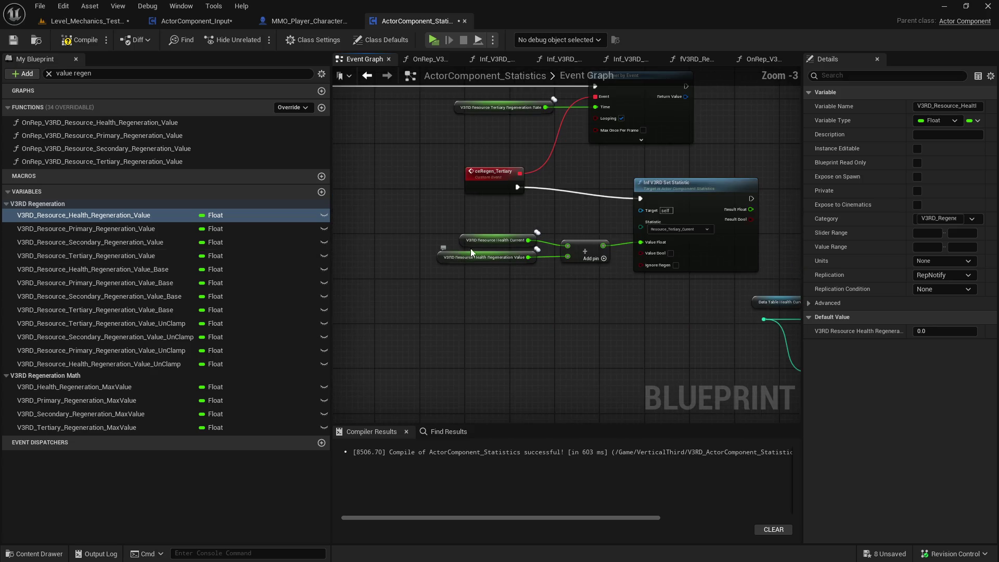
left_click_drag(684, 200, 673, 194)
Replace the health regeneration getters with Tertiary, Secondary and Primary Regeneration Value variables.
left_click(471, 231)
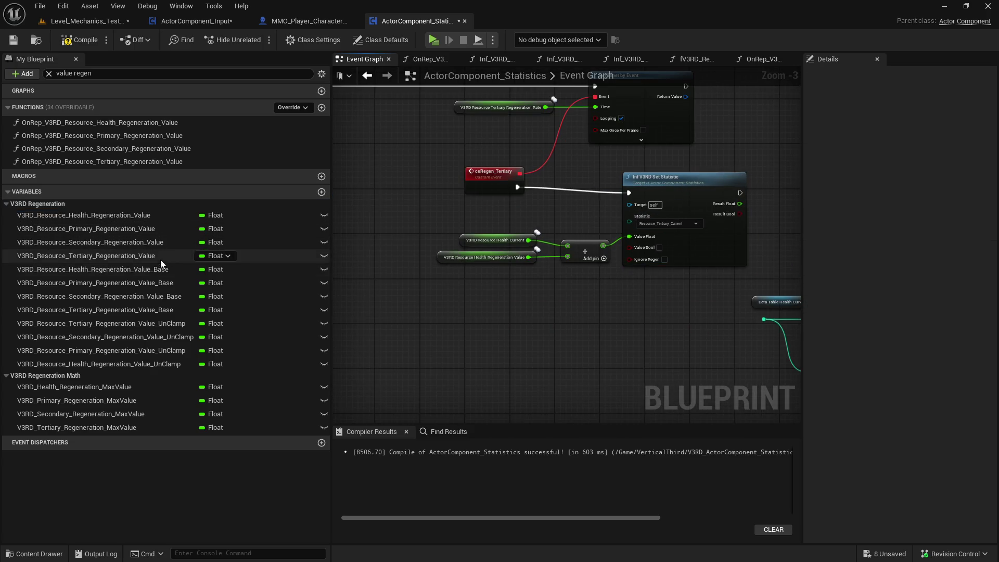
left_click_drag(108, 258, 439, 260)
left_click_drag(376, 280, 333, 277)
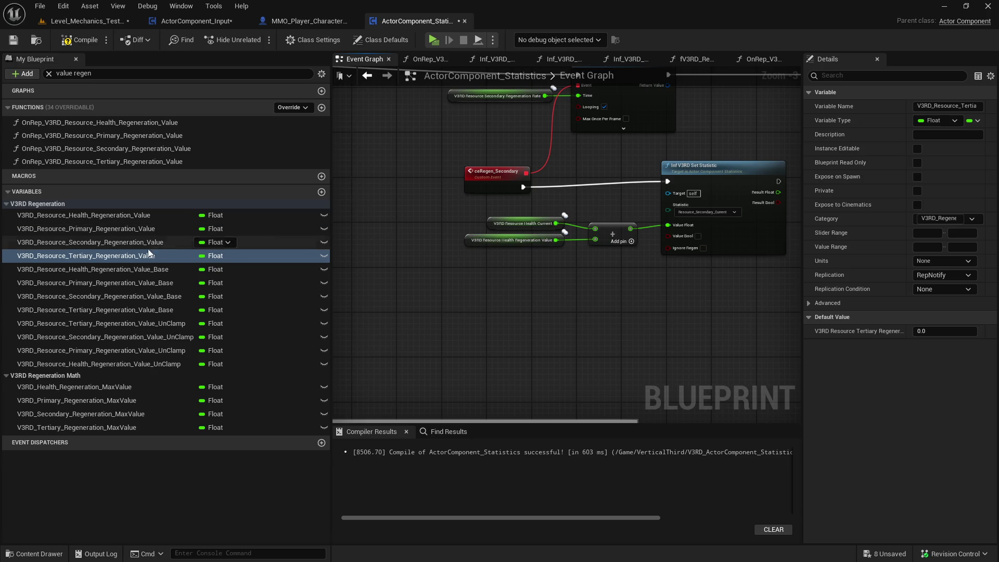
mouse_move(98, 241)
left_mouse_down()
mouse_move(472, 243)
mouse_move(427, 257)
left_mouse_up()
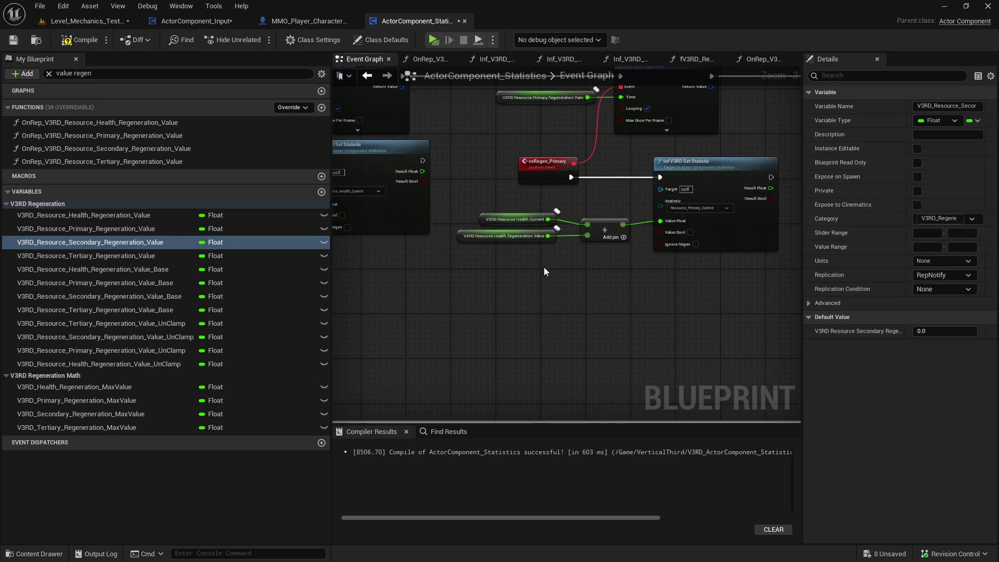
mouse_move(156, 229)
left_mouse_down()
mouse_move(375, 245)
mouse_move(459, 236)
left_mouse_up()
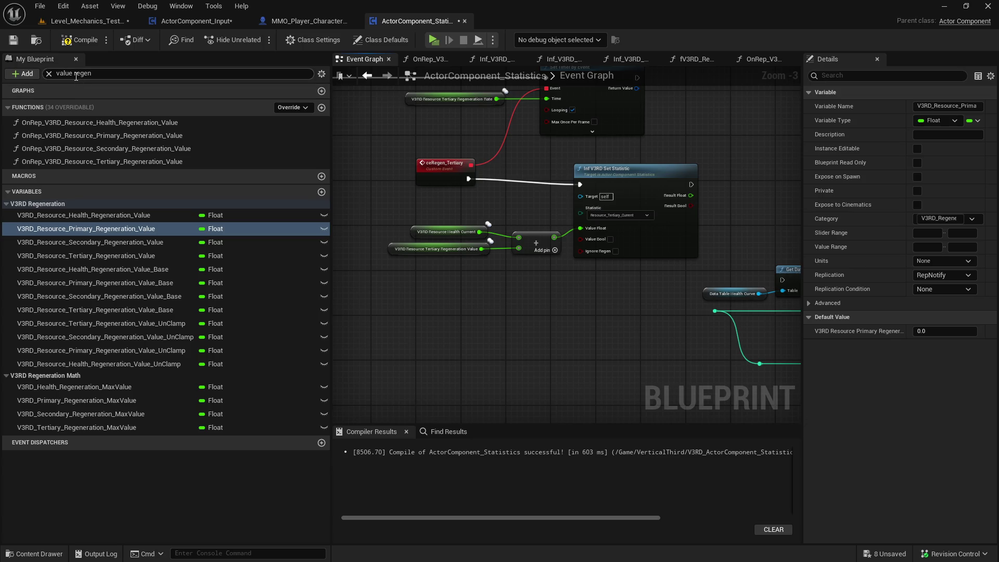
Replace the Health Current getters with Tertiary, Secondary and Primary Current variables, then compile.
left_click(74, 75)
type("current re")
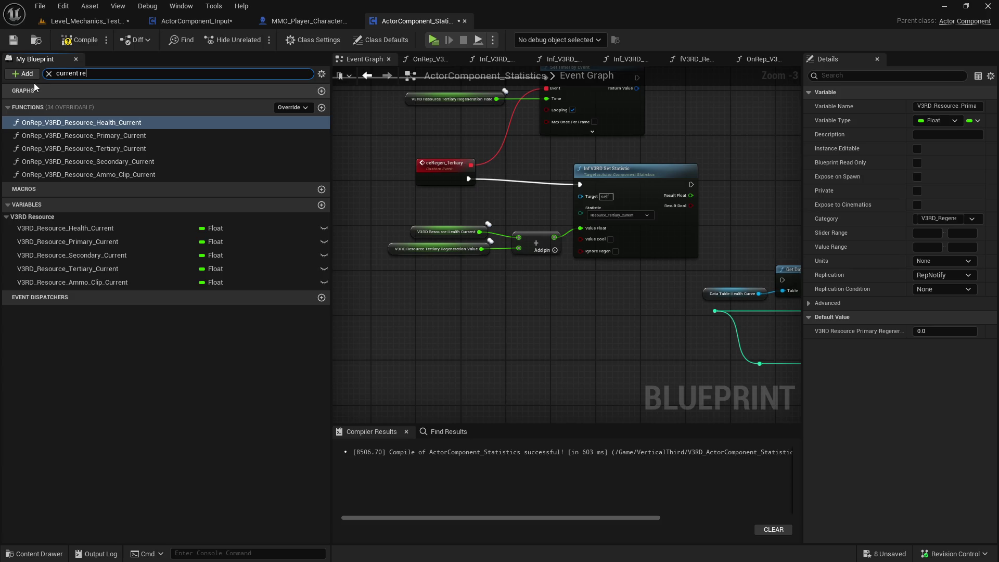
mouse_move(117, 268)
left_mouse_down()
mouse_move(379, 273)
mouse_move(414, 234)
left_mouse_up()
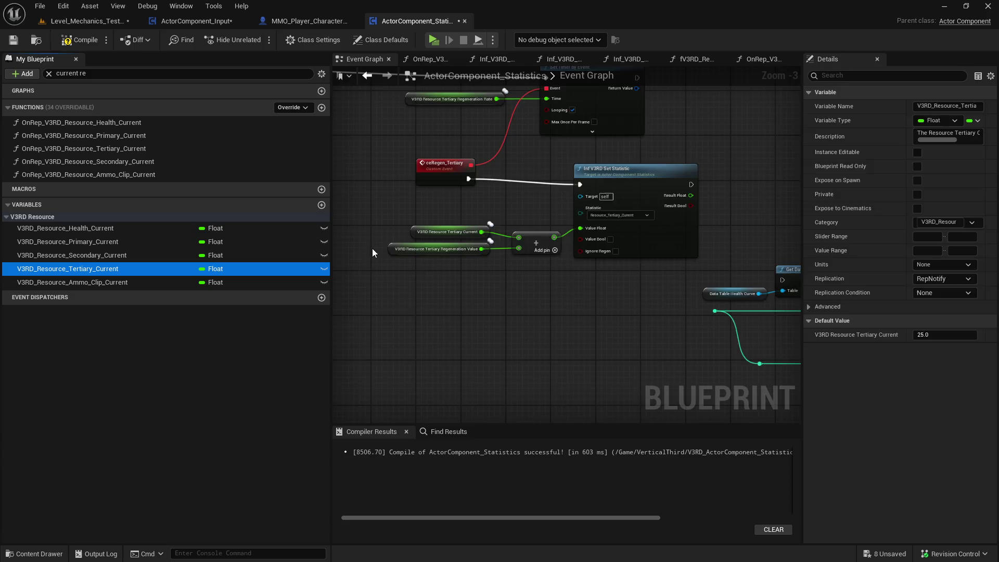
left_click_drag(125, 255, 529, 224)
mouse_move(135, 241)
left_mouse_down()
mouse_move(459, 239)
mouse_move(482, 225)
left_mouse_up()
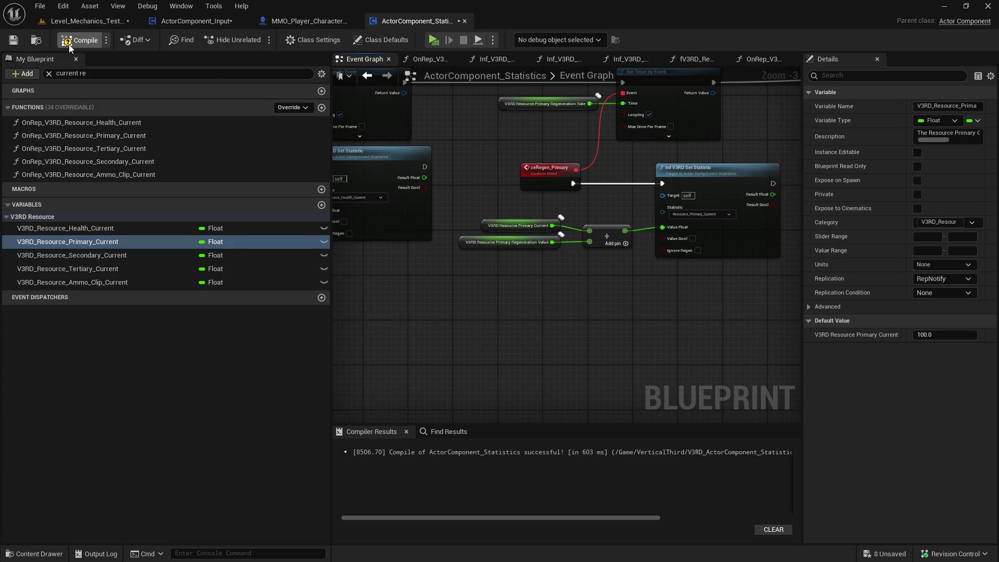
left_click(11, 42)
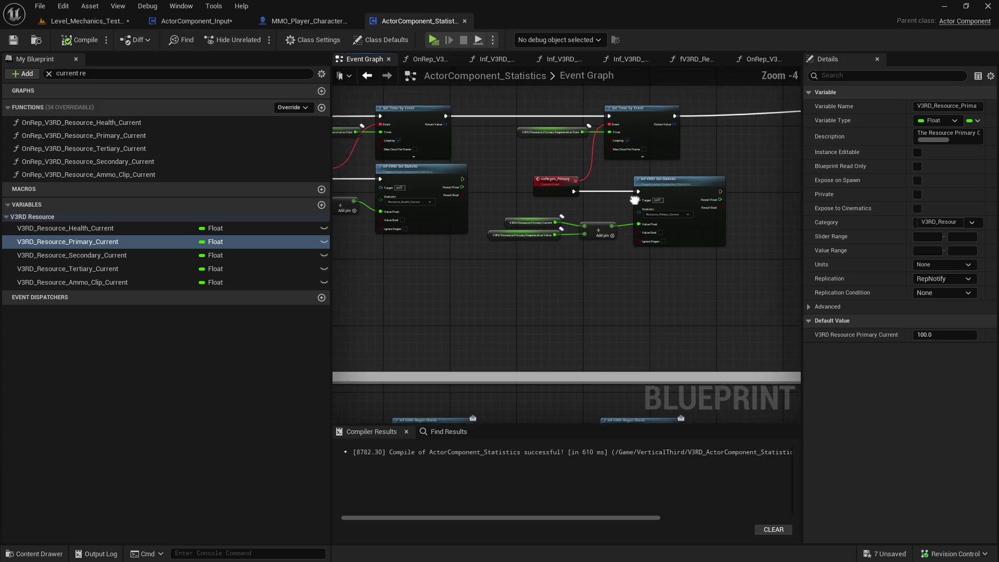
Save all modified project assets from the Content Drawer, checking out the files.
scroll(475, 227, "down", 1)
key("ctrl+space")
left_click(149, 210)
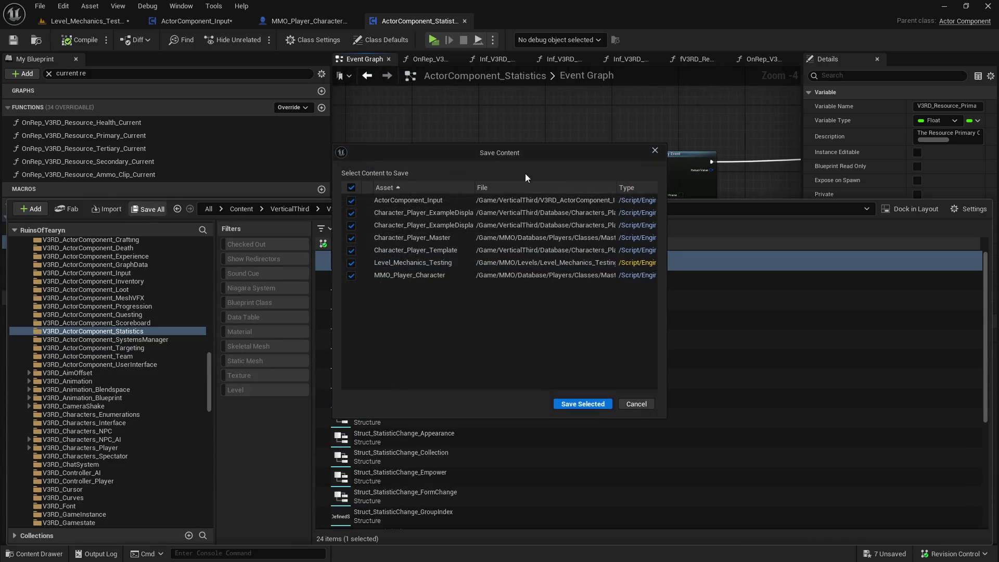
left_click(591, 404)
left_click(525, 405)
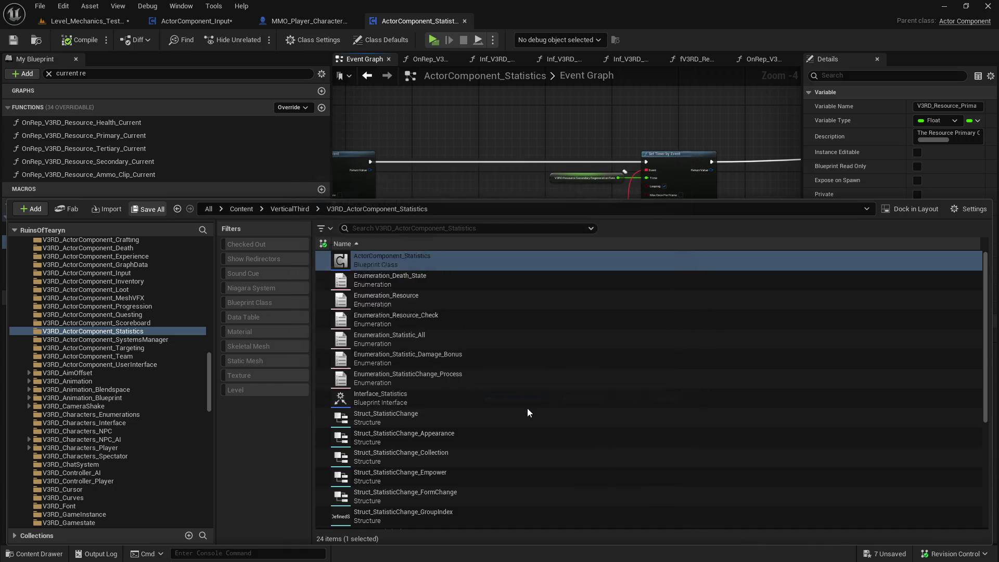
left_click(525, 120)
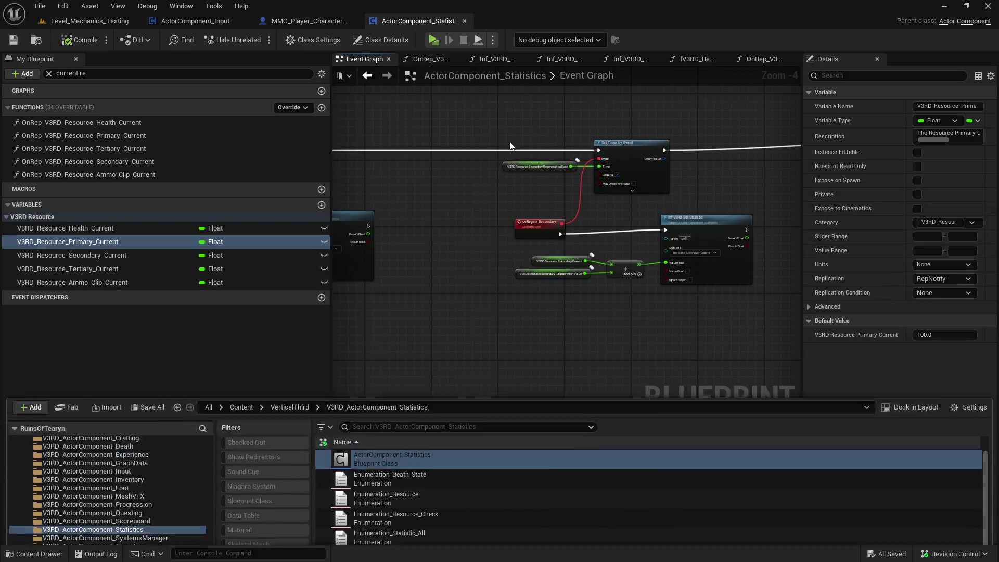
Save the ActorComponent_Statistics blueprint and bring the Regen_Secondary nodes into view.
mouse_move(604, 205)
left_mouse_down()
mouse_move(351, 209)
mouse_move(576, 228)
left_mouse_up()
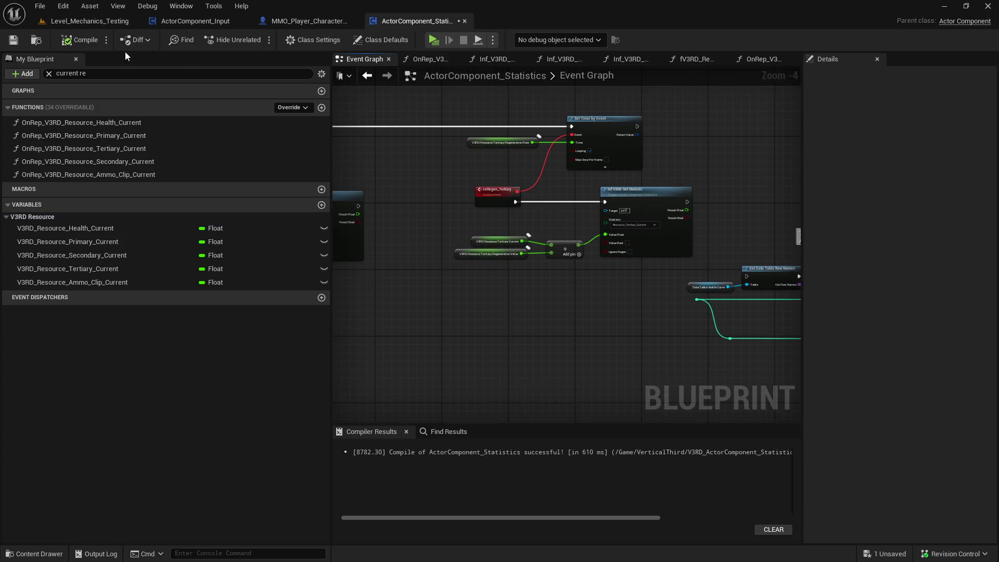
left_click(13, 41)
left_click_drag(379, 208, 797, 275)
scroll(797, 276, "down", 7)
left_click(73, 281)
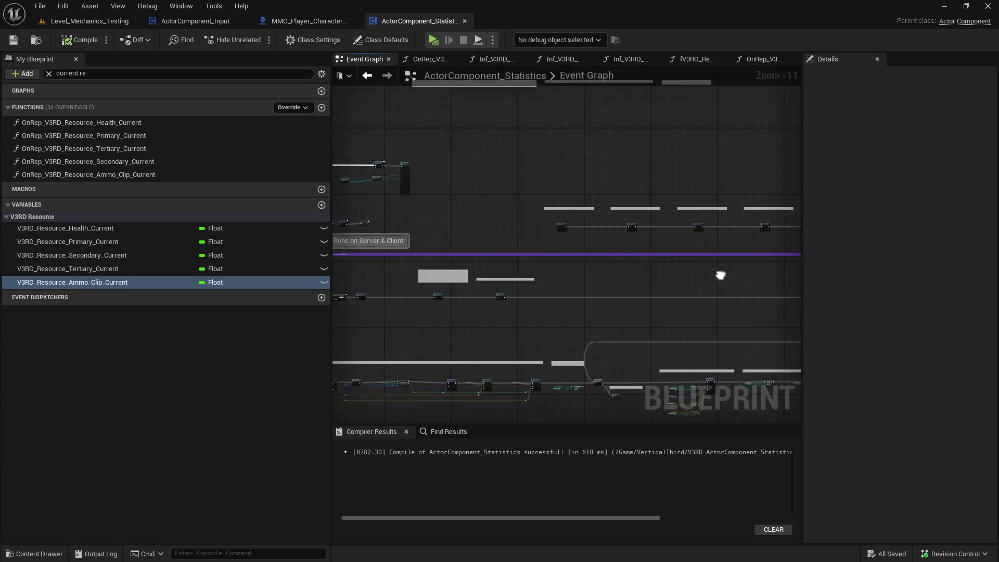
scroll(546, 257, "up", 5)
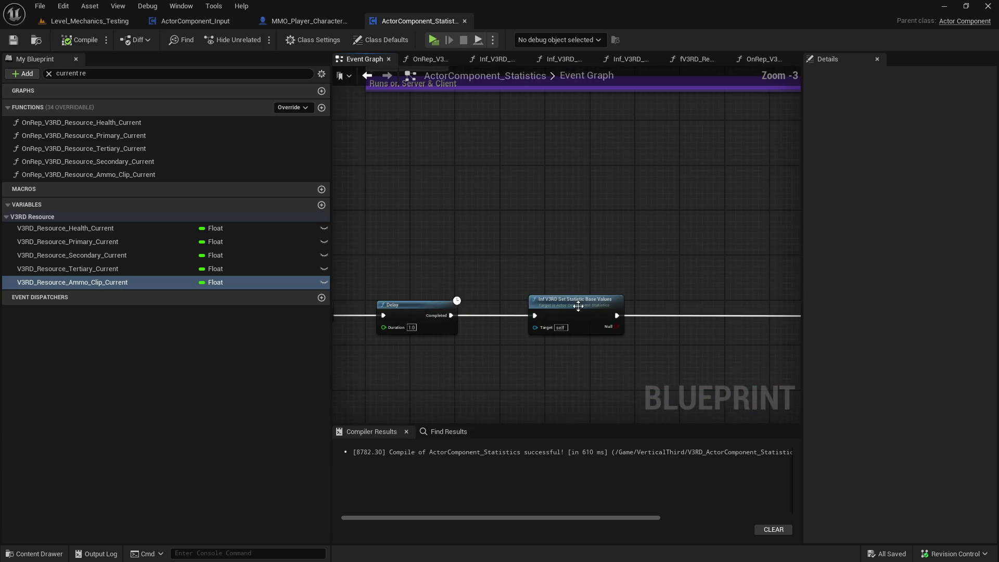
Open Inf_V3RD_Set_Statistic_Base_Values and inspect the L V3RD Base Statistics Test array defaults.
double_click(541, 305)
left_click(525, 213)
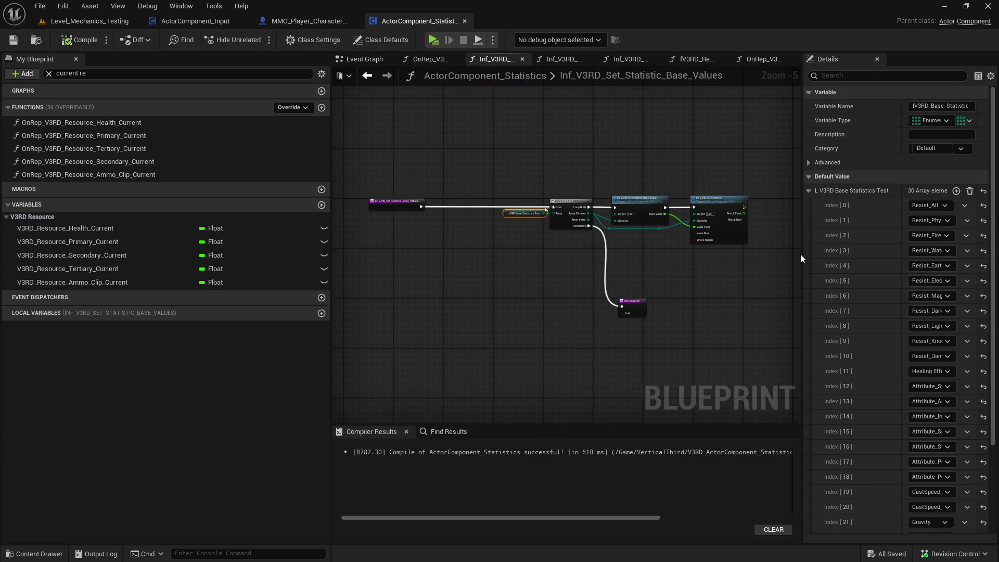
left_click_drag(804, 253, 591, 260)
scroll(741, 302, "down", 4)
scroll(743, 299, "up", 10)
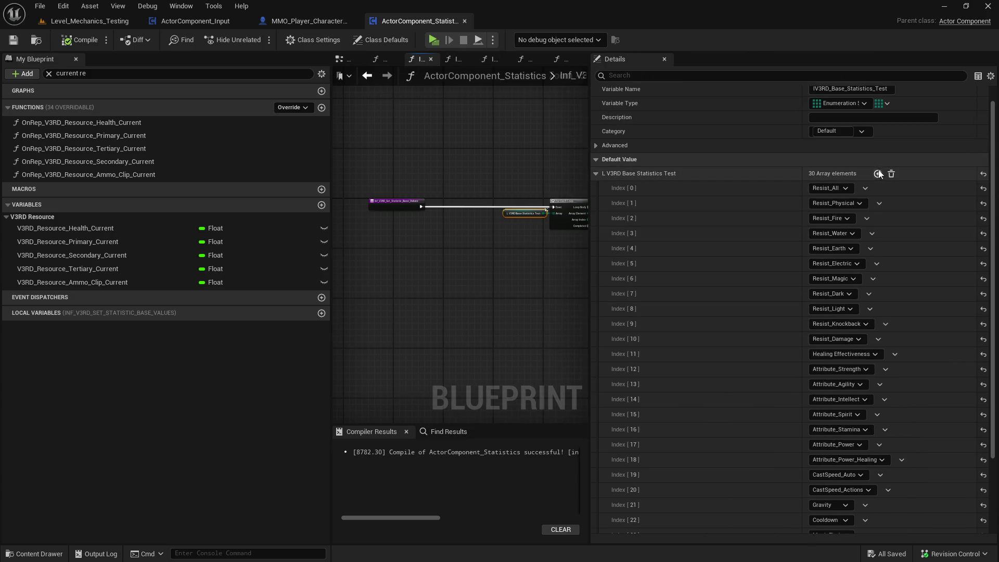
left_click(72, 282)
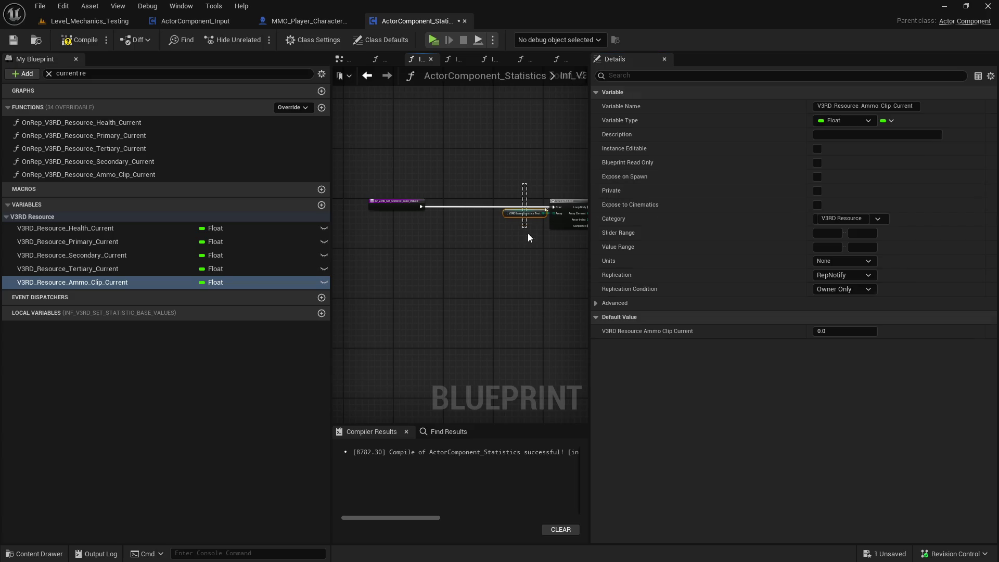
left_click(525, 213)
scroll(904, 285, "down", 5)
scroll(904, 283, "up", 5)
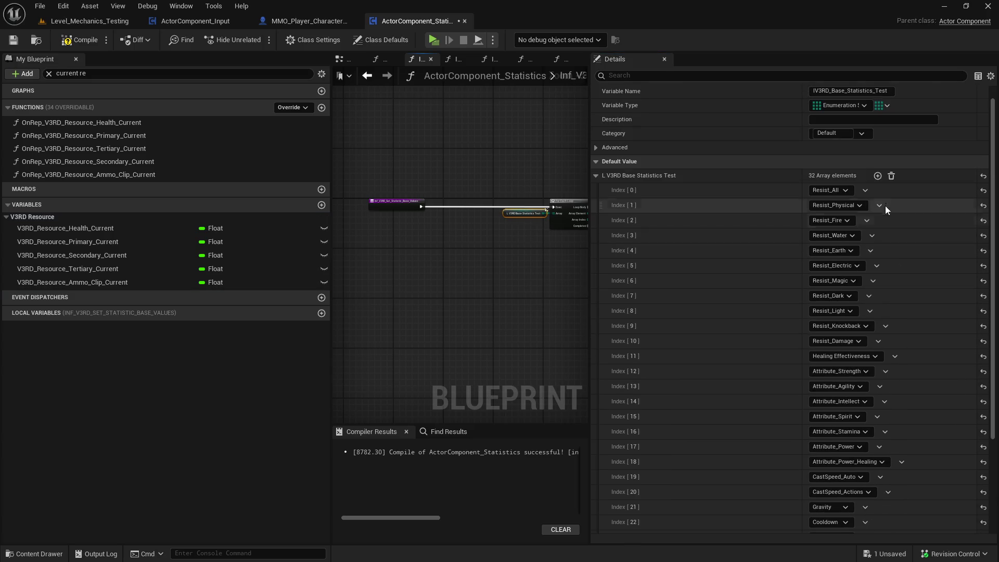
Add more elements to the base statistics array, growing it toward 36 entries.
left_click(876, 176)
left_click(875, 177)
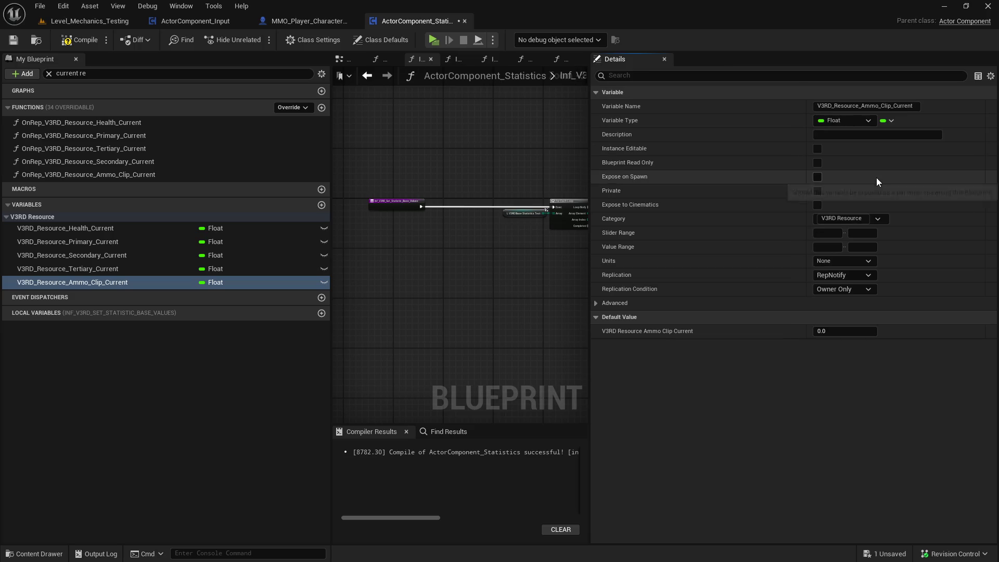
left_click(524, 213)
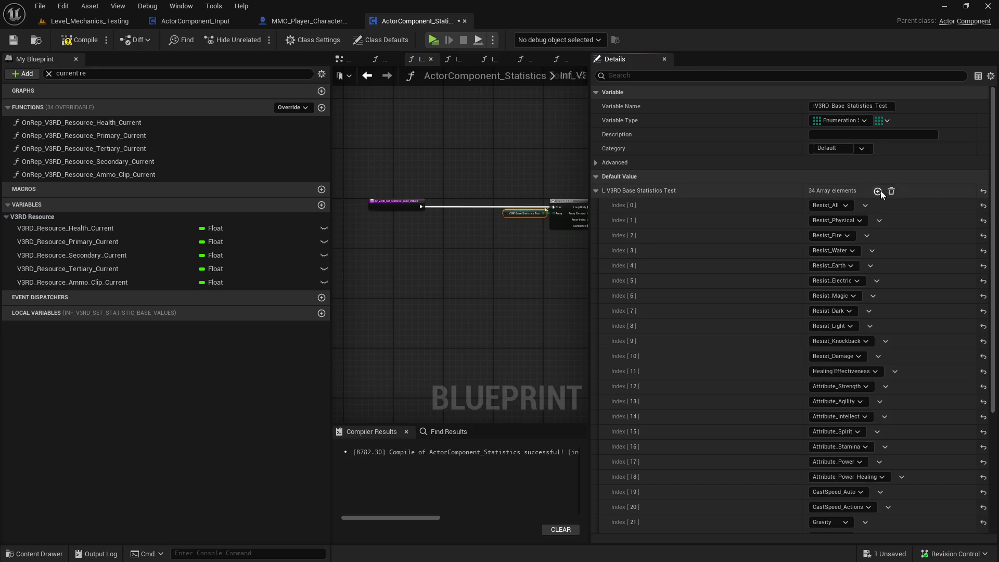
left_click(878, 191)
left_click(524, 213)
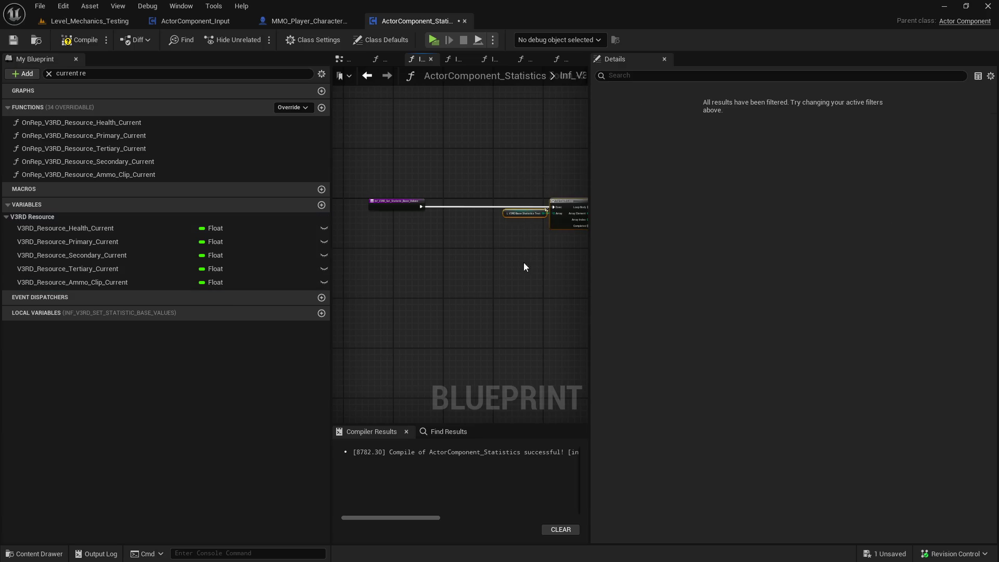
scroll(826, 314, "down", 8)
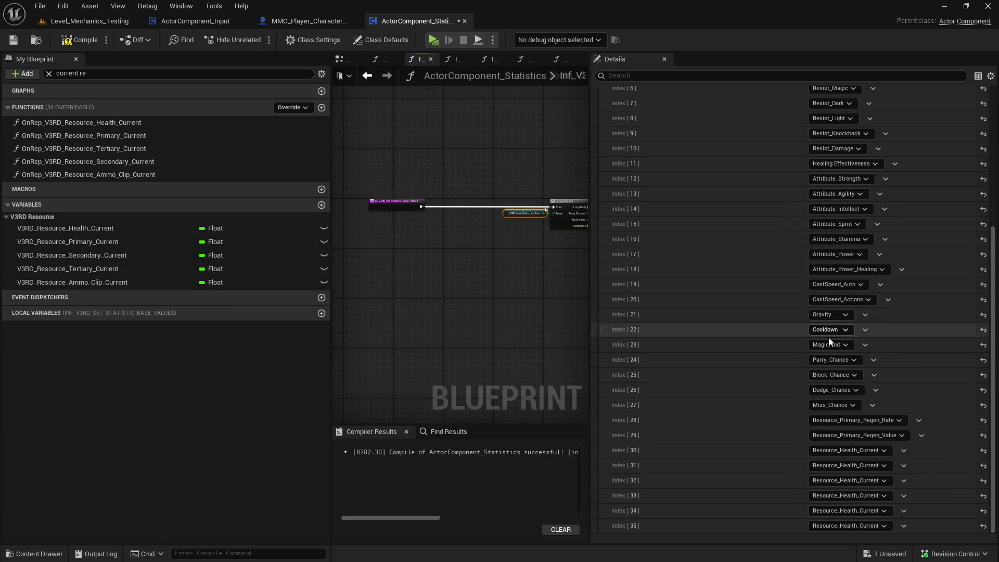
Assign the health regeneration statistics in the array's dropdowns and save the component.
left_click(876, 451)
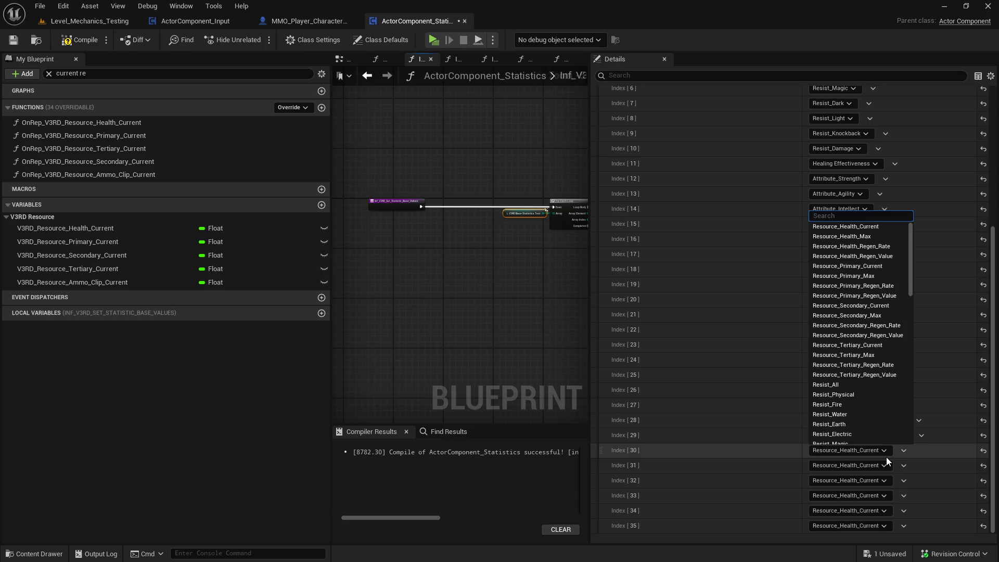
left_click(885, 455)
left_click(883, 455)
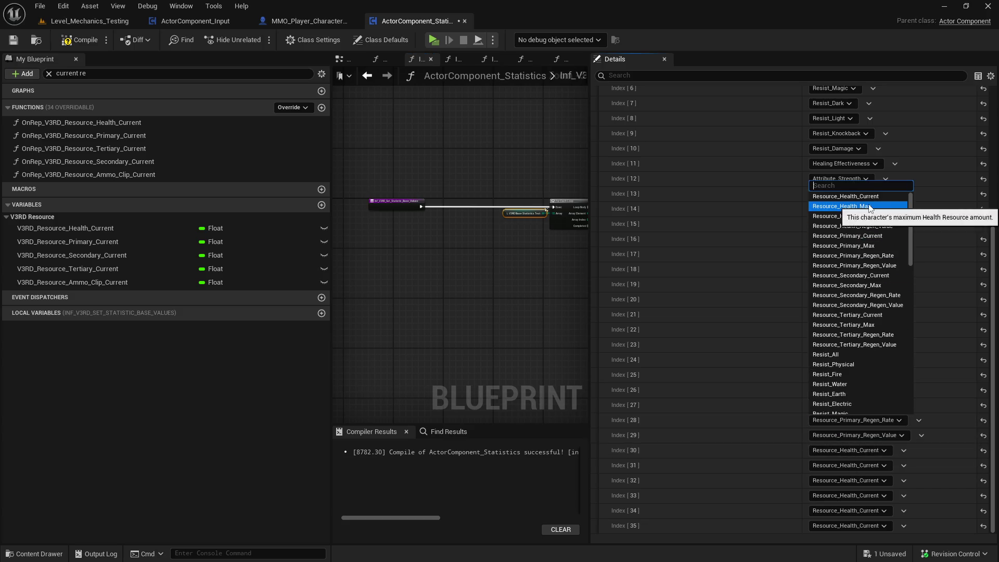
left_click(887, 222)
left_click(895, 434)
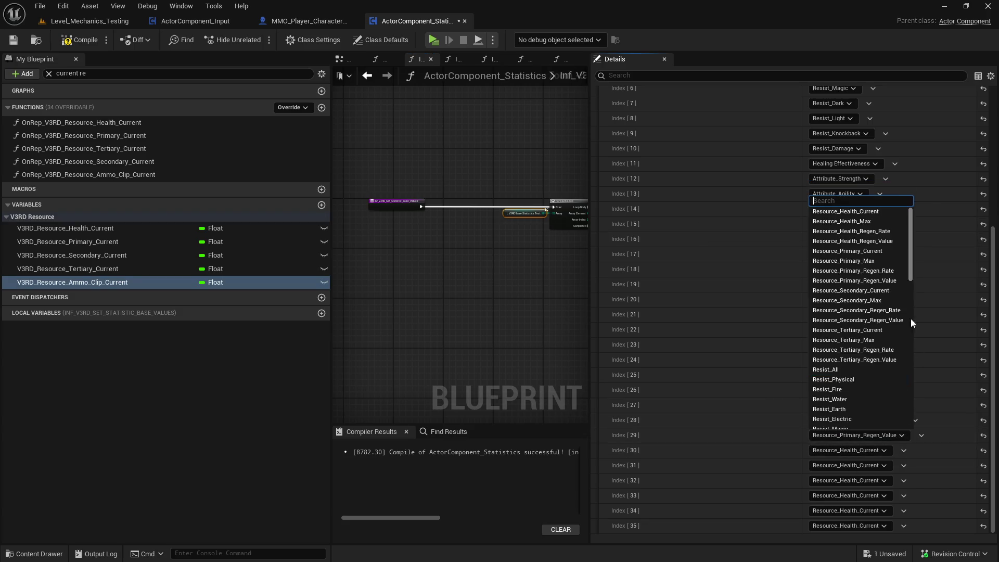
left_click(894, 241)
left_click_drag(509, 235, 510, 236)
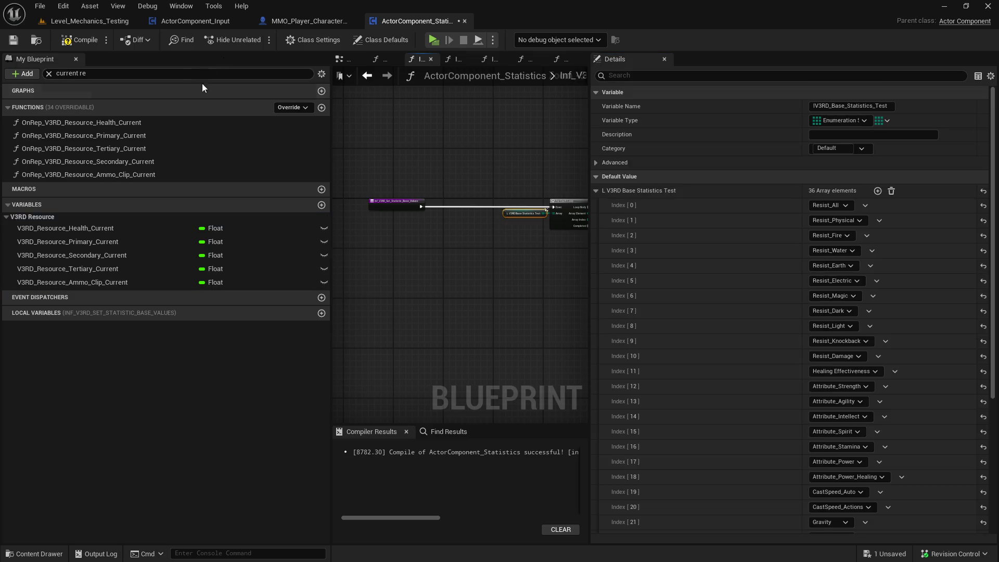
left_click(13, 41)
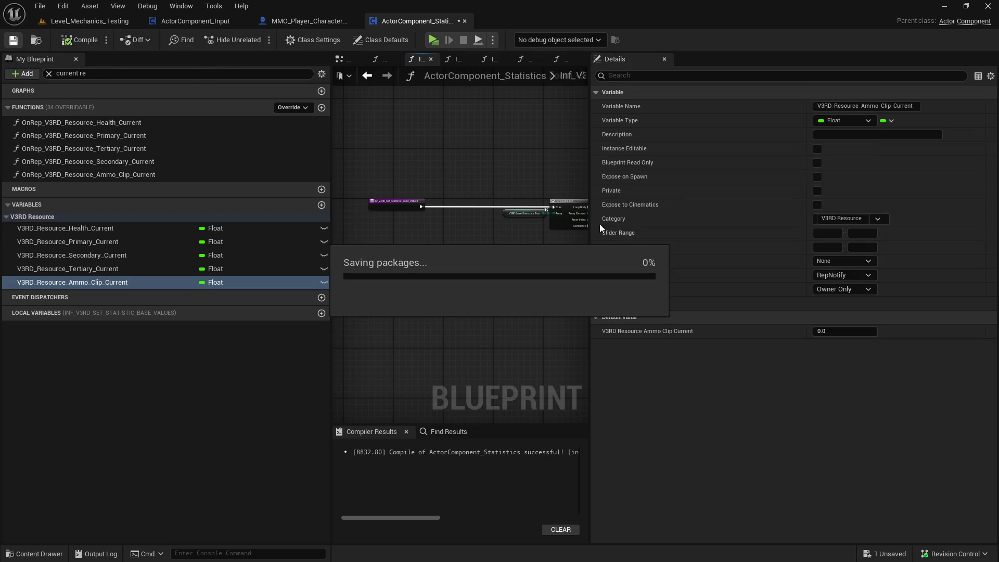
Set Index 30 to Resource_Primary_Regen_Rate and clear the variable search filter.
scroll(866, 392, "down", 5)
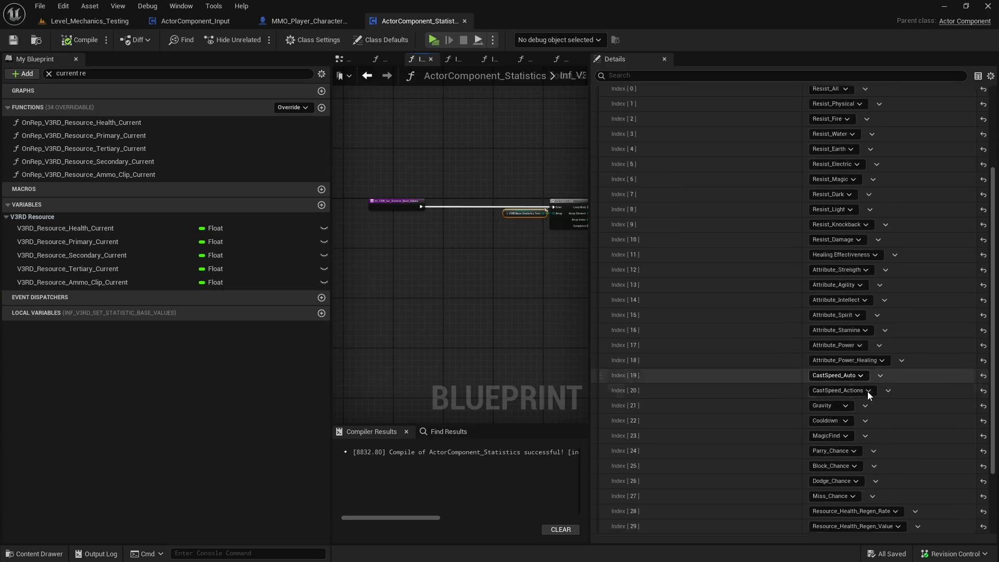
left_click(872, 452)
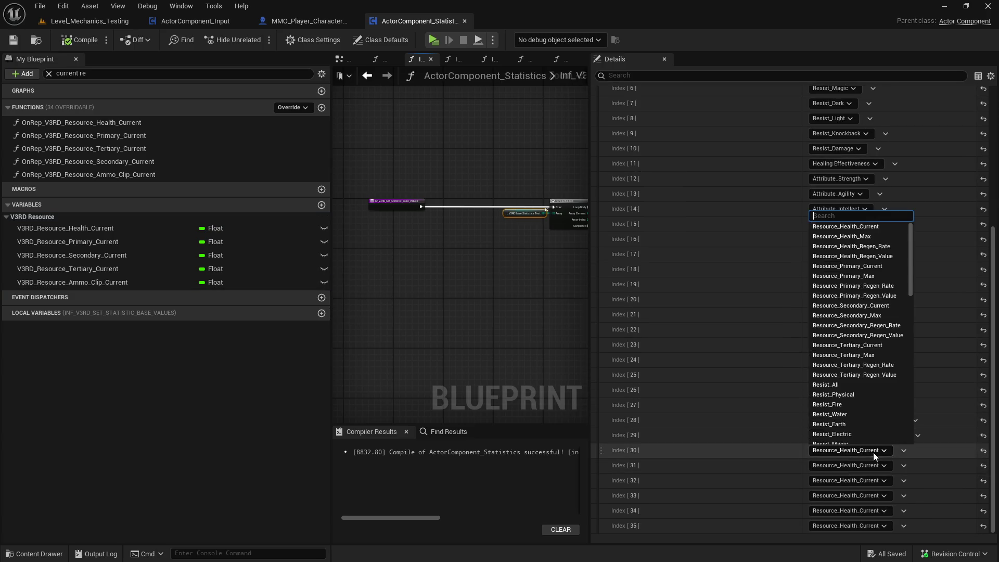
left_click(866, 285)
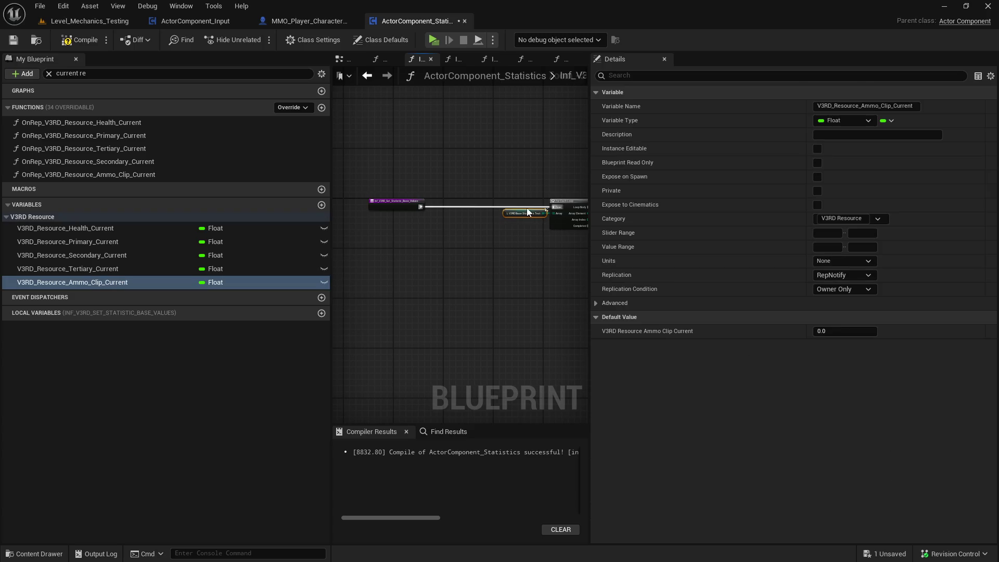
left_click_drag(591, 240, 816, 260)
left_click_drag(489, 243, 494, 247)
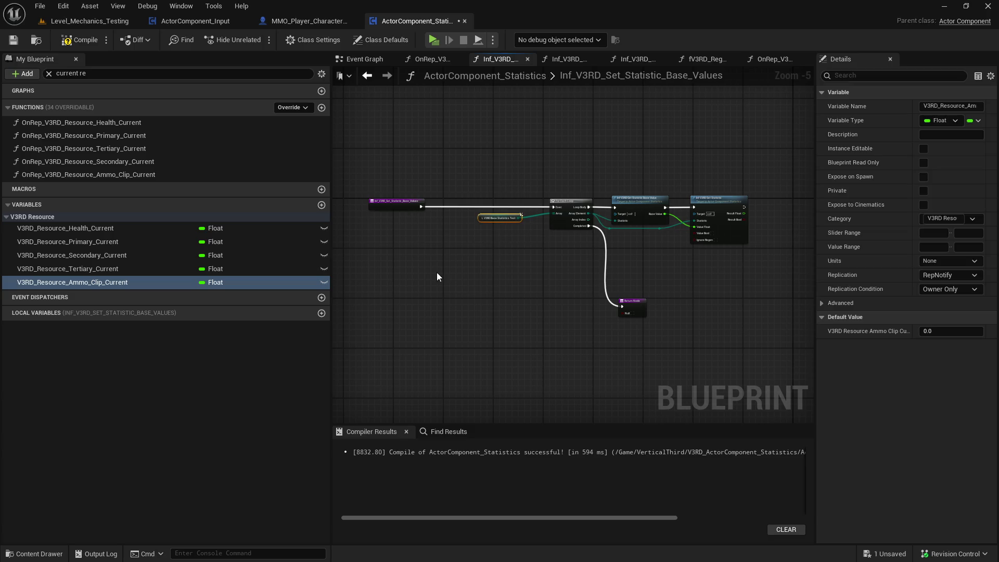
left_click(49, 73)
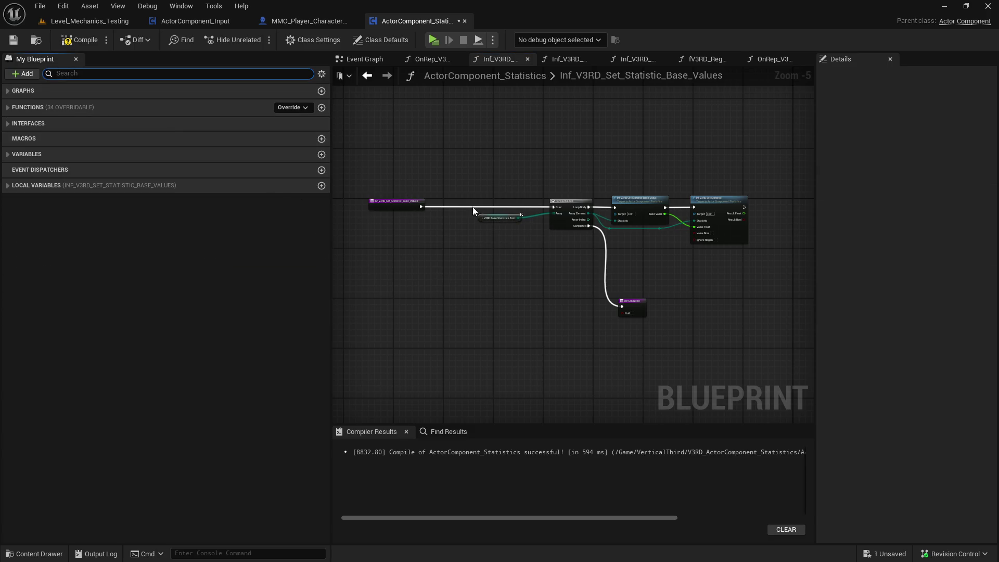
Set Index 31 to Primary Regen Value, 32–33 to Secondary and 34–35 to Tertiary Regen Rate/Value.
left_click_drag(454, 206, 494, 241)
scroll(951, 415, "down", 5)
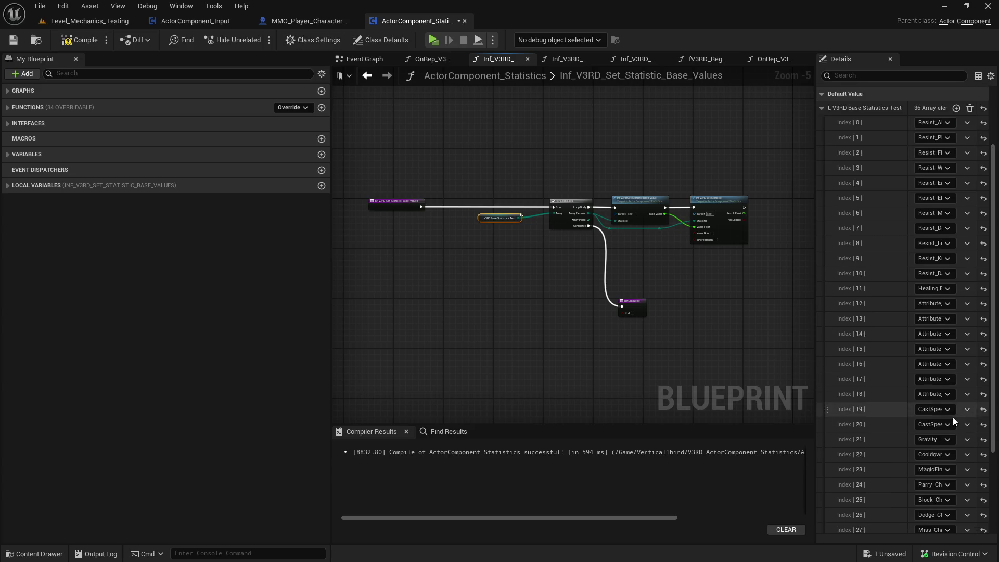
left_click_drag(813, 361, 668, 370)
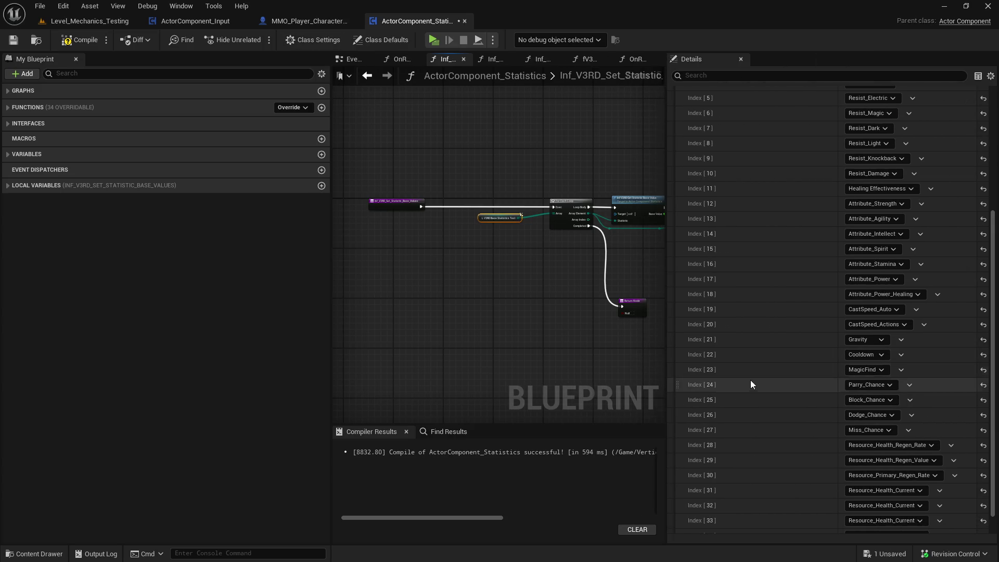
left_click(933, 451)
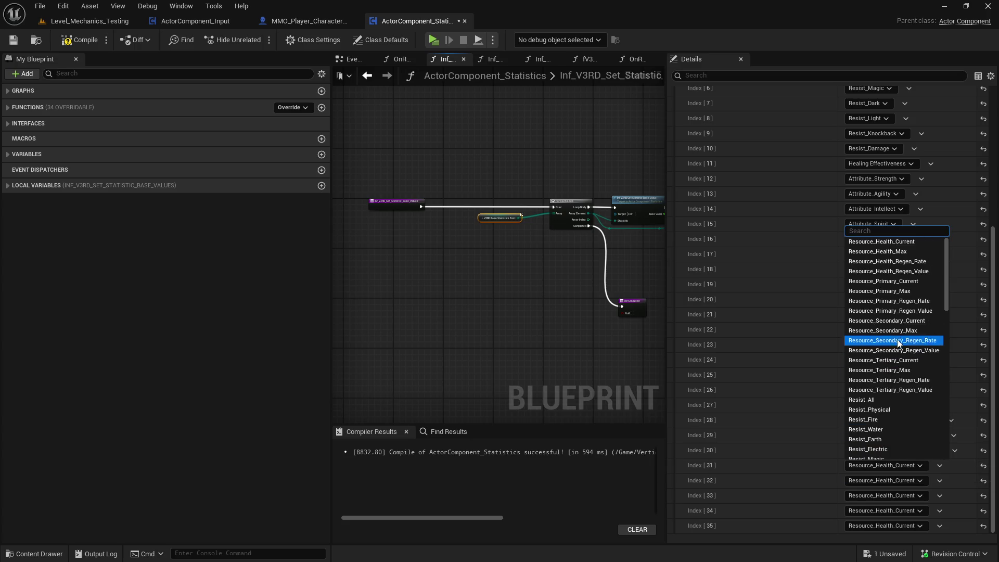
left_click(928, 311)
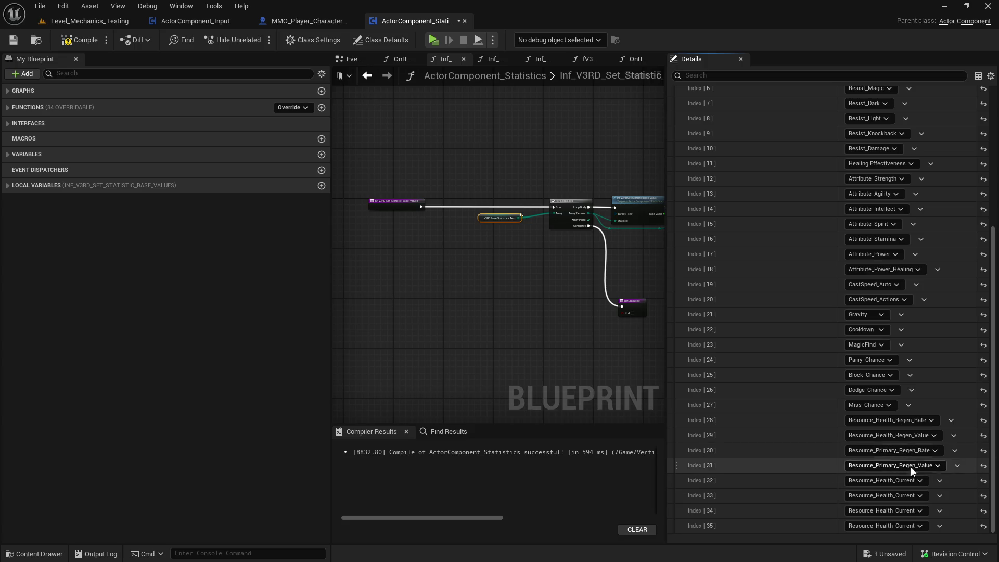
left_click(918, 481)
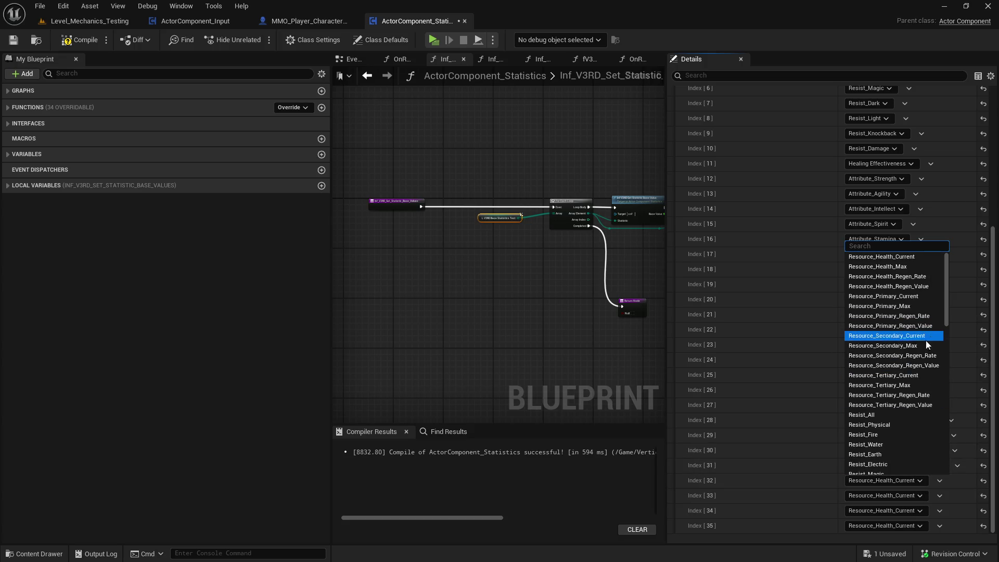
left_click(935, 356)
left_click(918, 496)
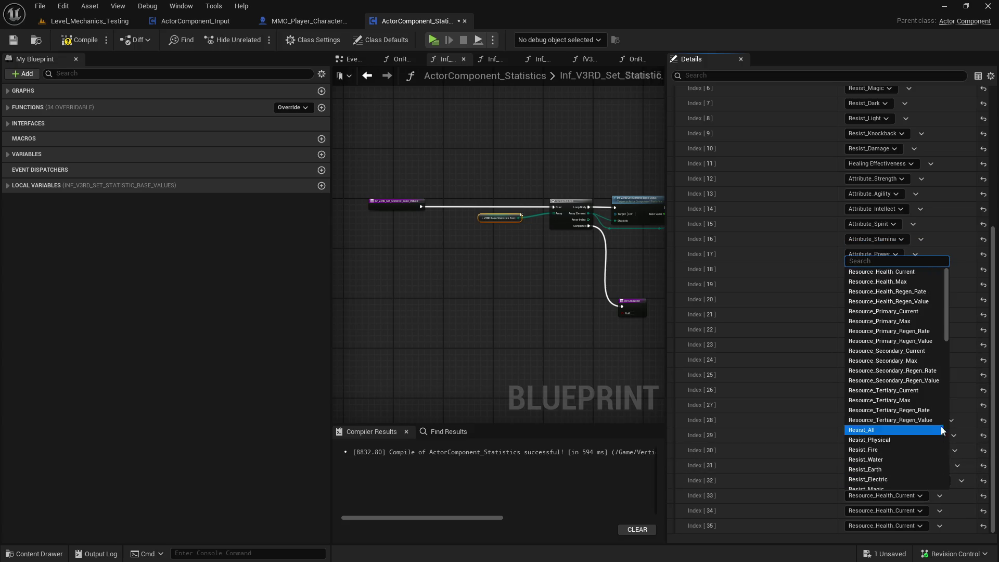
left_click(937, 385)
left_click(919, 510)
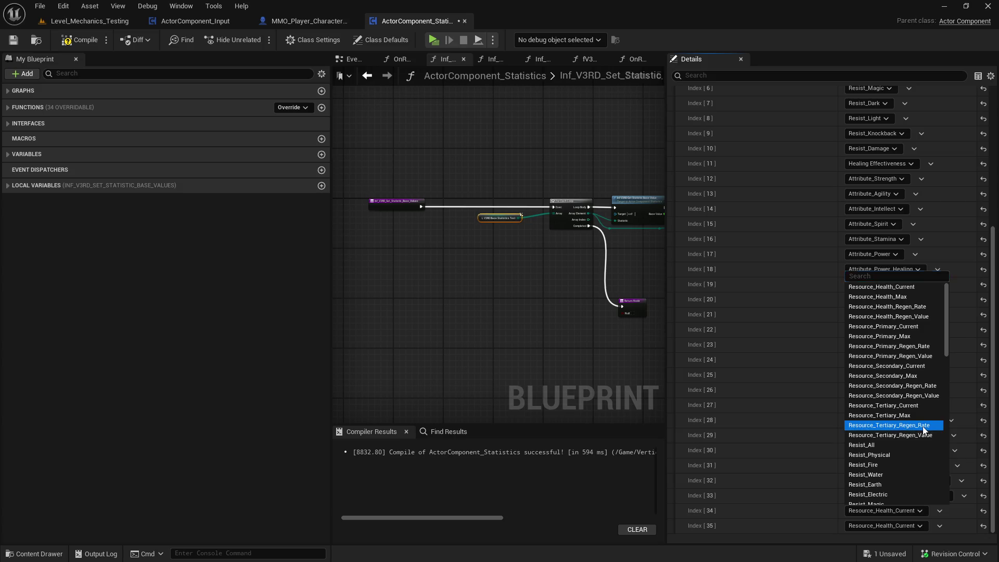
left_click(918, 409)
left_click(919, 527)
left_click(915, 450)
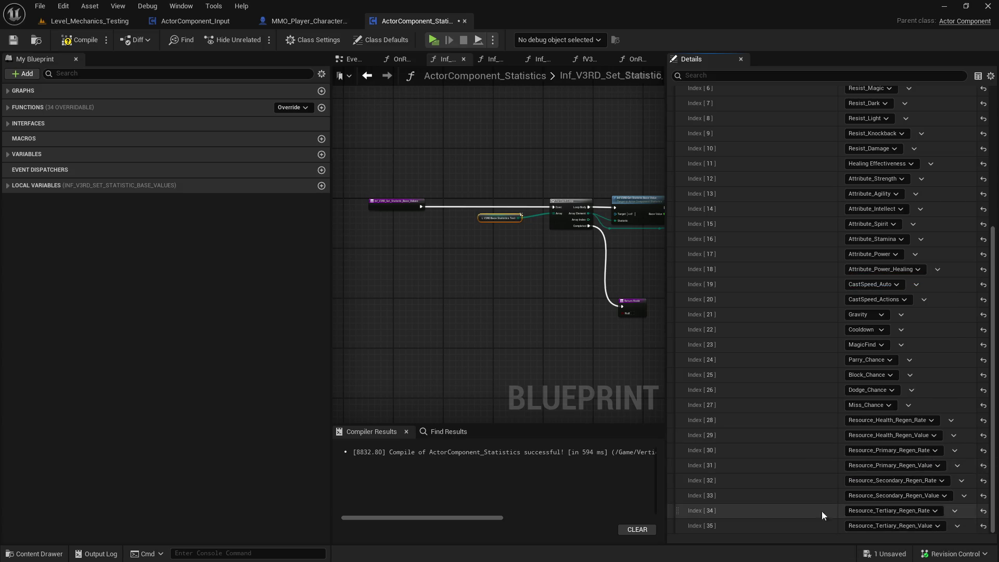
Compile and save ActorComponent_Statistics, then return to its Event Graph with a wider graph area.
left_click(13, 41)
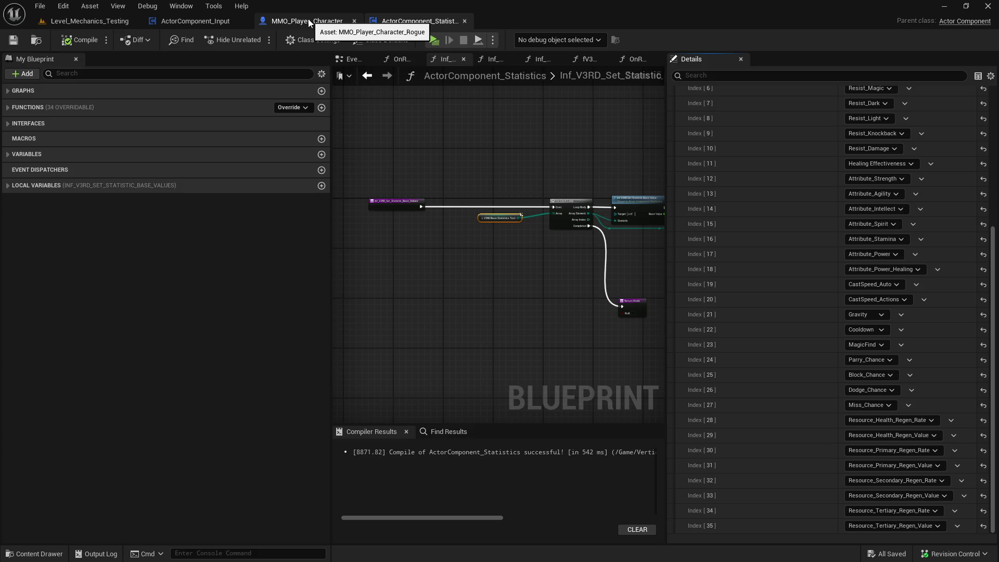
left_click(295, 23)
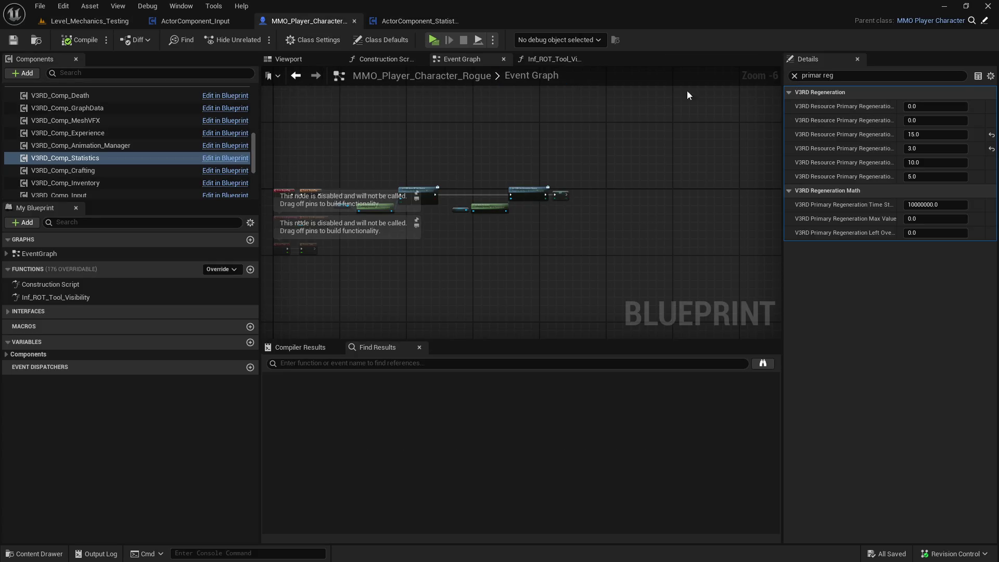
left_click(390, 22)
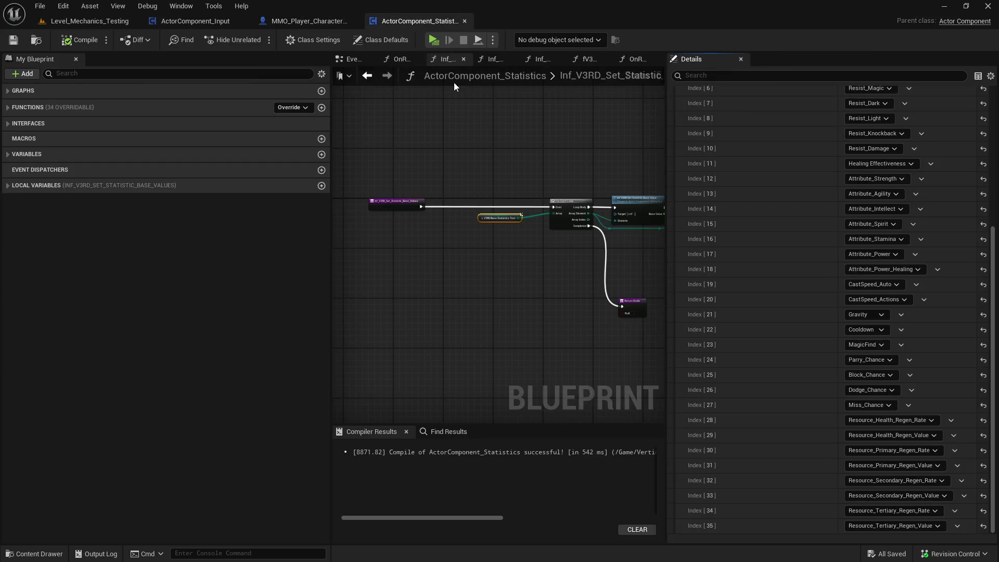
mouse_move(665, 127)
left_mouse_down()
mouse_move(905, 127)
mouse_move(893, 127)
left_mouse_up()
left_click_drag(332, 70, 159, 58)
left_click(199, 57)
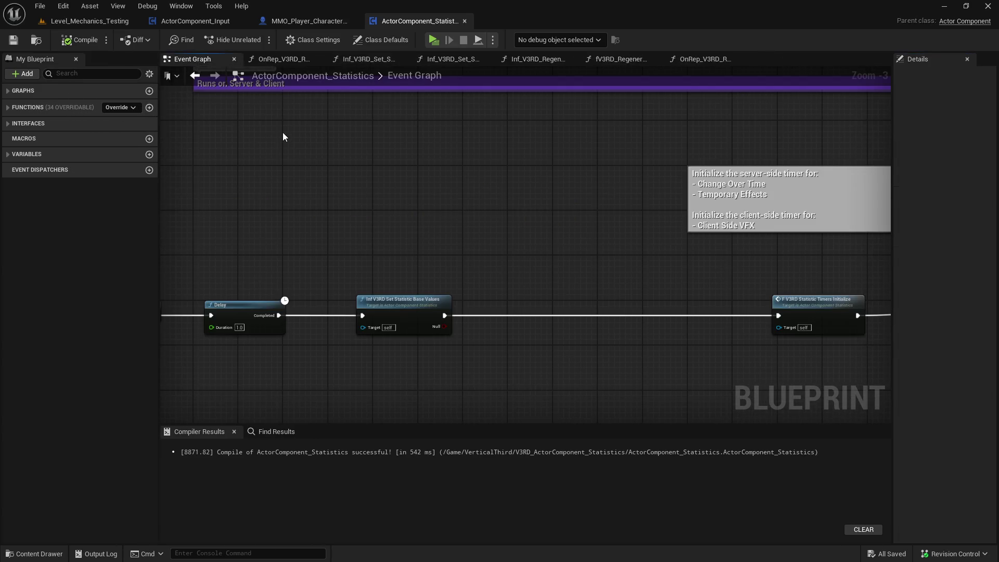
scroll(426, 250, "down", 10)
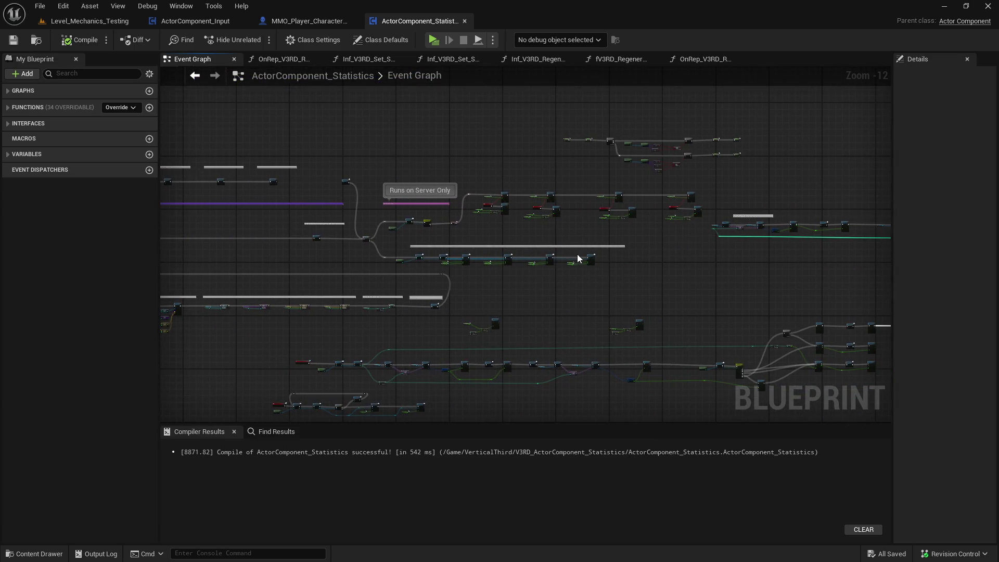
scroll(597, 211, "up", 8)
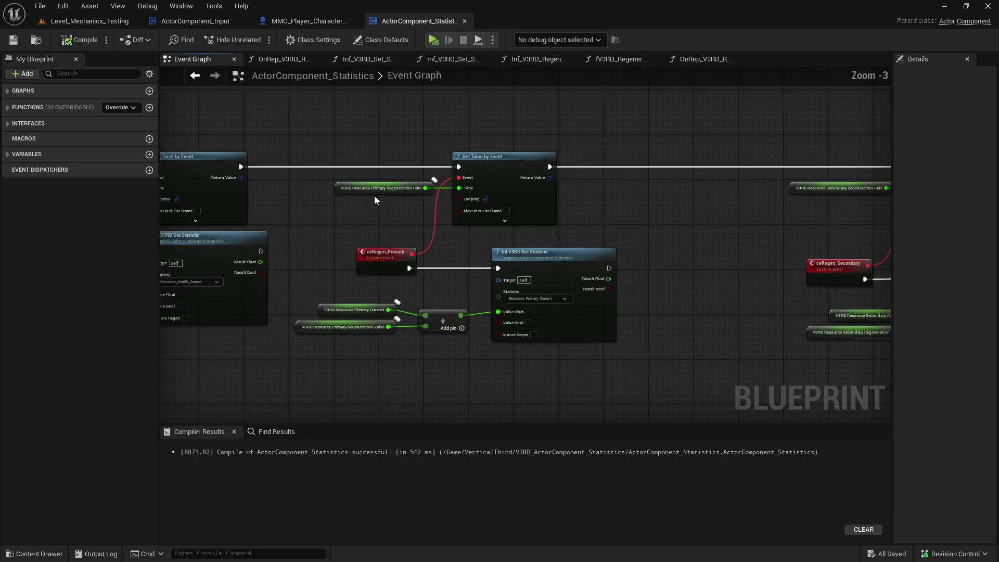
Right-align the Primary Set Timer node with its Set Statistic node.
left_click_drag(567, 161, 491, 224)
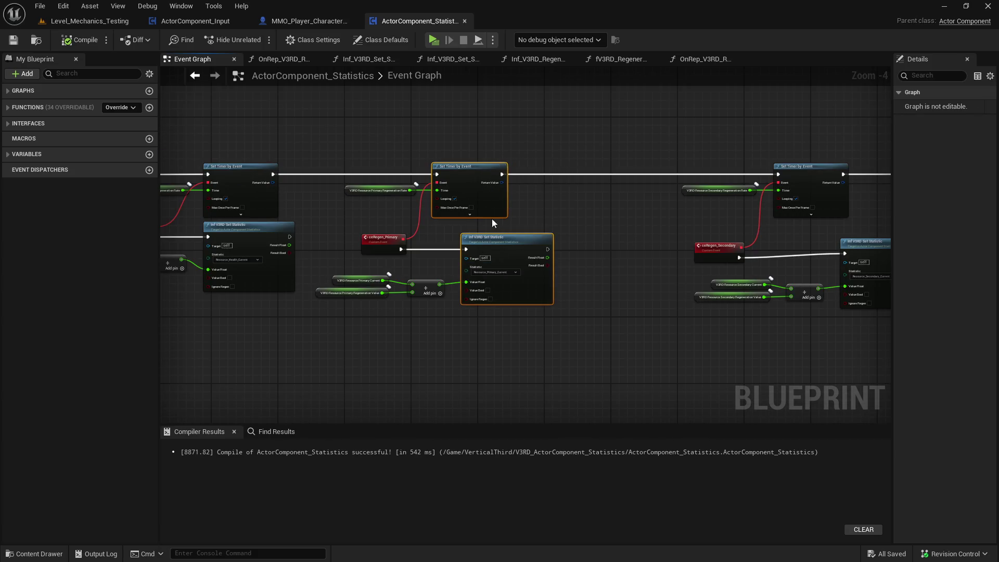
left_click(523, 199)
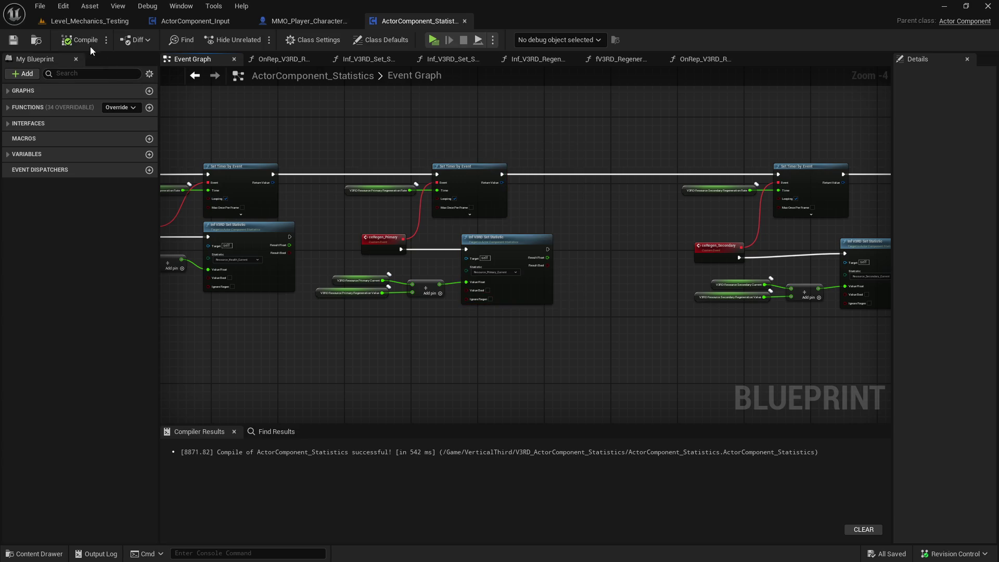
left_click(14, 40)
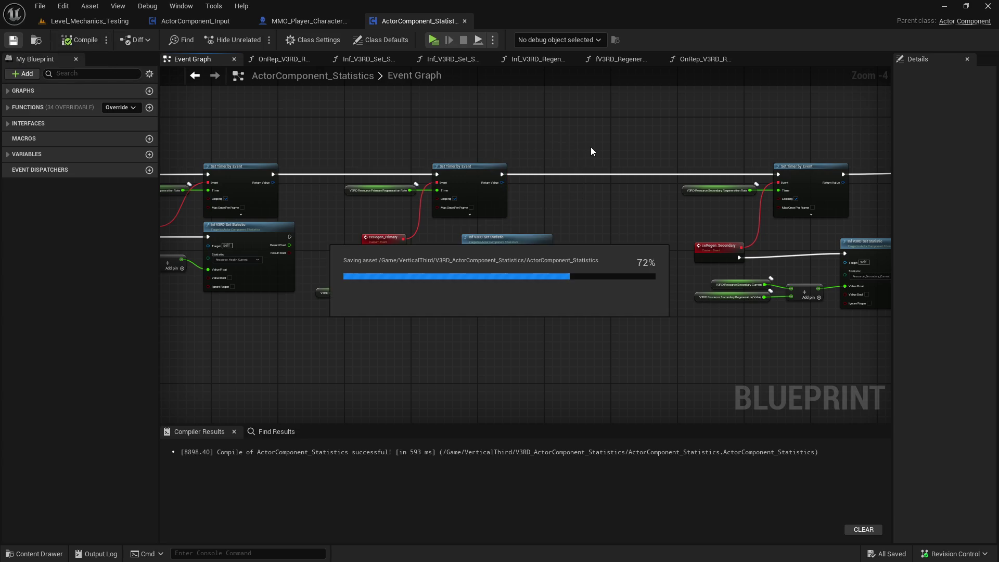
left_click_drag(571, 207, 505, 288)
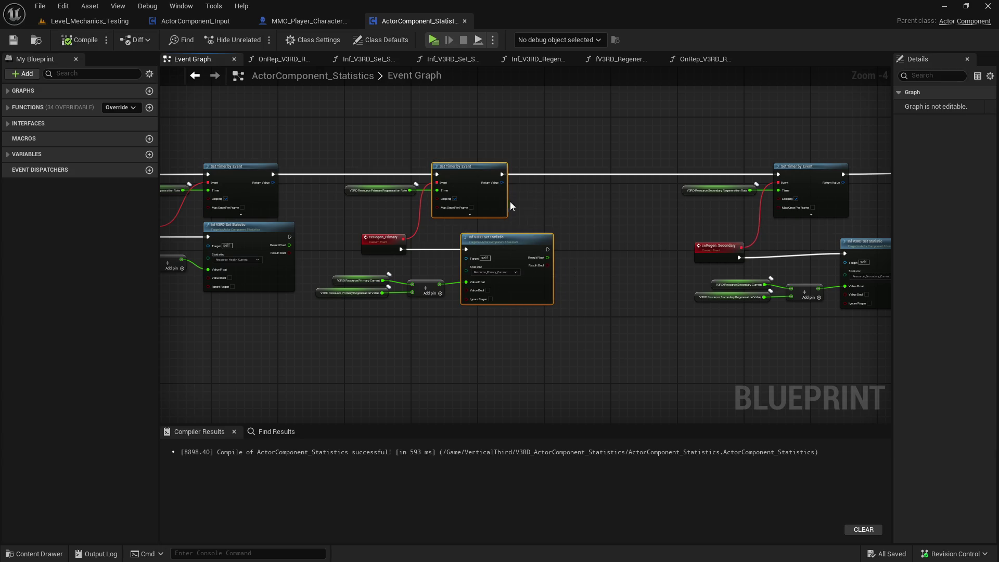
right_click(626, 204)
type("d")
key("Escape")
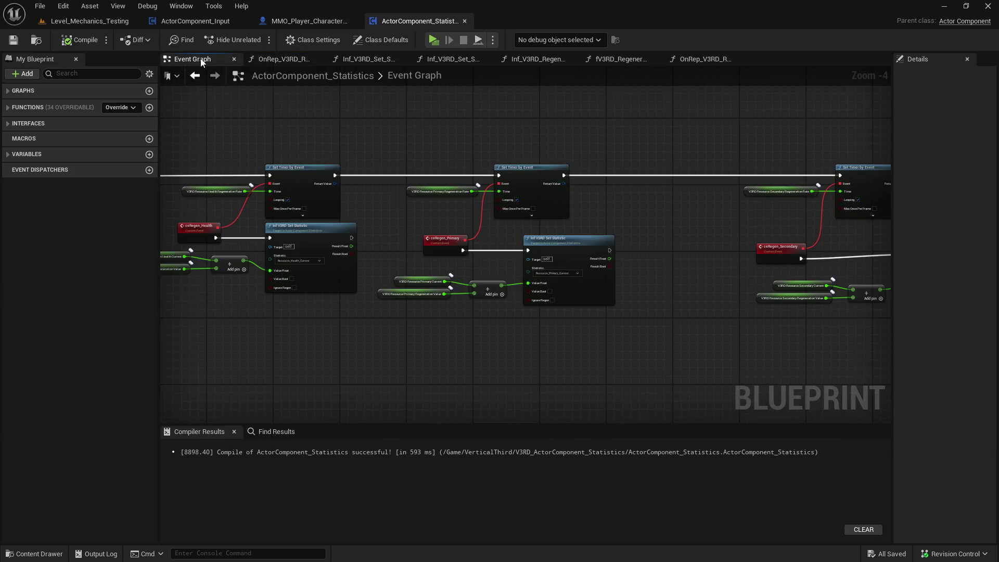
key("shift+d")
scroll(432, 209, "up", 2)
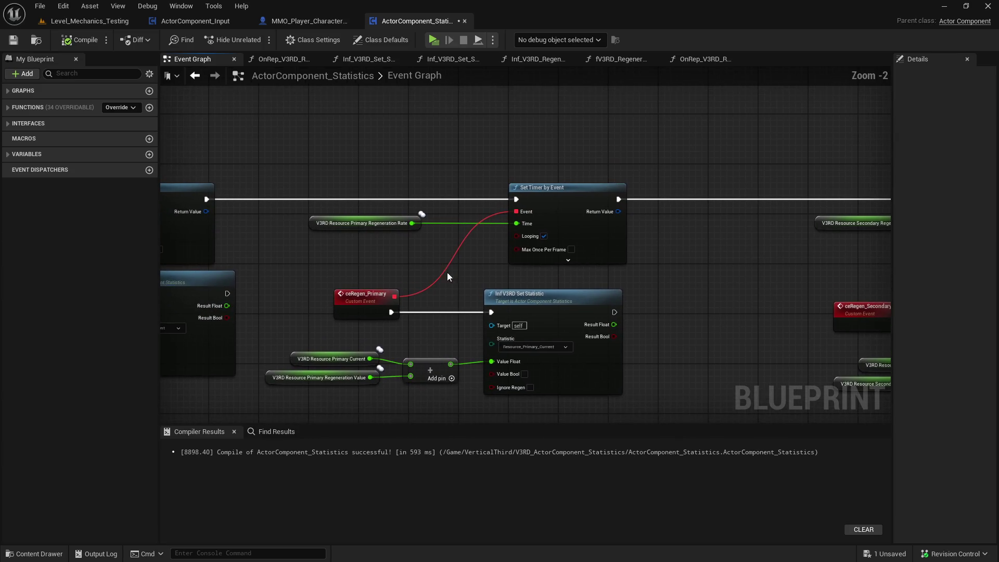
Add a <= comparison node fed by Primary Regeneration Rate.
mouse_move(598, 252)
left_mouse_down()
mouse_move(659, 257)
mouse_move(660, 249)
left_mouse_up()
left_click(499, 244)
left_click_drag(410, 223, 461, 213)
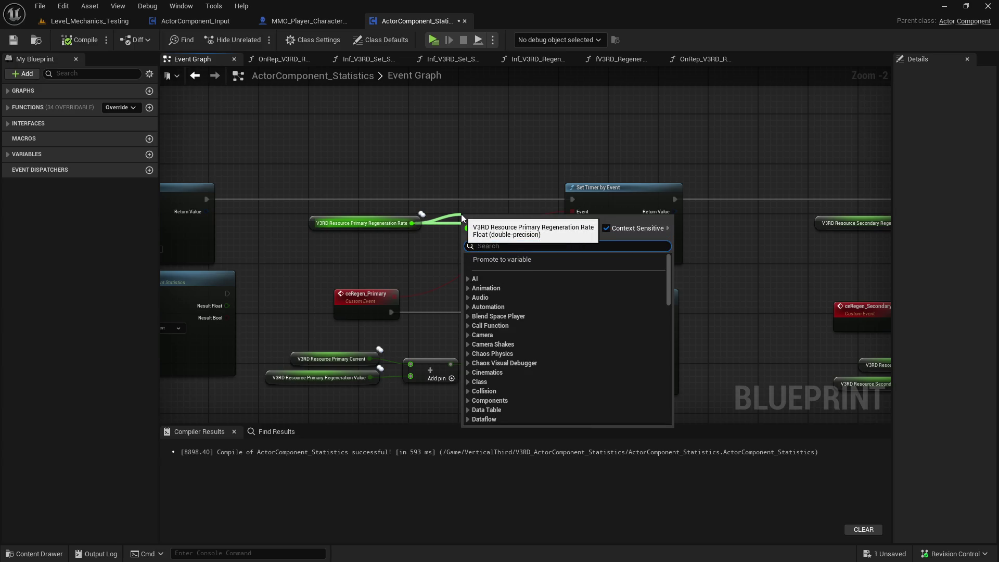
type("<=")
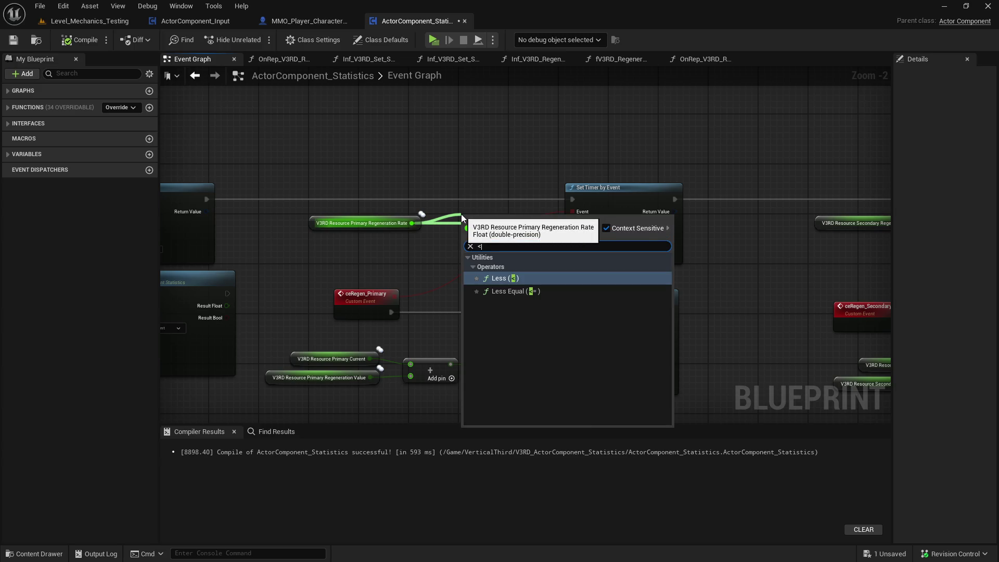
key("Return")
Drive a Branch from the <= result and start the Primary timer from its False output.
left_click_drag(633, 210, 670, 210)
left_click_drag(519, 227, 534, 209)
type("bra")
key("Return")
left_click_drag(478, 220, 434, 221)
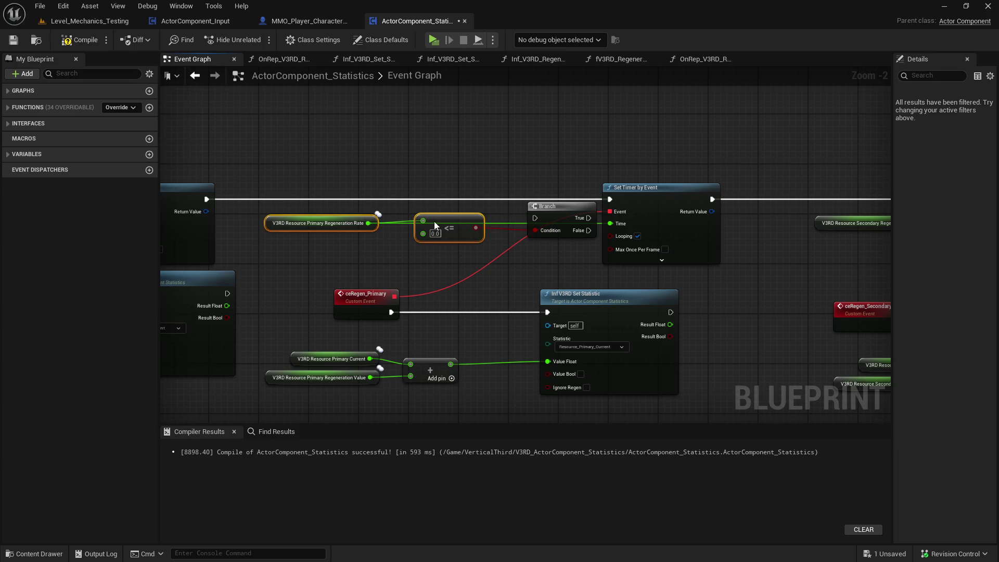
left_click_drag(565, 214, 540, 199)
mouse_move(613, 200)
left_mouse_down()
mouse_move(544, 203)
mouse_move(563, 212)
left_mouse_up()
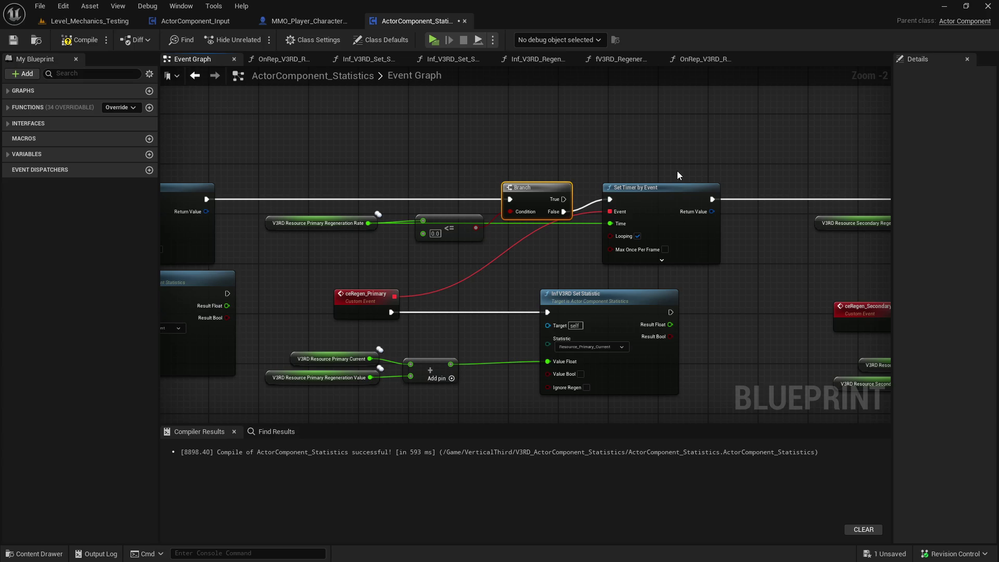
left_click_drag(650, 185, 586, 194)
mouse_move(491, 212)
left_mouse_down()
mouse_move(356, 229)
mouse_move(386, 167)
left_mouse_up()
Add a reroute point on the Primary Branch's True wire.
type("rer")
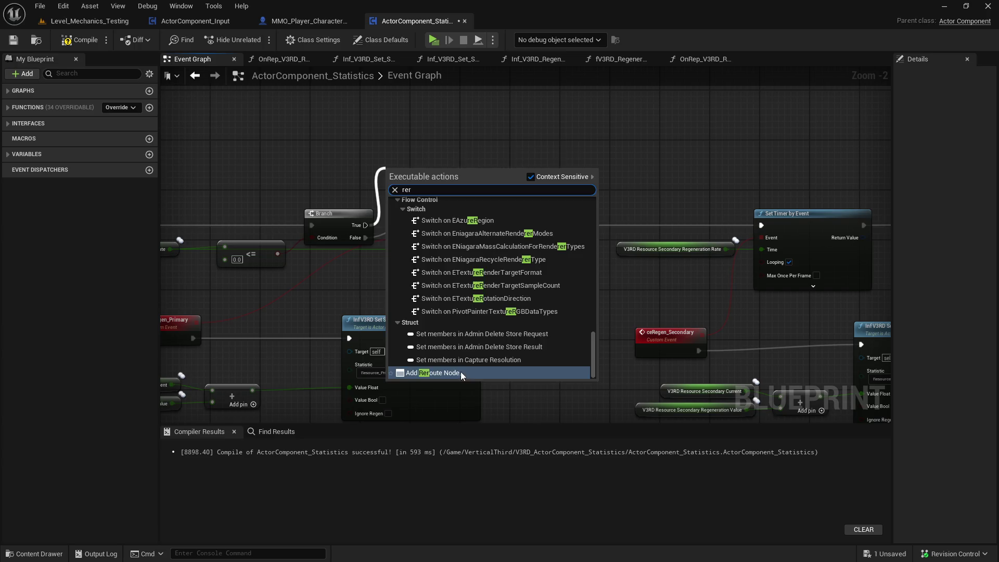
left_click(461, 369)
left_click_drag(292, 204, 412, 206)
left_click(446, 213)
left_click_drag(700, 248, 466, 248)
Paste a copy of the Branch and <= check for Secondary Regeneration Rate and route execution into it.
key("ctrl+c")
key("ctrl+v")
mouse_move(702, 220)
left_mouse_down()
mouse_move(568, 217)
mouse_move(698, 216)
left_mouse_up()
key("ctrl+z")
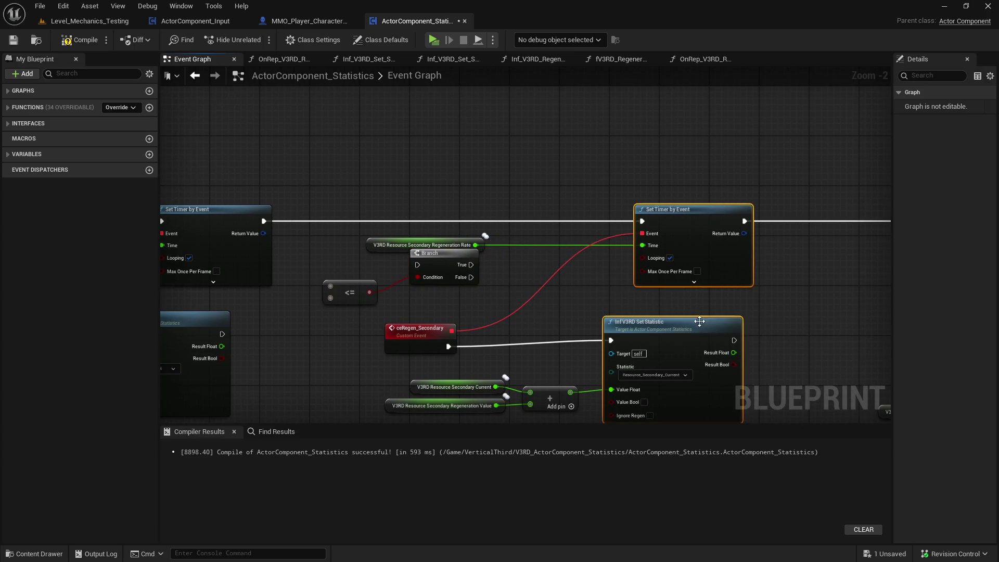
key("ctrl+z")
mouse_move(470, 265)
left_mouse_down()
mouse_move(585, 263)
mouse_move(587, 220)
left_mouse_up()
key("Escape")
left_click_drag(431, 248, 400, 246)
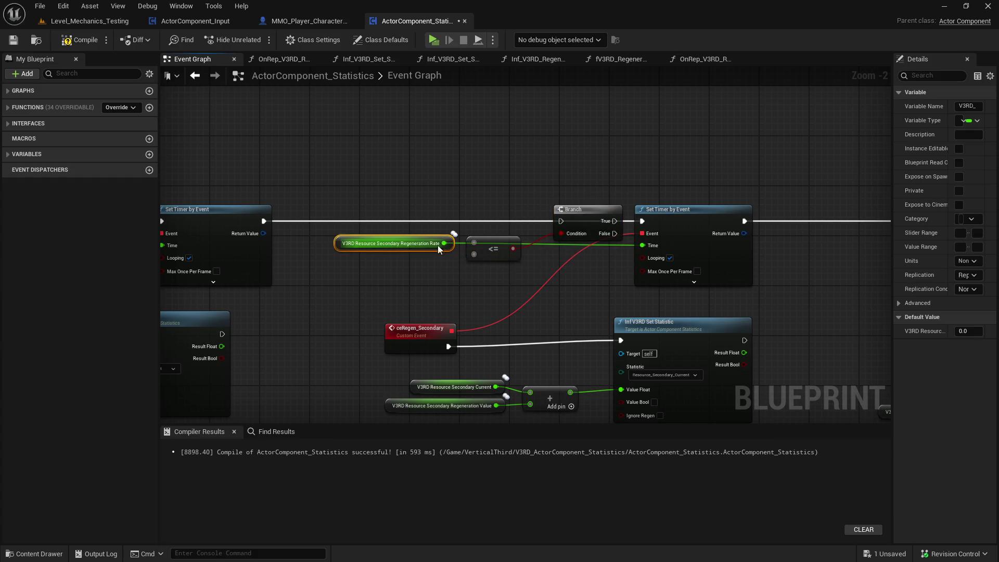
mouse_move(644, 222)
left_mouse_down()
mouse_move(398, 213)
mouse_move(421, 229)
left_mouse_up()
Connect the Secondary Branch False to its timer and add a reroute point on True.
left_click_drag(511, 217, 510, 217)
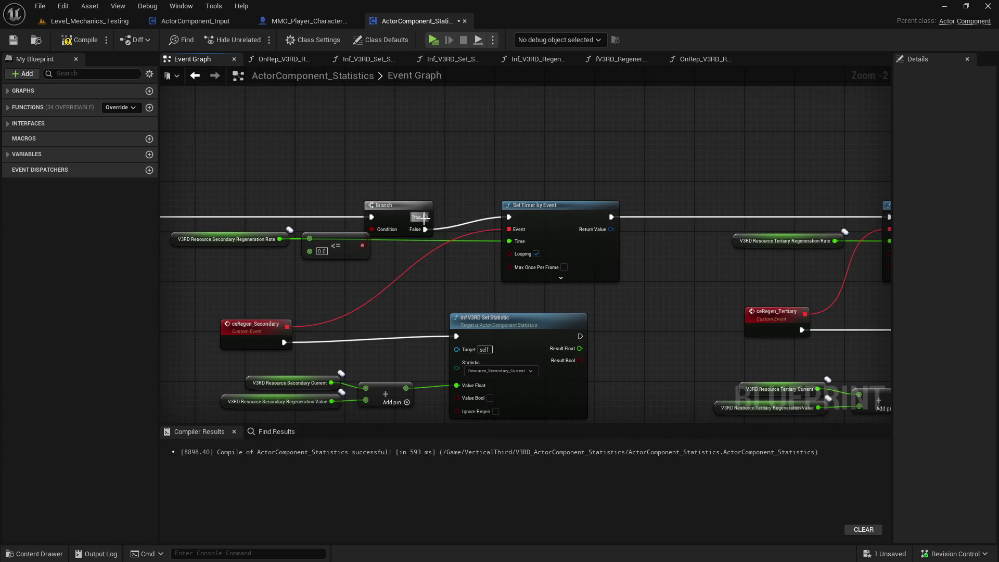
left_click_drag(425, 216, 485, 150)
left_click(549, 333)
left_click_drag(599, 243, 448, 255)
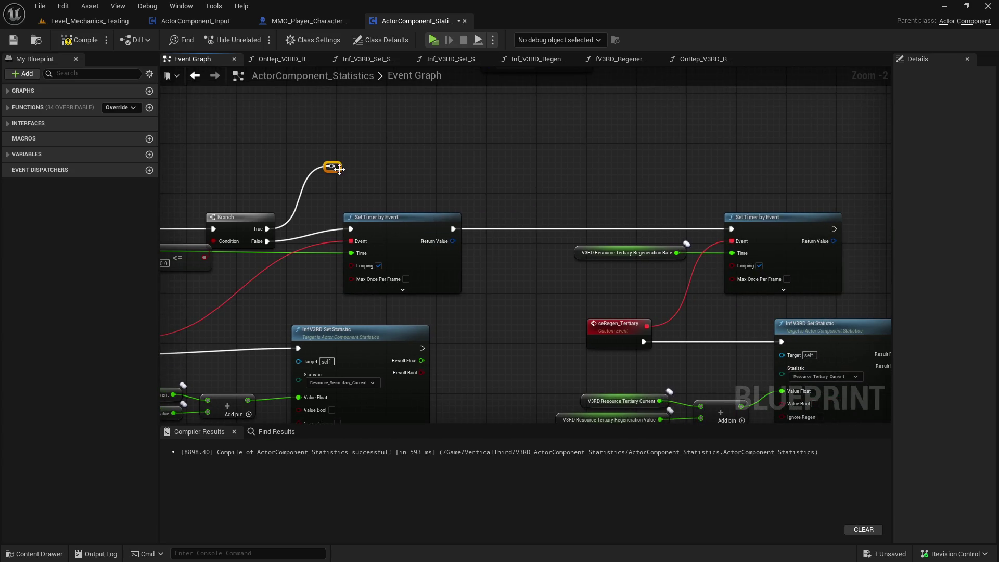
Right-align the Tertiary Set Timer node with its Set Statistic node.
left_click_drag(362, 179, 154, 169)
scroll(413, 208, "down", 2)
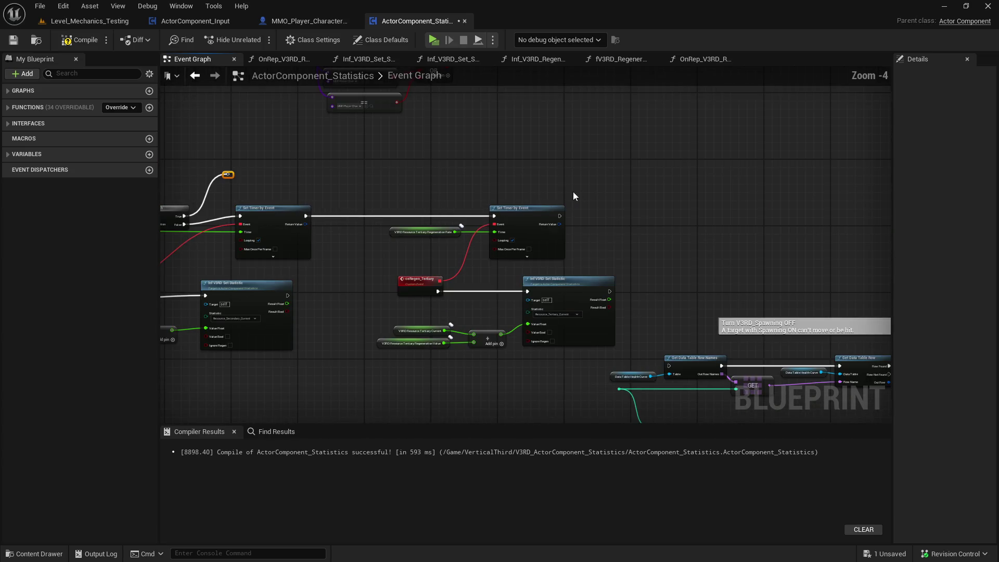
left_click_drag(538, 291, 538, 291)
key("shift+d")
left_click(416, 200)
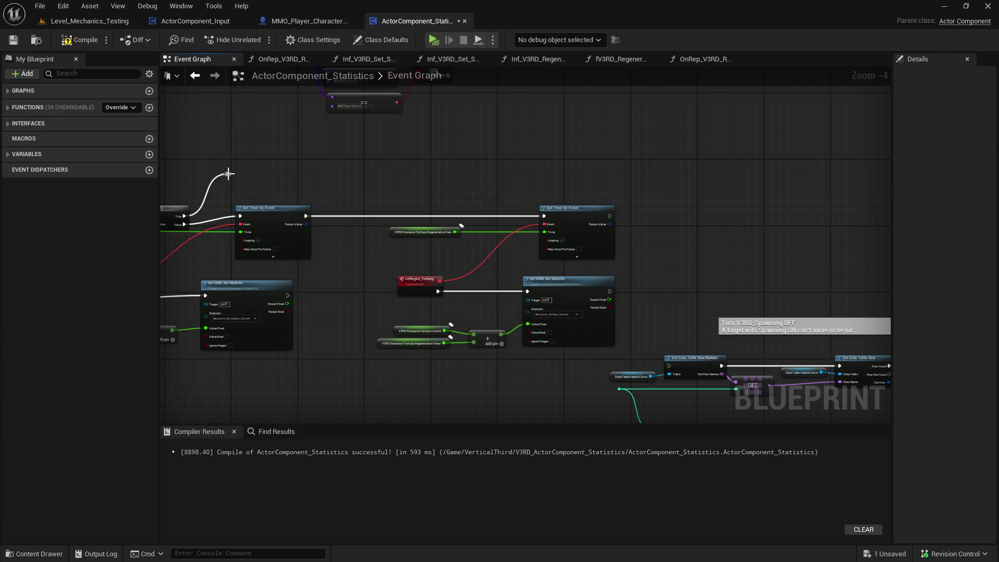
Paste another Branch and <= check, wired to Tertiary Regeneration Rate, before the Tertiary timer.
left_click_drag(218, 183, 330, 189)
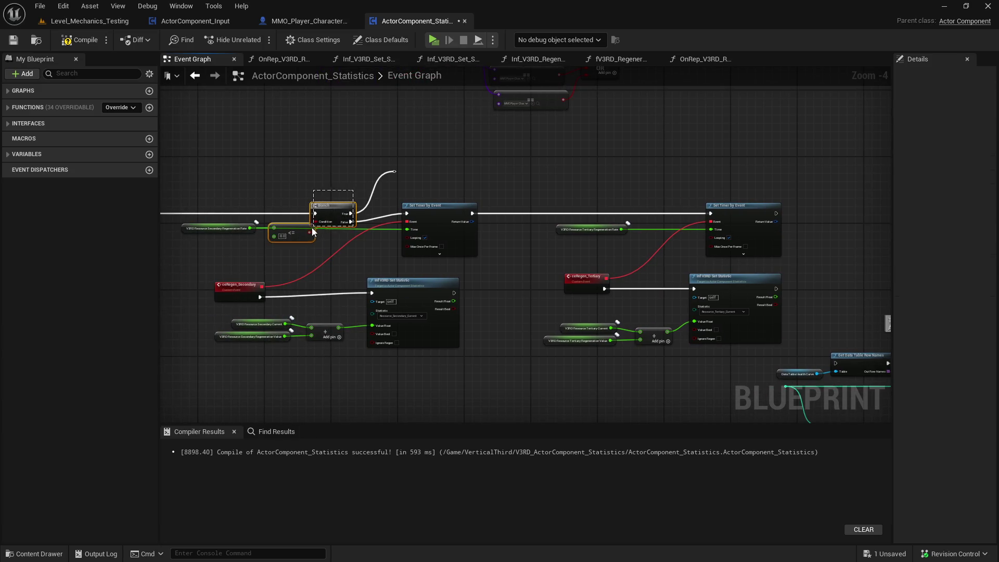
key("ctrl+v")
mouse_move(584, 232)
left_mouse_down()
mouse_move(570, 232)
mouse_move(616, 238)
mouse_move(614, 248)
mouse_move(582, 240)
left_mouse_up()
left_click(622, 237)
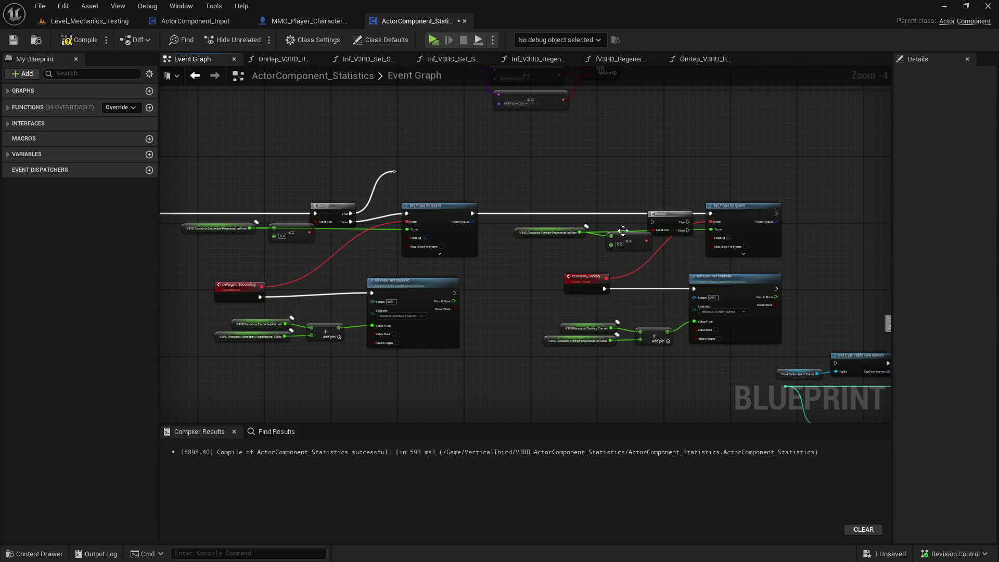
mouse_move(674, 224)
left_mouse_down()
mouse_move(666, 216)
mouse_move(679, 222)
left_mouse_up()
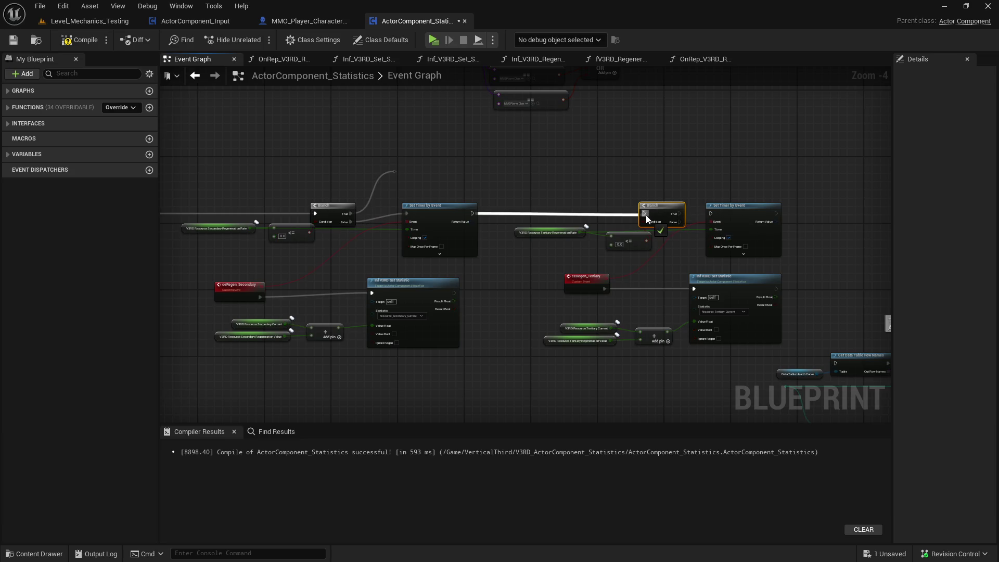
Chain the earlier Branches' True paths into the Tertiary Branch, adding a bend point.
mouse_move(397, 172)
left_mouse_down()
mouse_move(484, 173)
mouse_move(644, 213)
left_mouse_up()
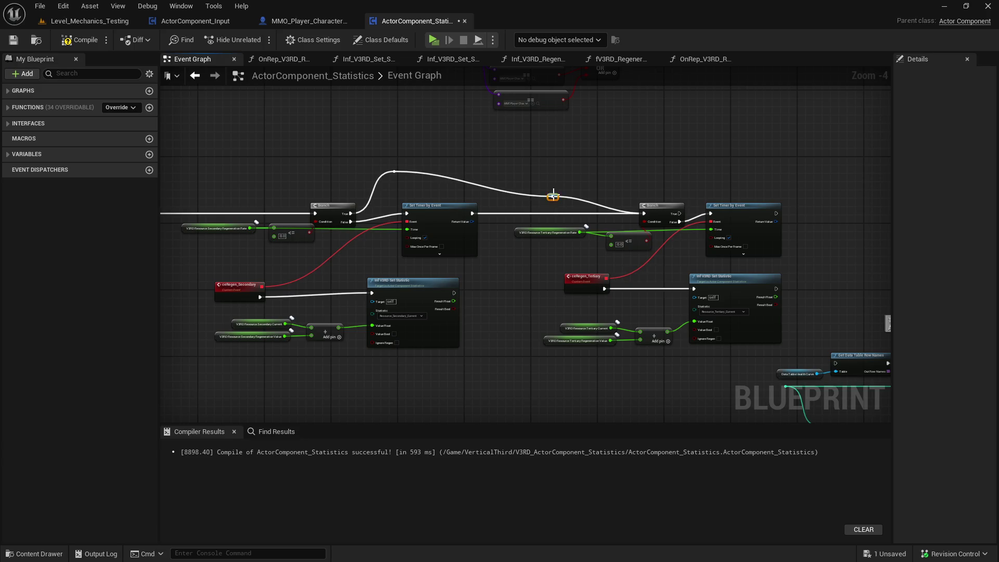
left_click_drag(385, 185, 570, 193)
mouse_move(309, 188)
left_mouse_down()
mouse_move(547, 211)
mouse_move(574, 226)
left_mouse_up()
double_click(445, 207)
left_click_drag(605, 189, 400, 189)
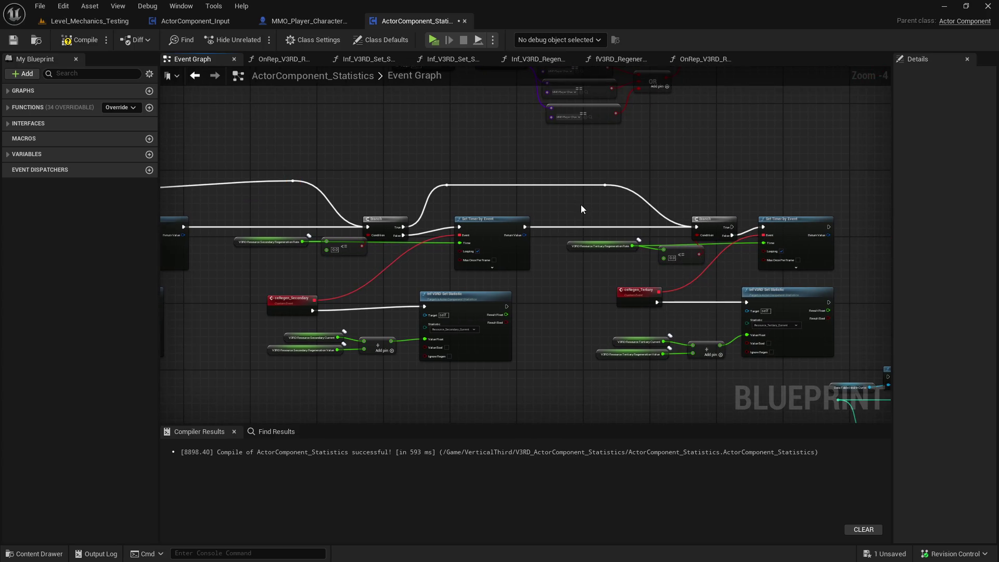
left_click_drag(581, 209, 532, 220)
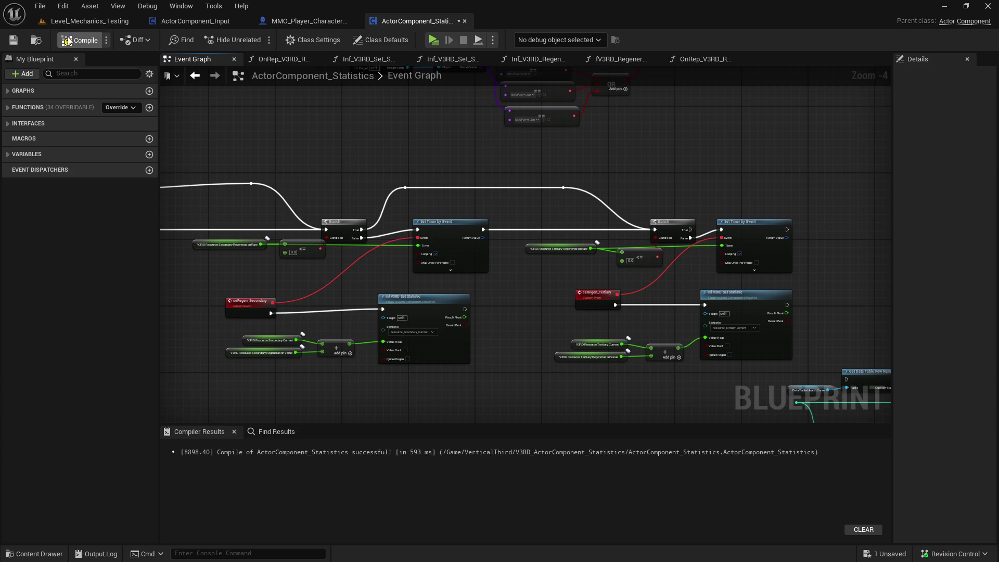
Compile ActorComponent_Statistics with the Branch-gated regen timers, then save it and all modified assets.
left_click(12, 41)
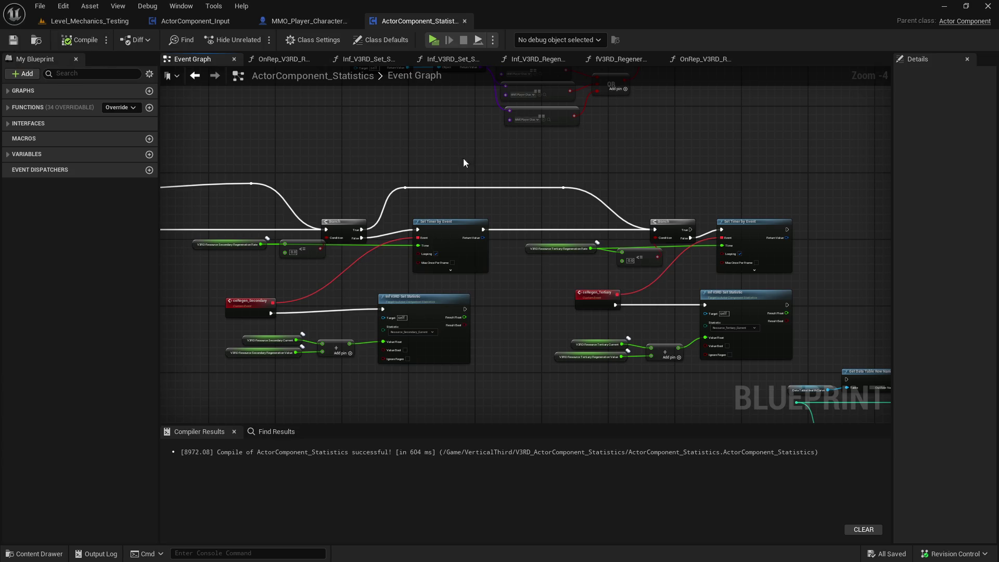
left_click_drag(451, 155, 691, 165)
scroll(441, 184, "down", 3)
scroll(532, 214, "up", 3)
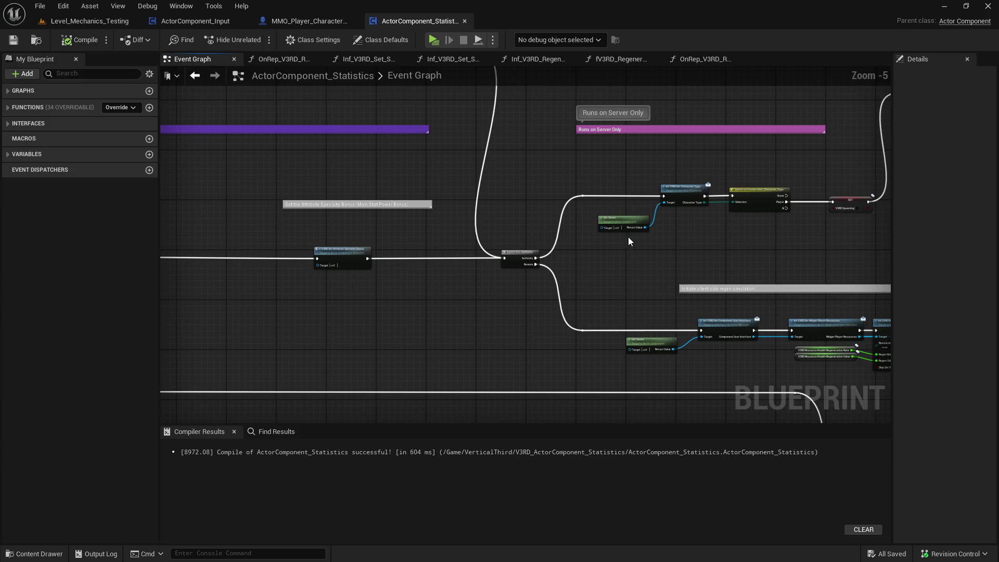
scroll(532, 213, "down", 3)
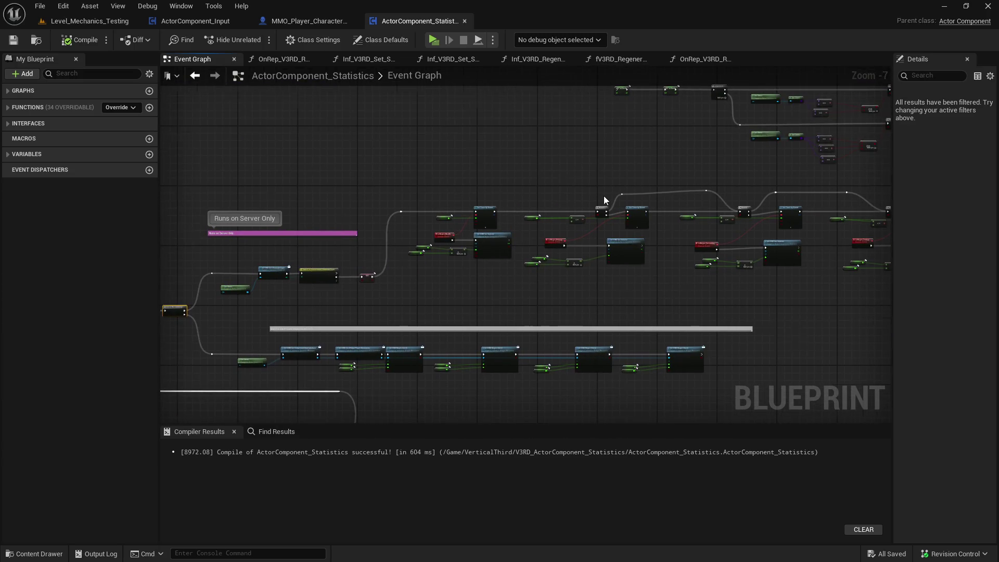
scroll(605, 200, "up", 1)
left_click(13, 40)
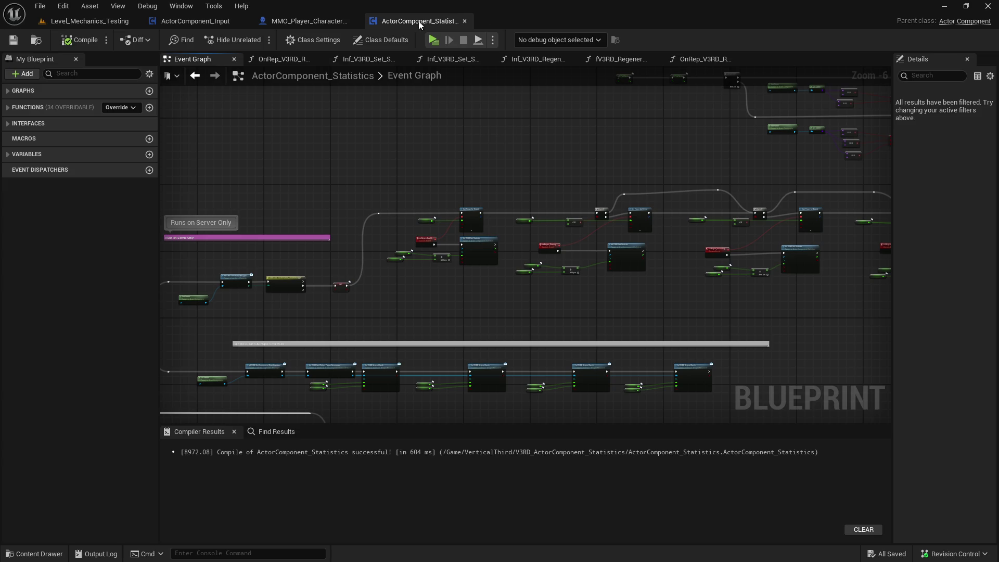
key("ctrl+s")
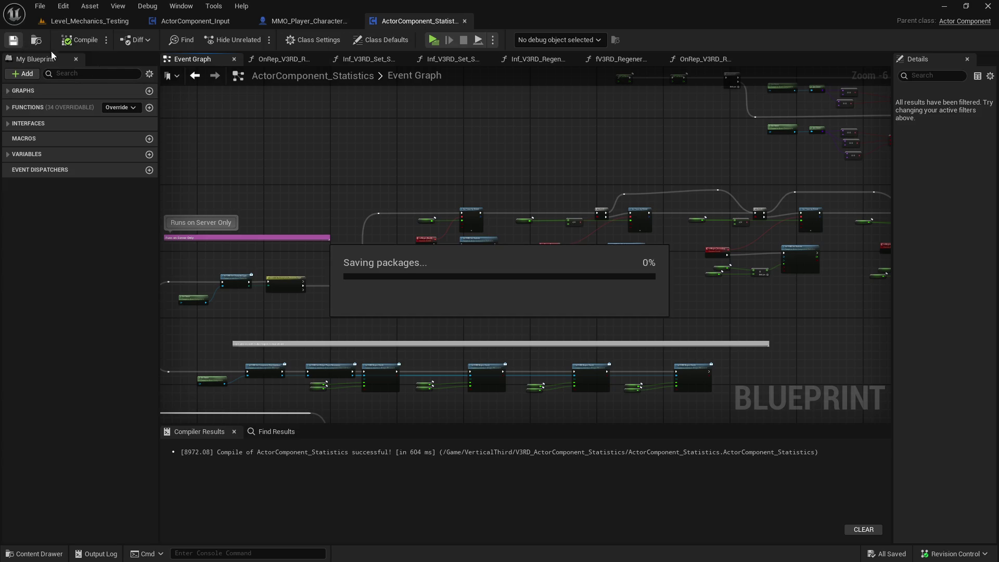
Shift the <= check and Health Regeneration Rate nodes left and save the component.
mouse_move(708, 142)
left_mouse_down()
mouse_move(525, 140)
mouse_move(431, 152)
mouse_move(426, 136)
left_mouse_up()
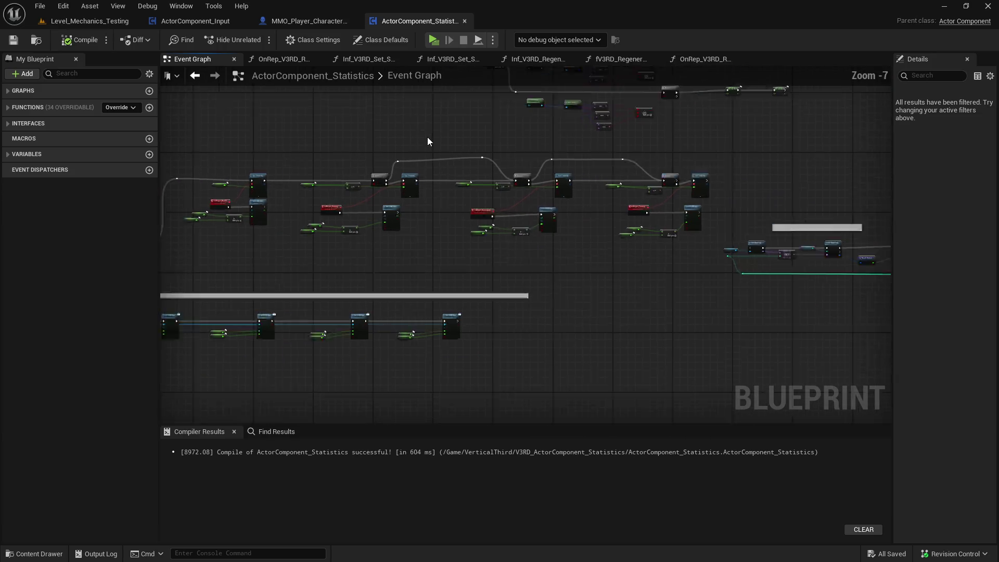
scroll(427, 136, "up", 1)
mouse_move(819, 206)
left_mouse_down()
mouse_move(520, 139)
mouse_move(367, 150)
left_mouse_up()
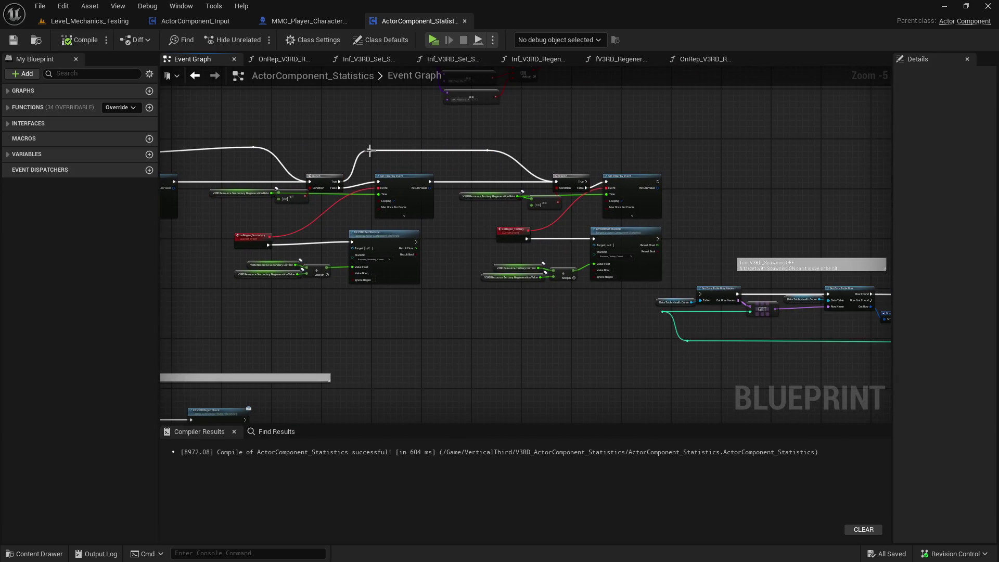
left_click_drag(545, 205, 523, 208)
mouse_move(450, 196)
left_mouse_down()
mouse_move(360, 172)
mouse_move(606, 175)
left_mouse_up()
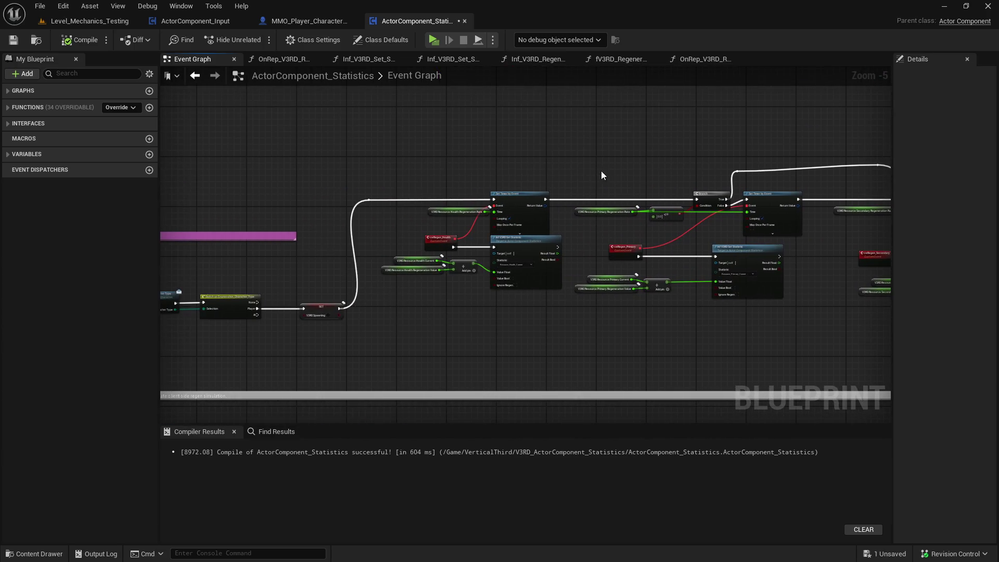
left_click(15, 39)
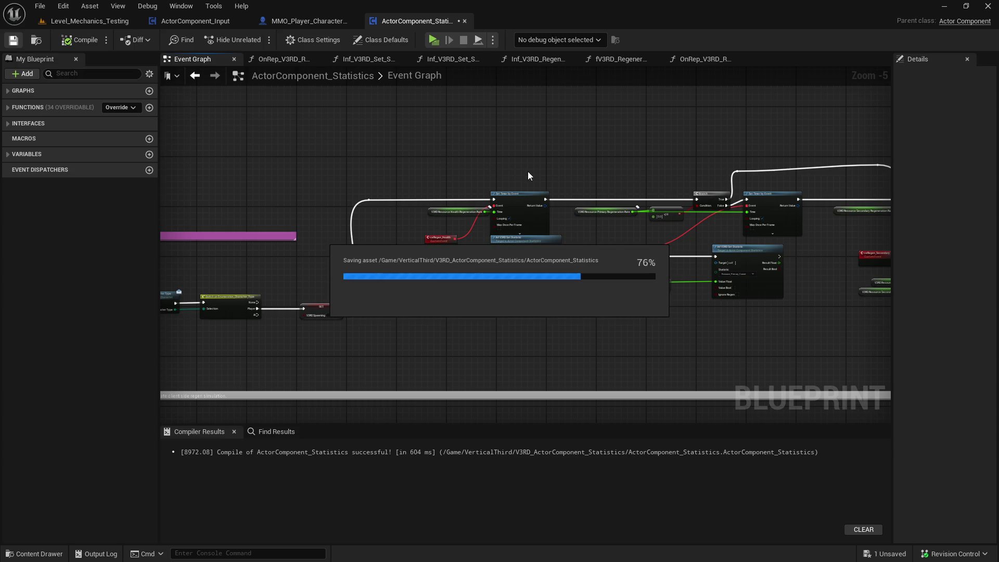
left_click_drag(594, 166, 551, 170)
left_click_drag(400, 205, 360, 205)
left_click(613, 157)
mouse_move(612, 157)
left_mouse_down()
mouse_move(541, 156)
mouse_move(681, 203)
mouse_move(597, 167)
mouse_move(539, 196)
left_mouse_up()
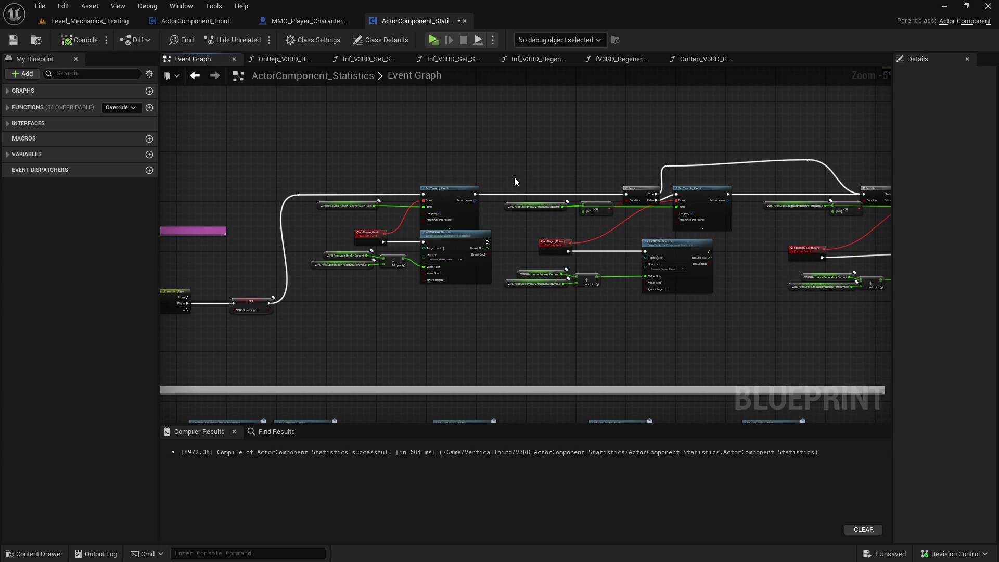
Delete the extra reroute knot on the top execution wire.
left_click_drag(510, 176, 350, 186)
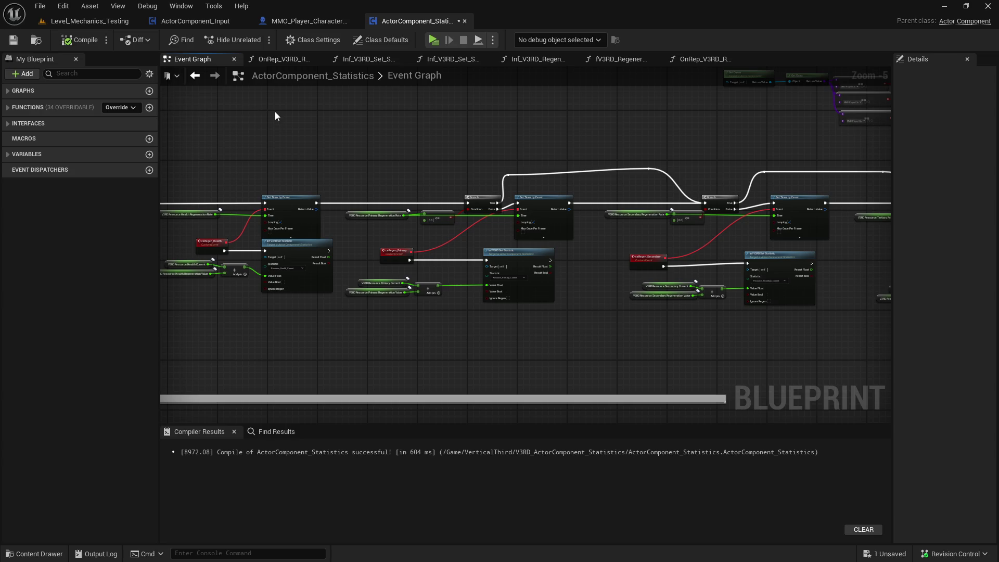
left_click_drag(755, 189, 470, 182)
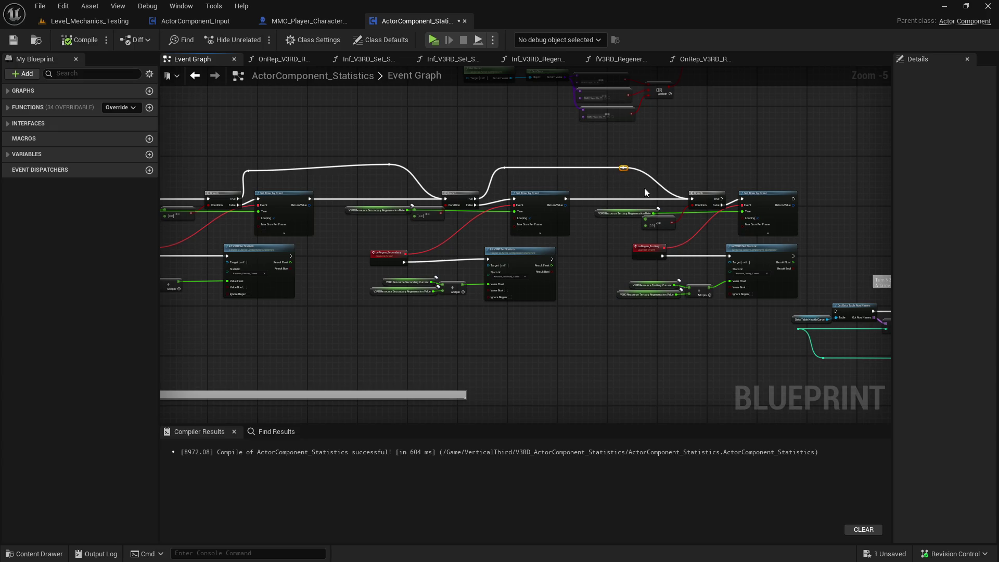
key("ctrl+z")
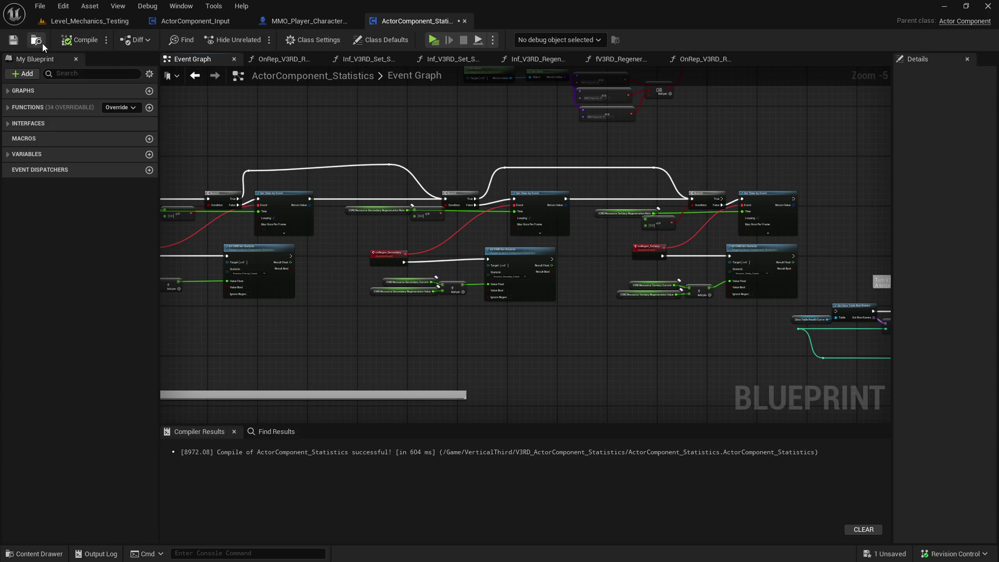
left_click(15, 42)
left_click_drag(393, 188, 557, 160)
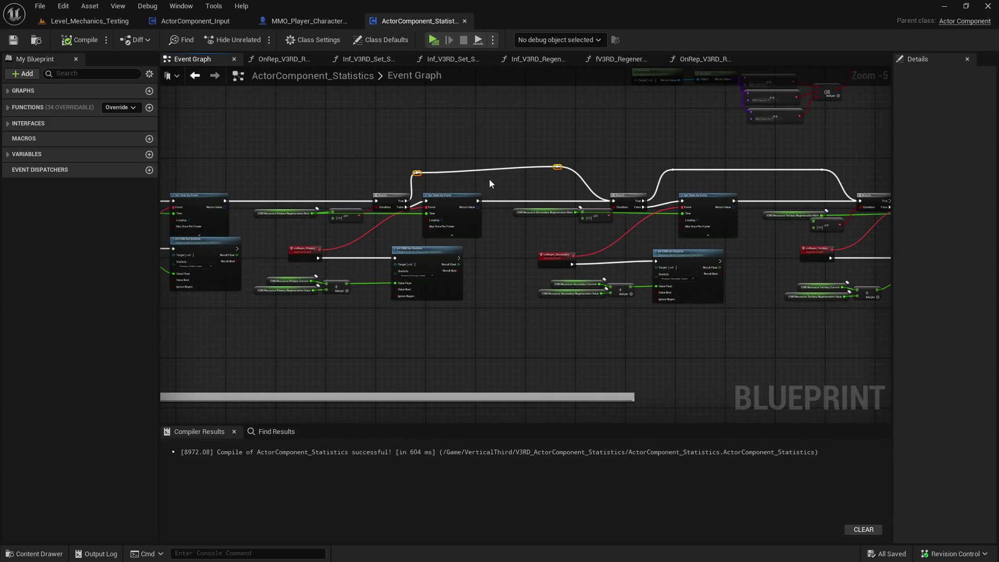
key("Delete")
left_click_drag(398, 179, 399, 179)
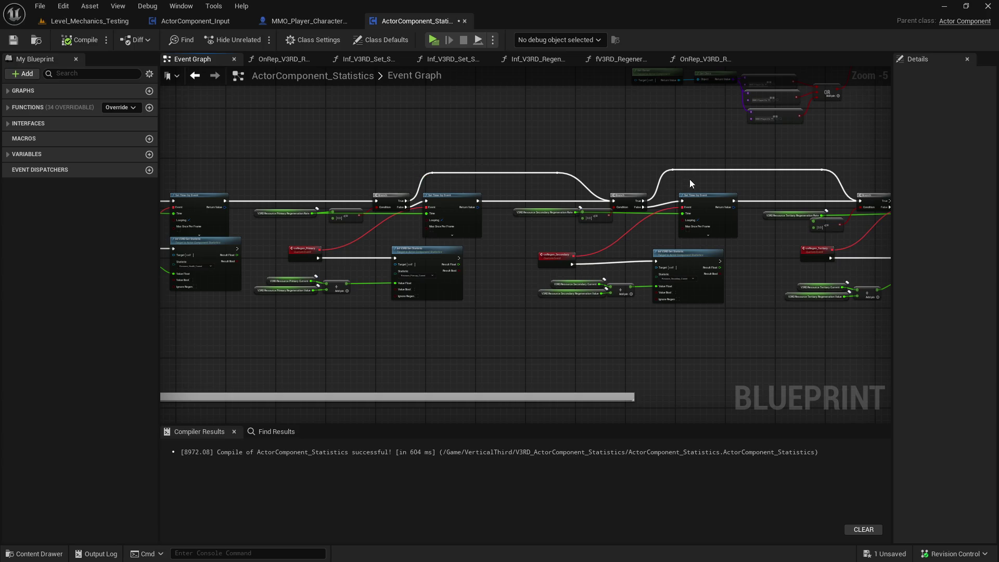
left_click_drag(619, 177, 490, 177)
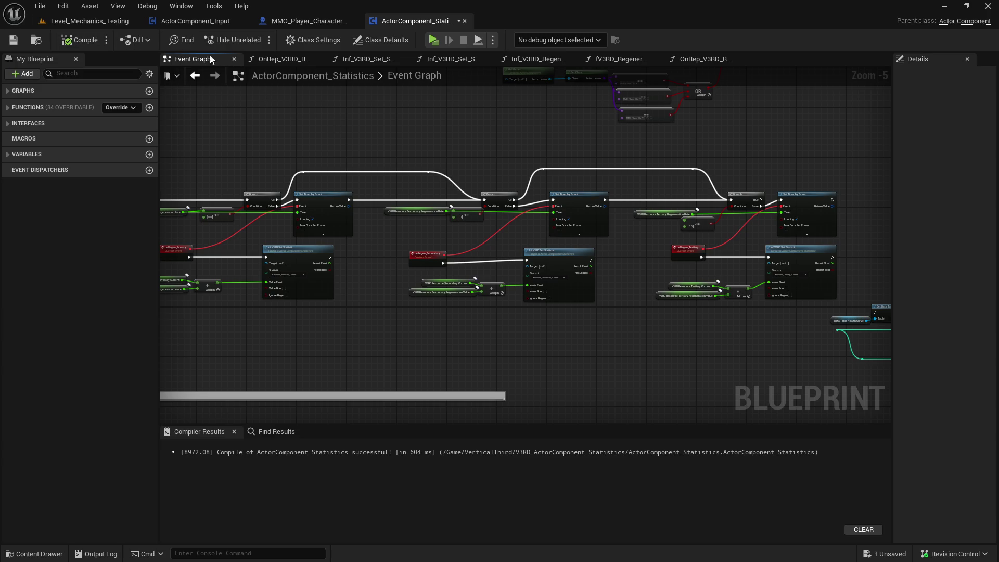
left_click(181, 6)
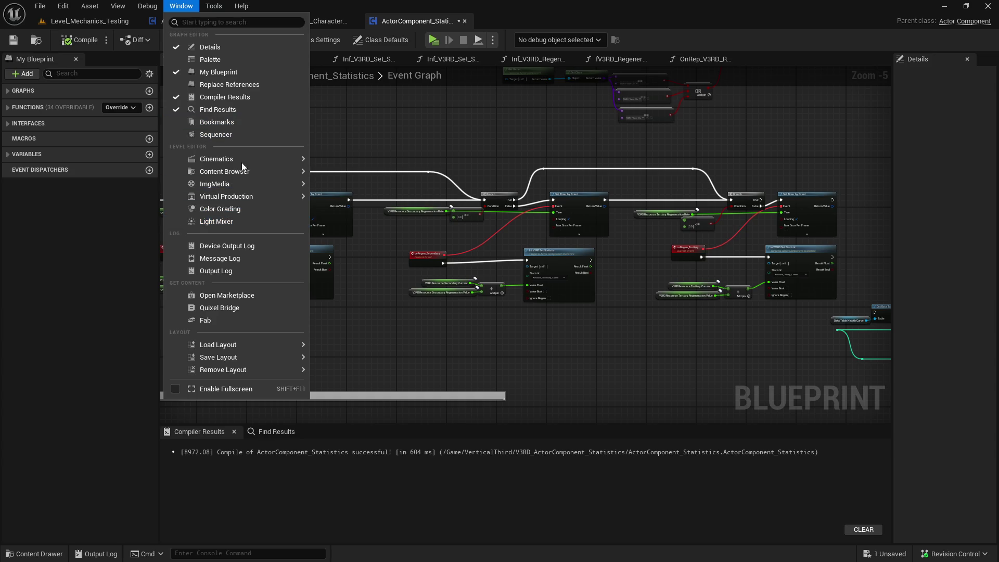
left_click(243, 258)
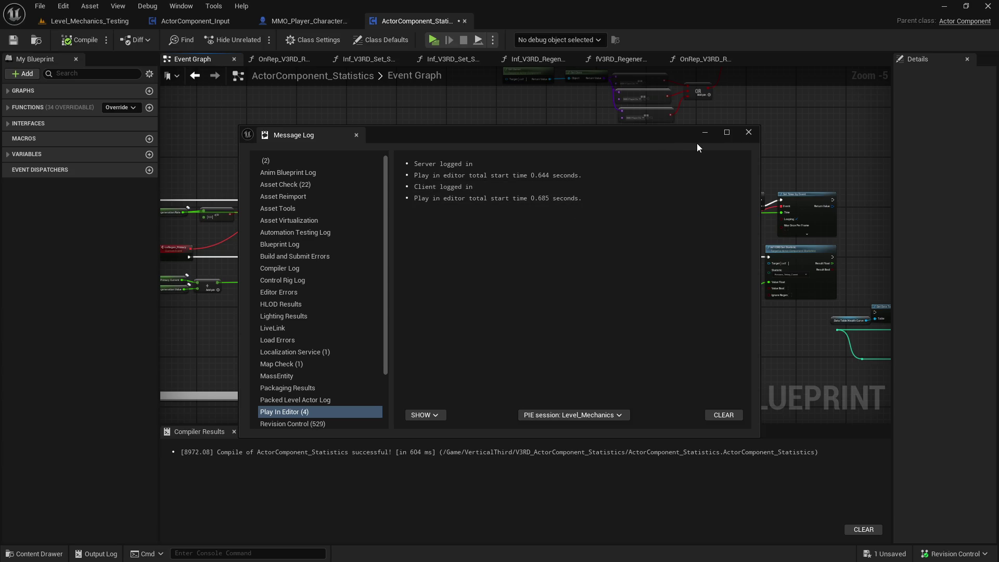
left_click(752, 132)
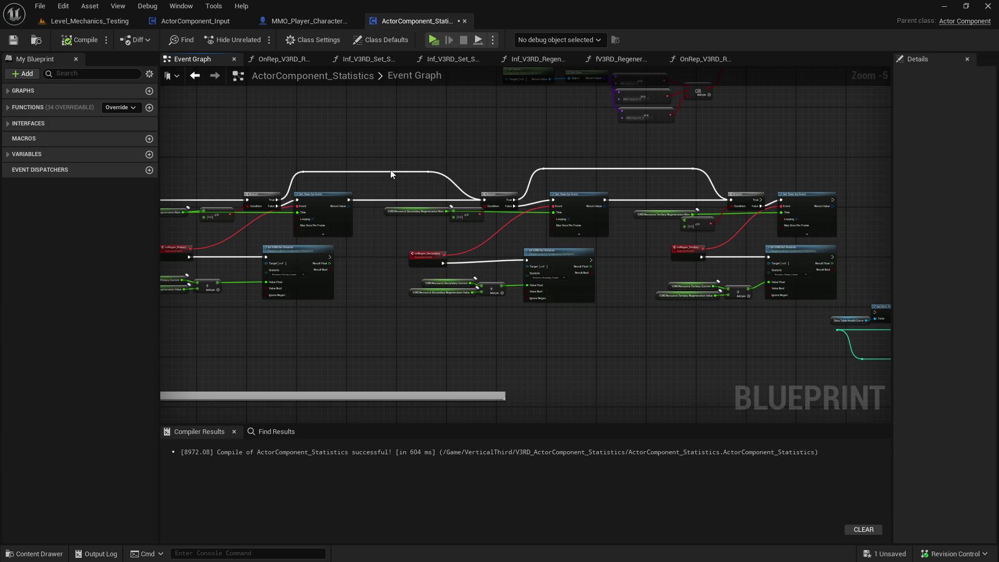
Right-align the Secondary Set Timer and Set Statistic nodes, then compile and save.
left_click_drag(355, 157, 742, 156)
left_click(10, 44)
scroll(502, 135, "down", 2)
scroll(508, 179, "up", 3)
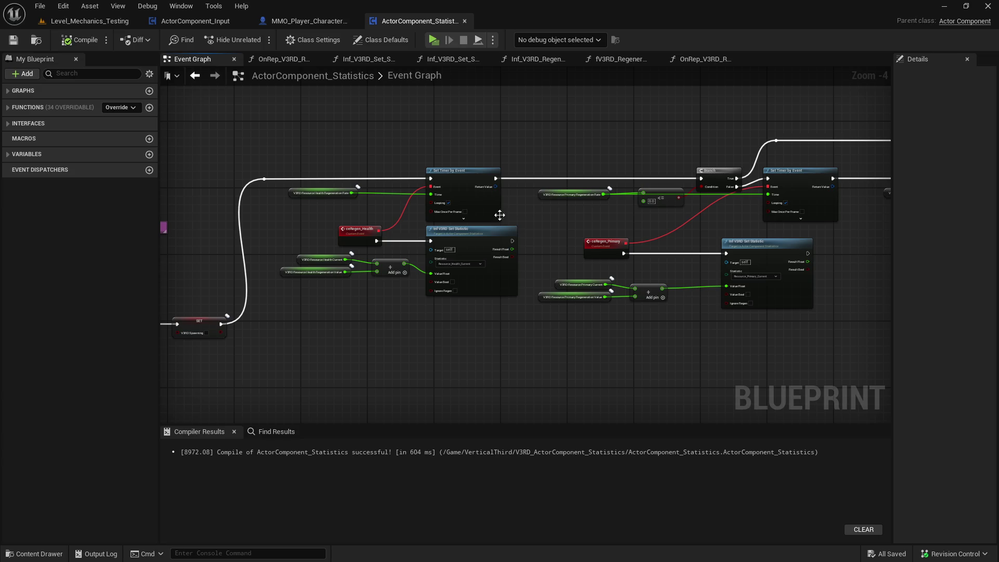
left_click_drag(455, 172, 473, 172)
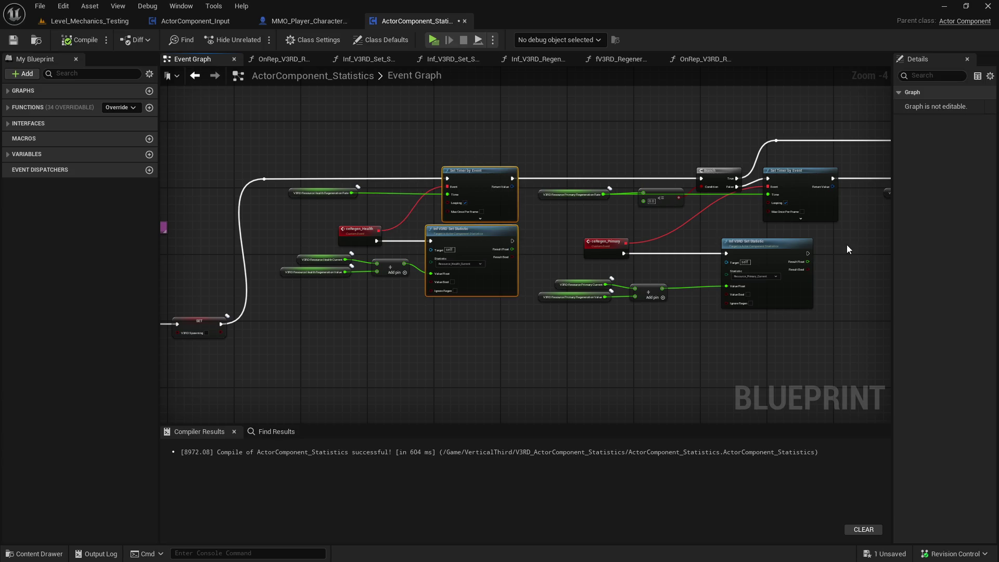
left_click(598, 208)
mouse_move(628, 265)
left_mouse_down()
mouse_move(585, 218)
mouse_move(517, 285)
left_mouse_up()
key("shift+d")
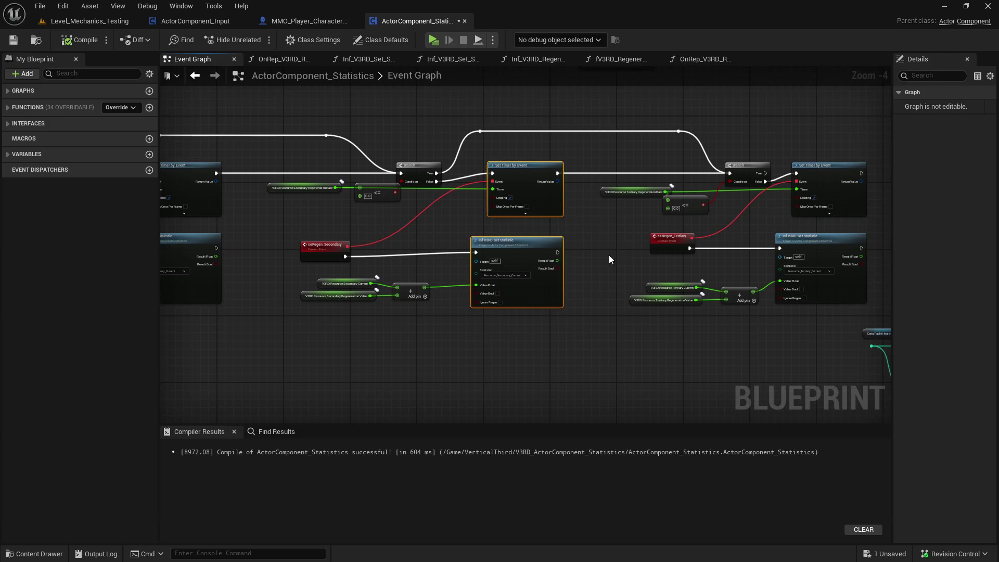
left_click_drag(671, 239, 373, 121)
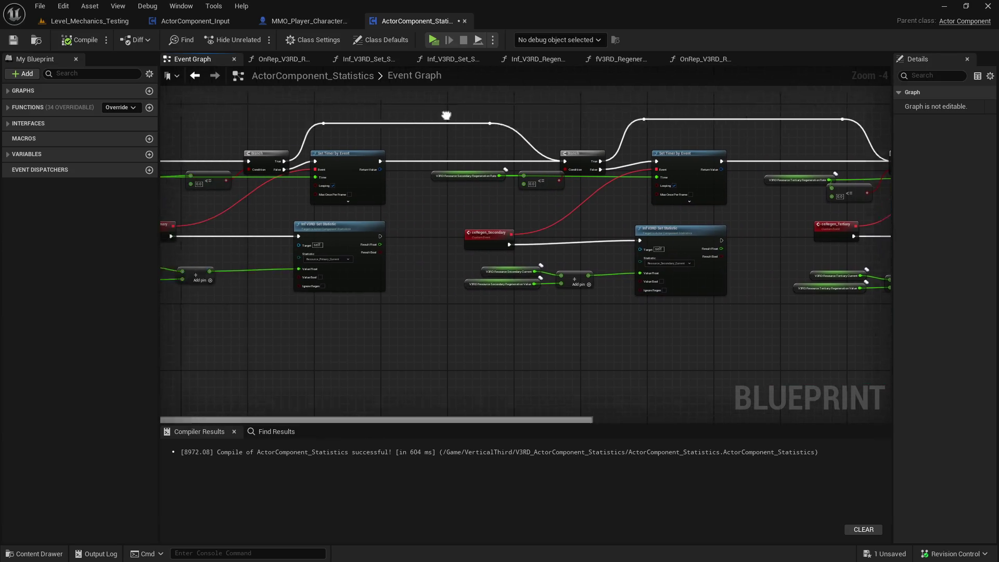
left_click(78, 40)
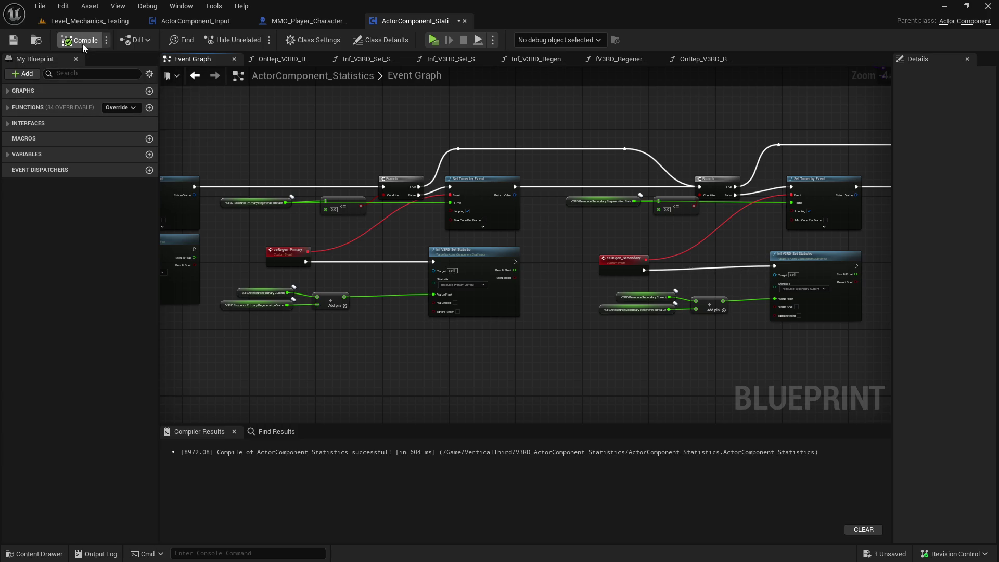
left_click(14, 42)
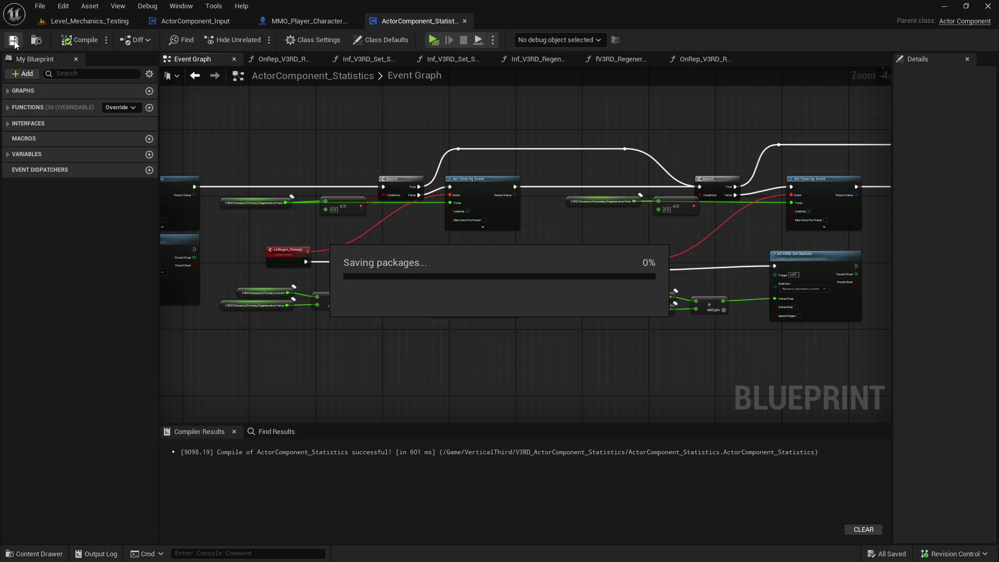
Line ceRegen_Primary up with its Branch, shift the Primary timer nodes right, and save.
left_click_drag(363, 131, 591, 162)
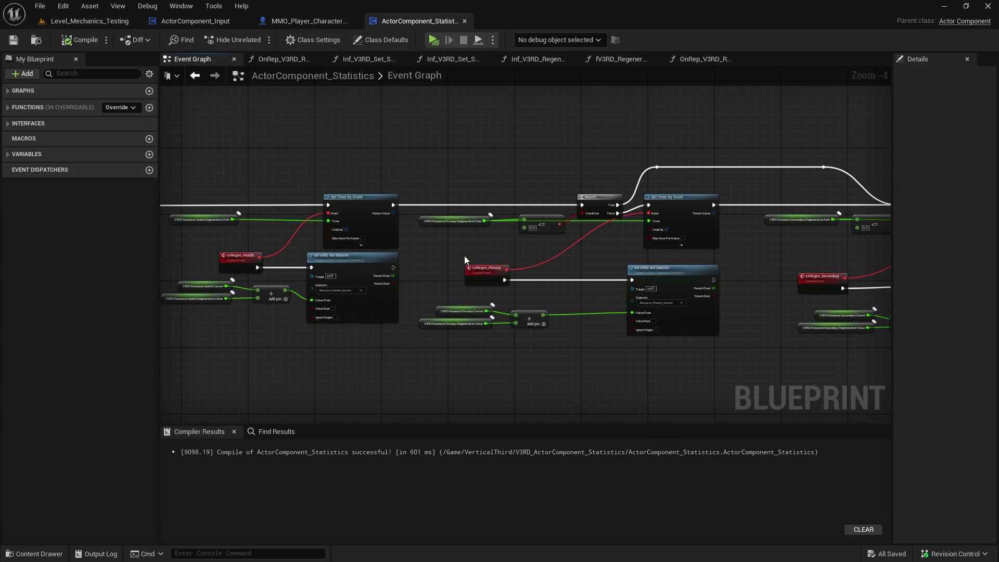
left_click_drag(480, 286, 480, 287)
key("shift+d")
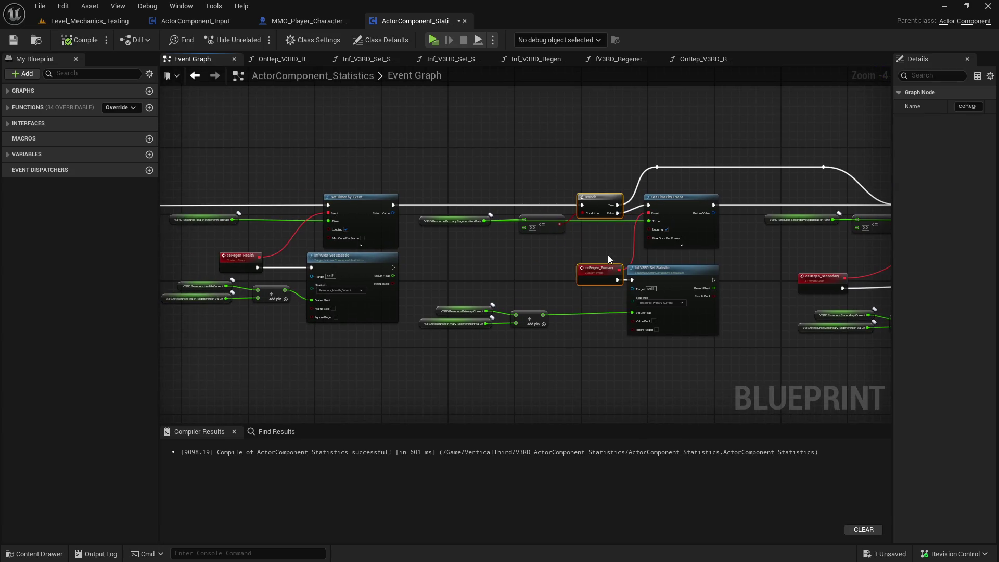
left_click(550, 275)
left_click_drag(549, 275, 578, 275)
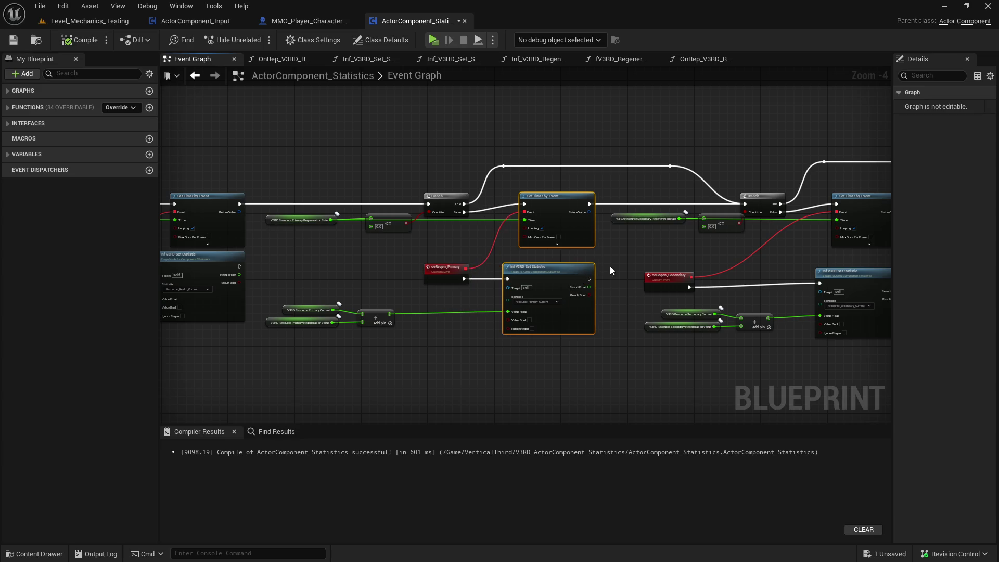
left_click(622, 262)
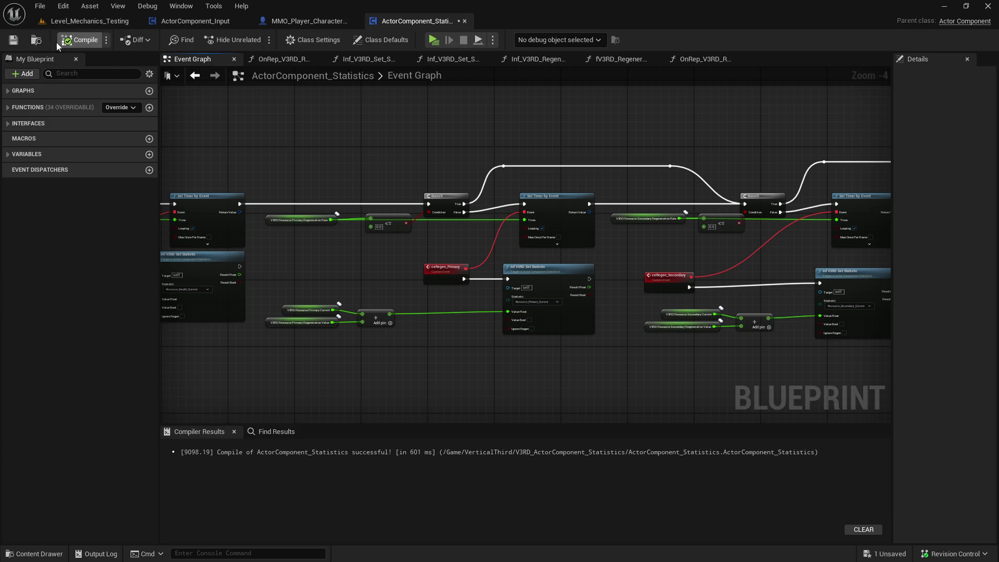
left_click(13, 40)
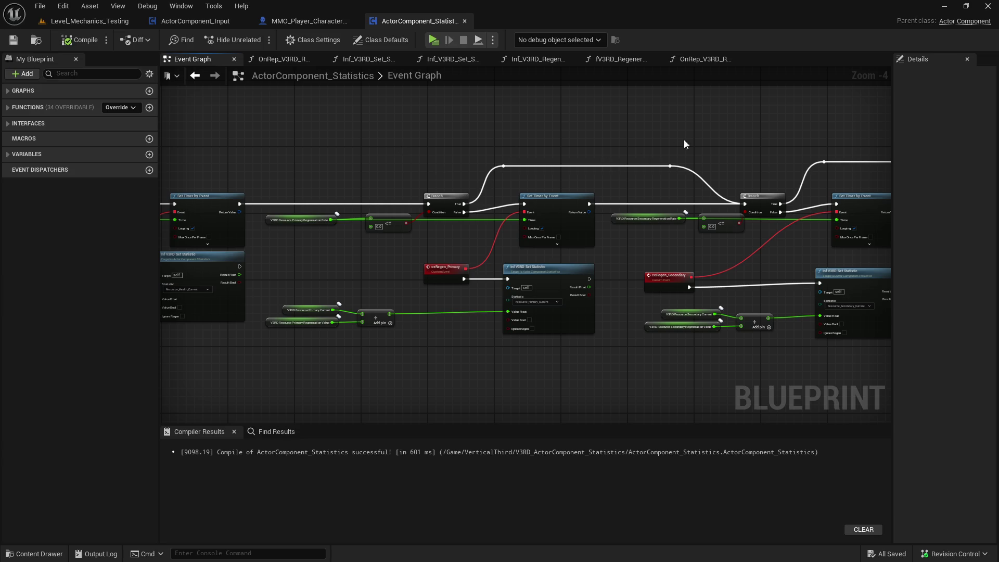
Review the full regeneration chain, then show MMO_Player_Character_Rogue's primary regen defaults (15.0, 3.0, 10.0, 5.0).
scroll(398, 145, "down", 2)
left_click_drag(483, 134, 721, 205)
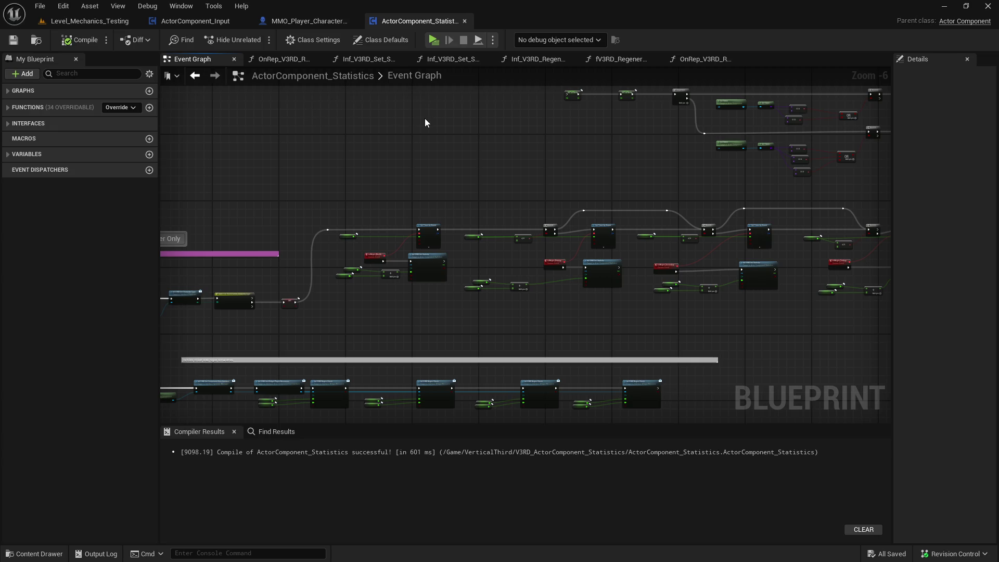
left_click_drag(426, 118, 414, 112)
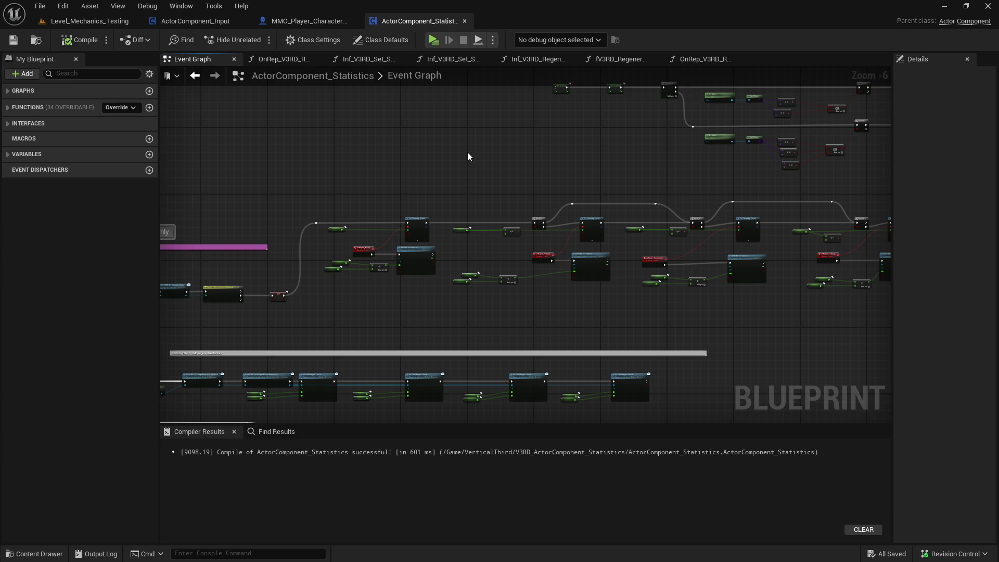
mouse_move(464, 156)
left_mouse_down()
mouse_move(729, 186)
mouse_move(632, 164)
mouse_move(419, 168)
mouse_move(433, 187)
left_mouse_up()
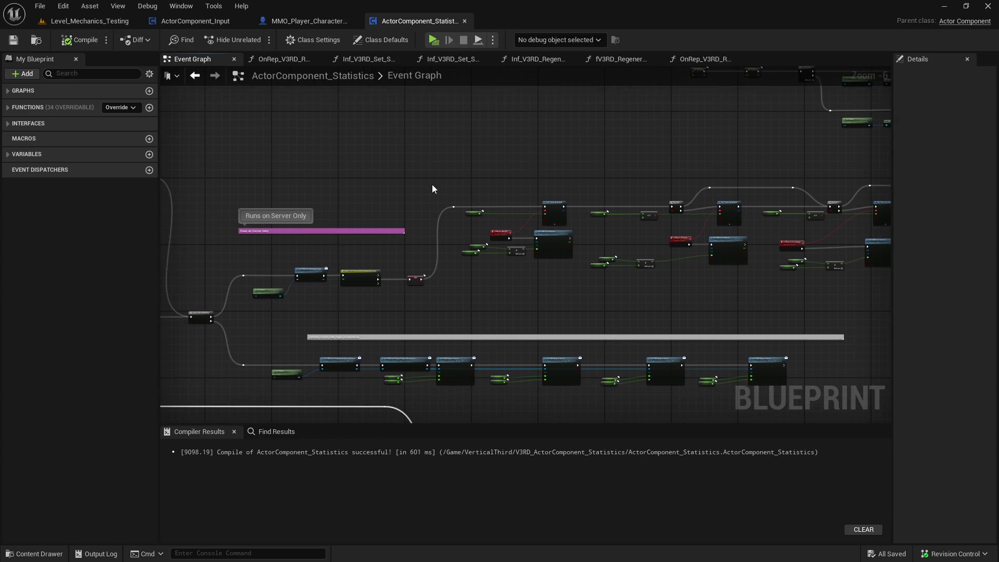
scroll(447, 248, "up", 2)
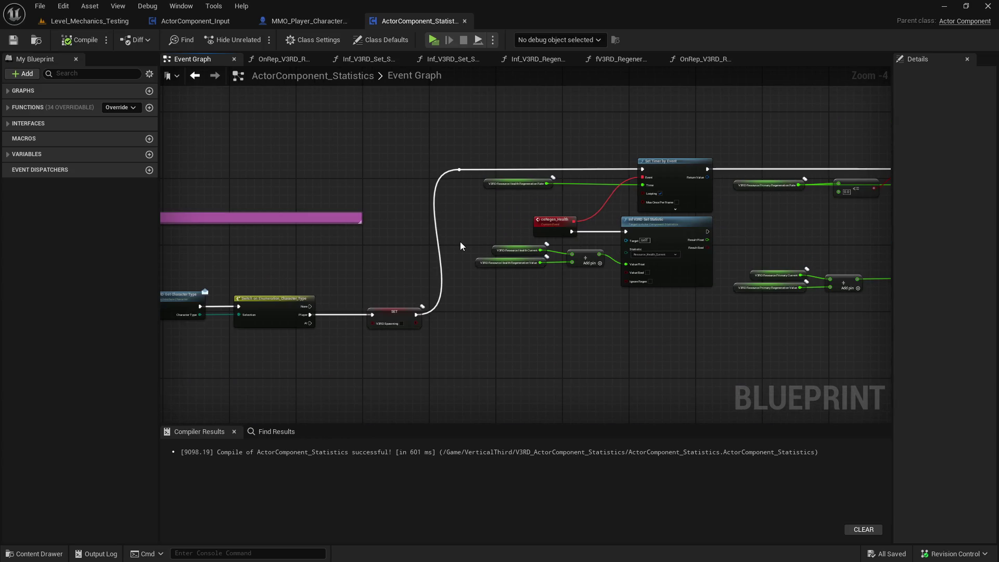
left_click_drag(458, 267, 523, 322)
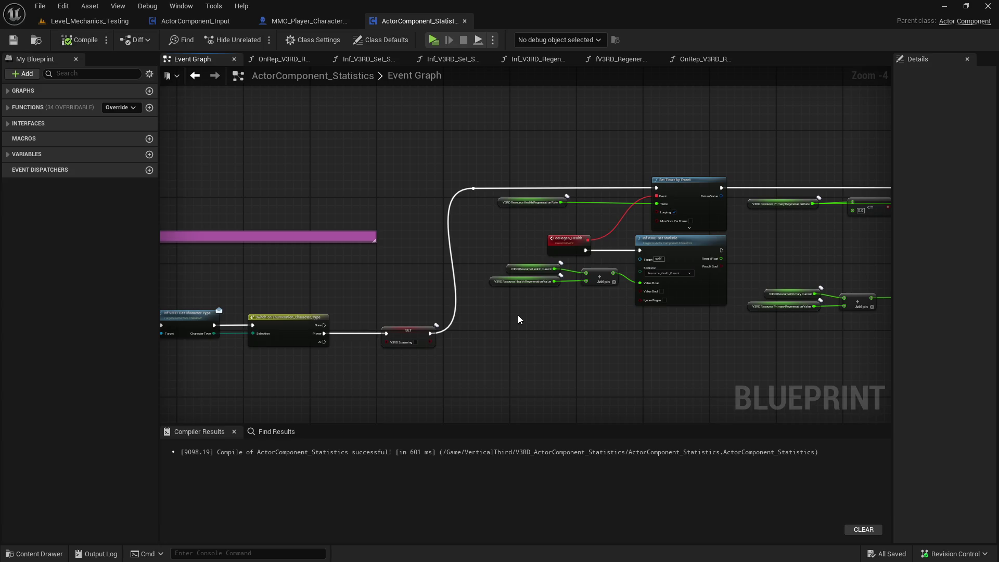
scroll(517, 314, "down", 2)
scroll(517, 316, "up", 1)
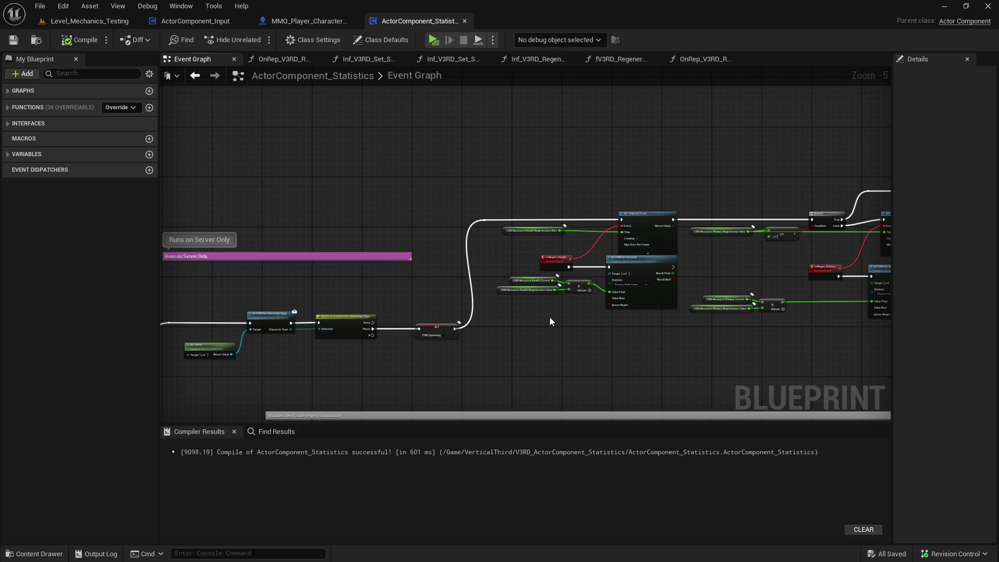
left_click_drag(551, 319, 446, 342)
scroll(508, 341, "down", 2)
mouse_move(508, 341)
left_mouse_down()
mouse_move(323, 333)
mouse_move(624, 332)
left_mouse_up()
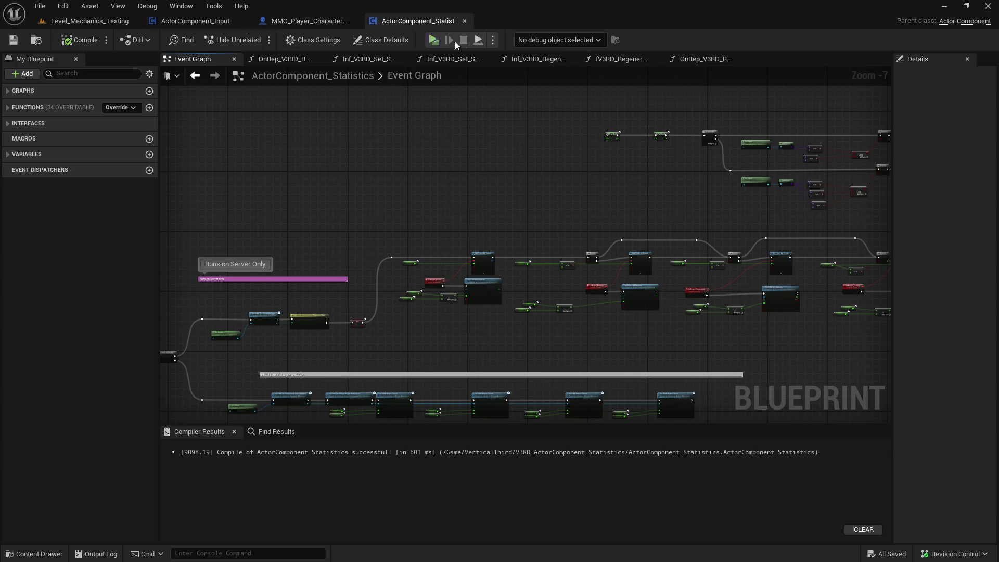
mouse_move(450, 108)
left_mouse_down()
mouse_move(451, 56)
mouse_move(510, 53)
left_mouse_up()
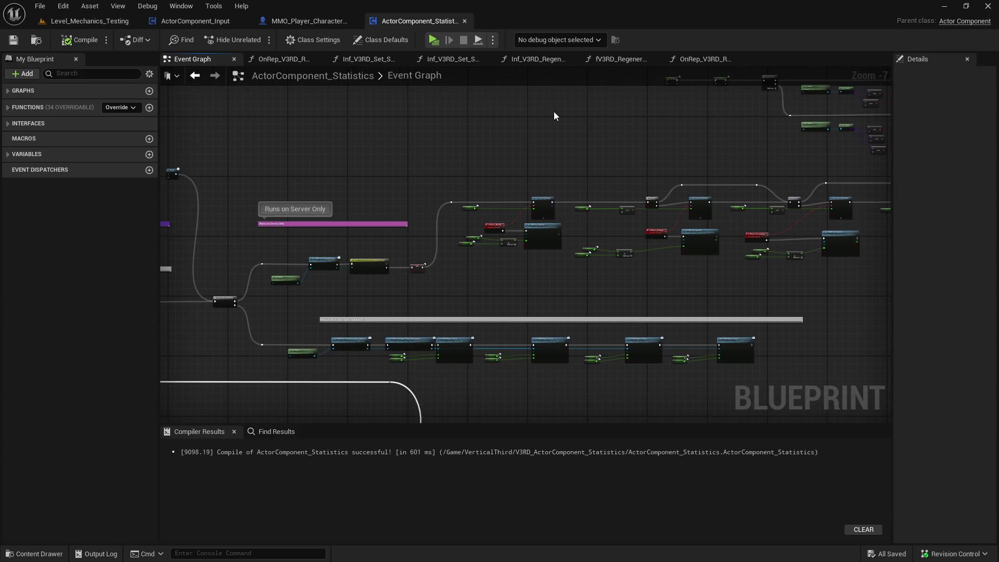
left_click(302, 21)
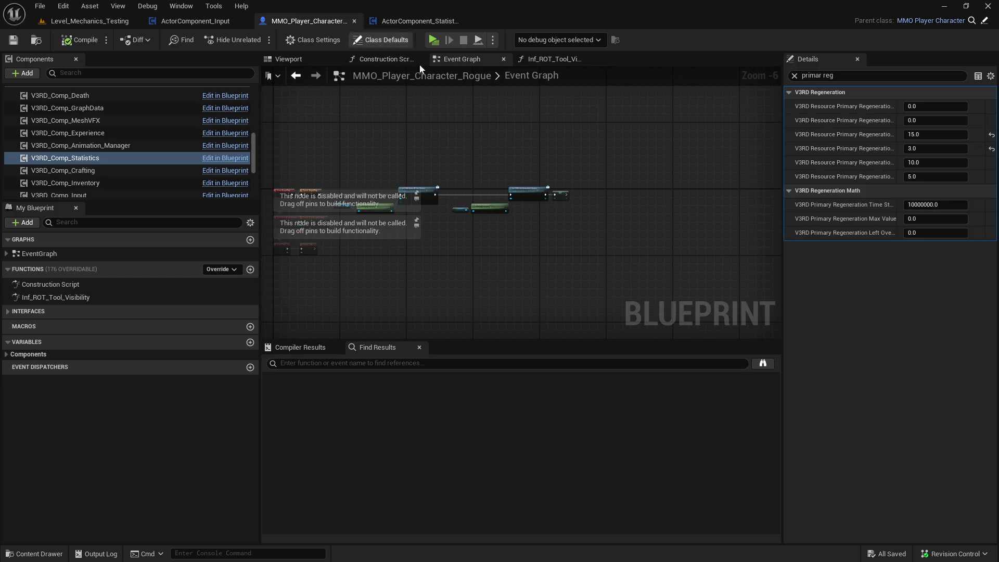
Filter the Rogue's details by 'heal', then move to the base MMO_Player_Character blueprint.
left_click_drag(837, 75, 768, 82)
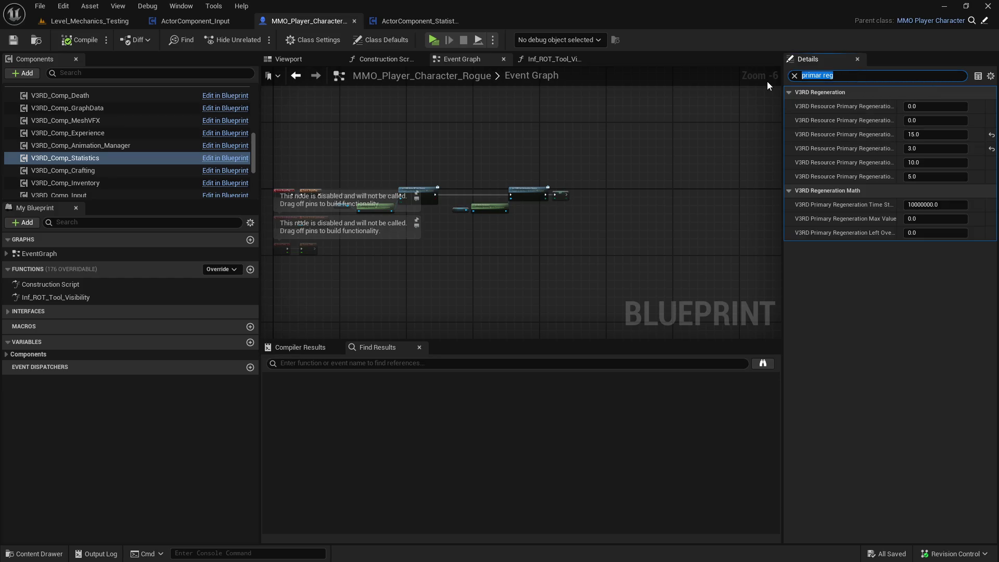
type("heal")
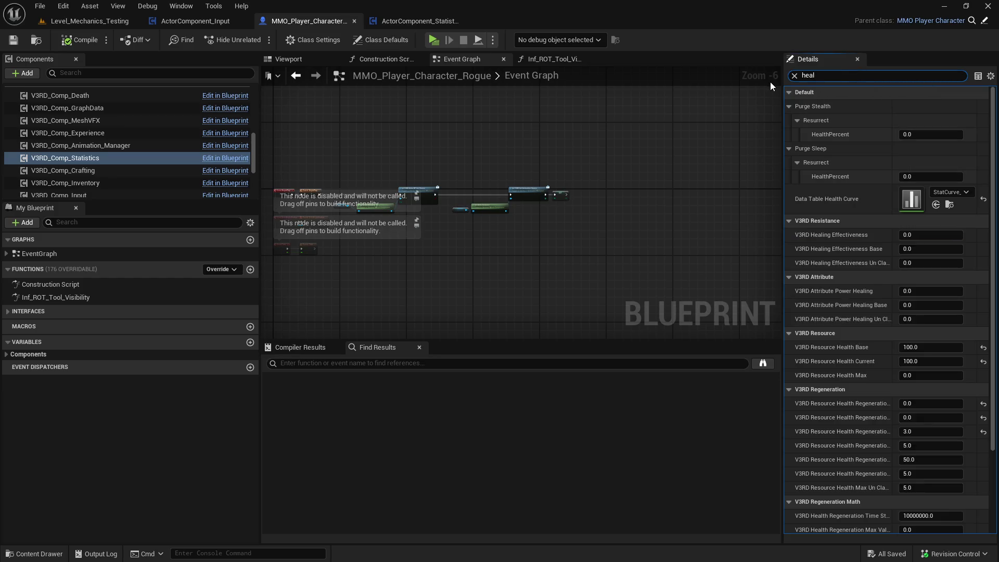
left_click(983, 20)
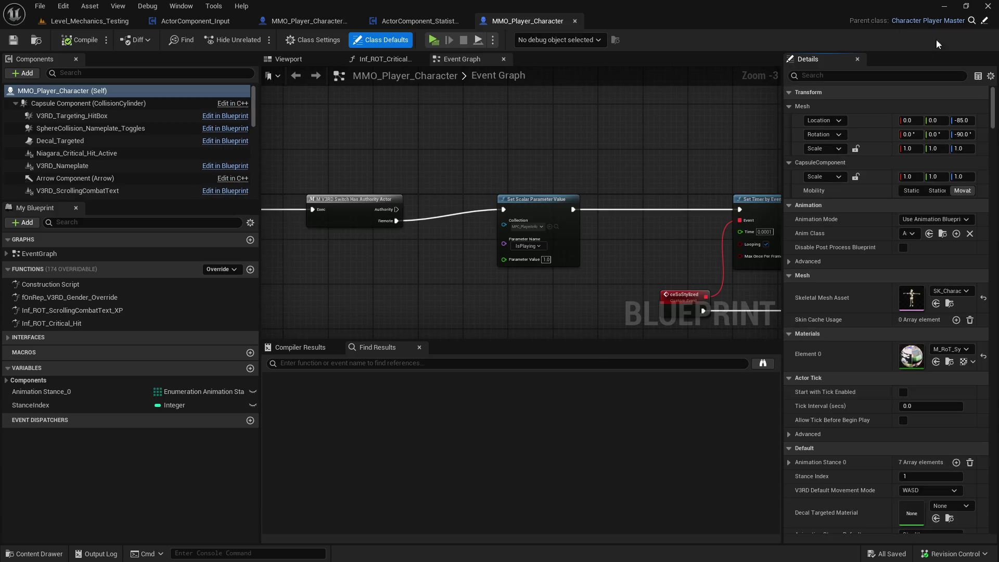
scroll(134, 159, "down", 10)
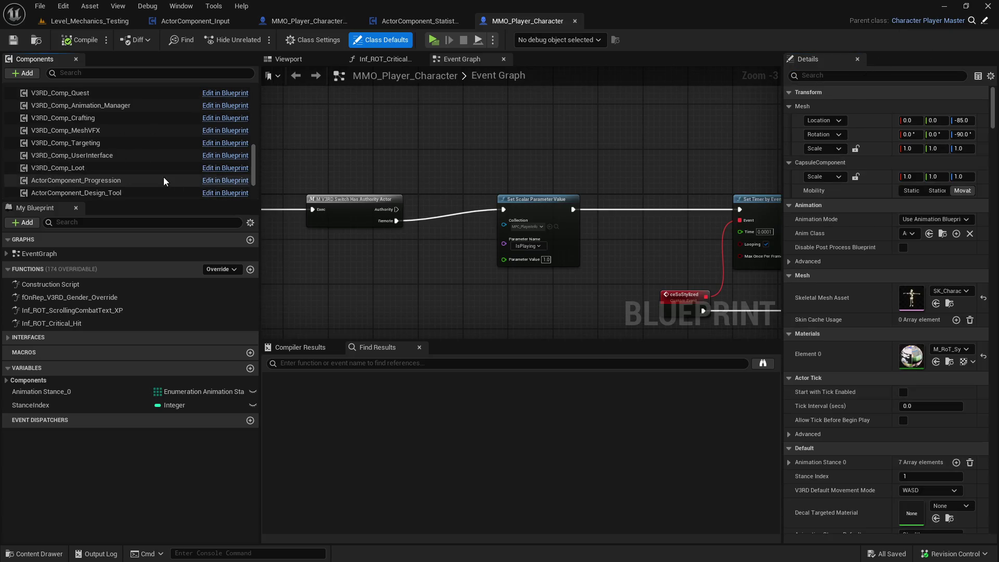
scroll(133, 160, "down", 2)
Filter V3RD_Comp_Statistics details by 'regen' to show Health Regeneration Value 250.0 and Rate 3.0.
left_click(121, 153)
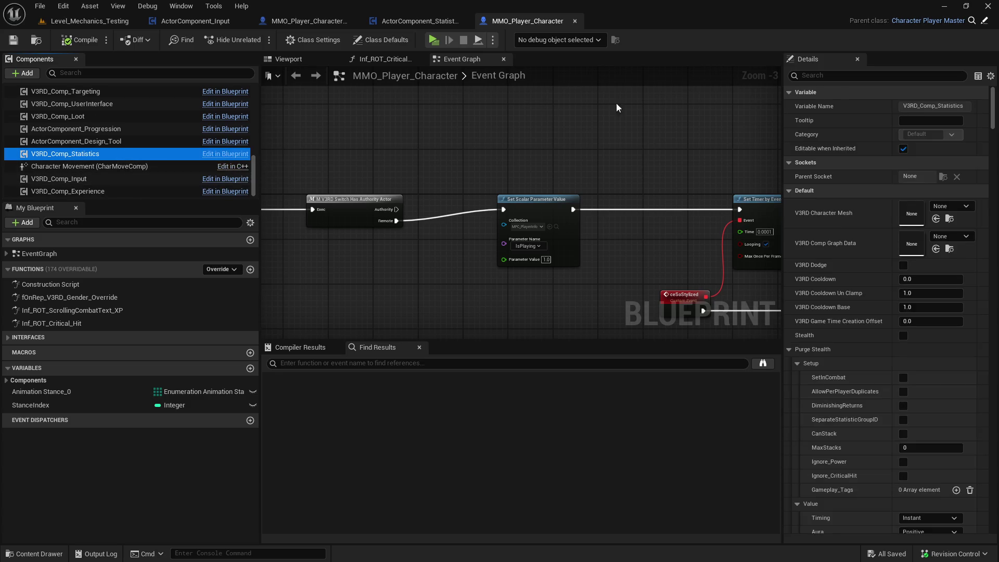
left_click(837, 76)
type("regen")
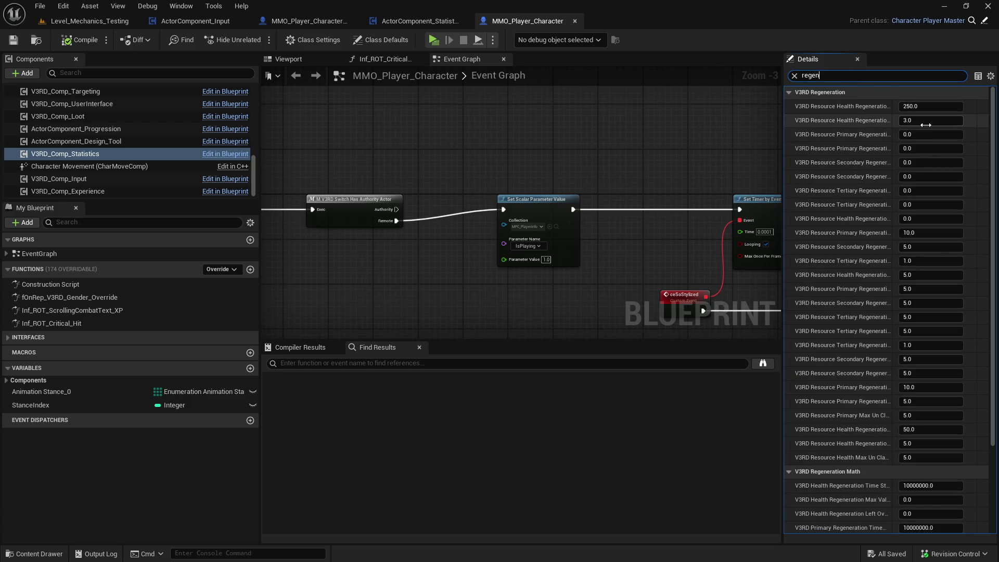
left_click_drag(779, 126, 673, 124)
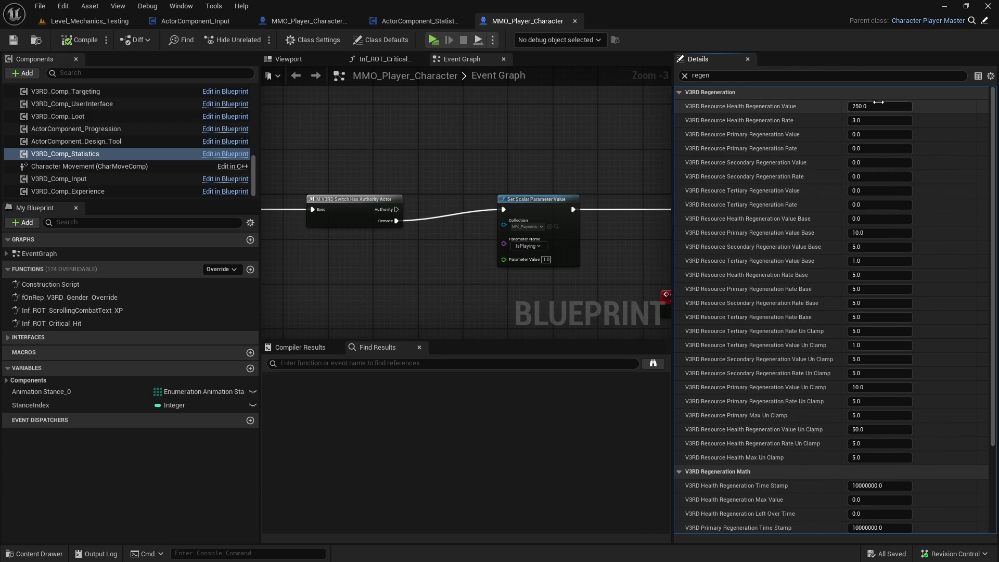
left_click(901, 105)
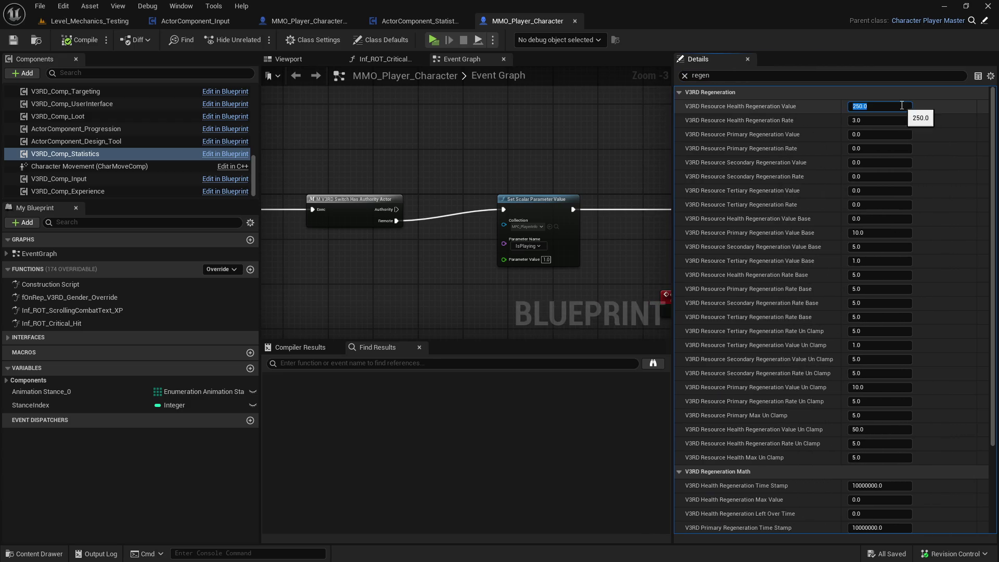
Set Health Regeneration Value and Rate to 0, then step through the Primary regeneration fields.
type("0")
key("Tab")
type("0")
key("Return")
key("Tab")
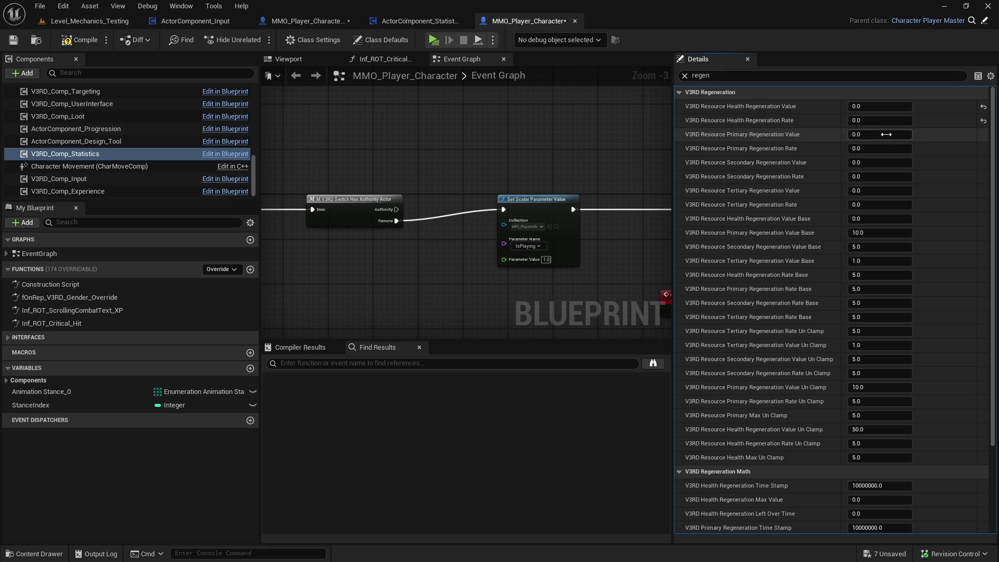
key("Tab")
key("Tab")
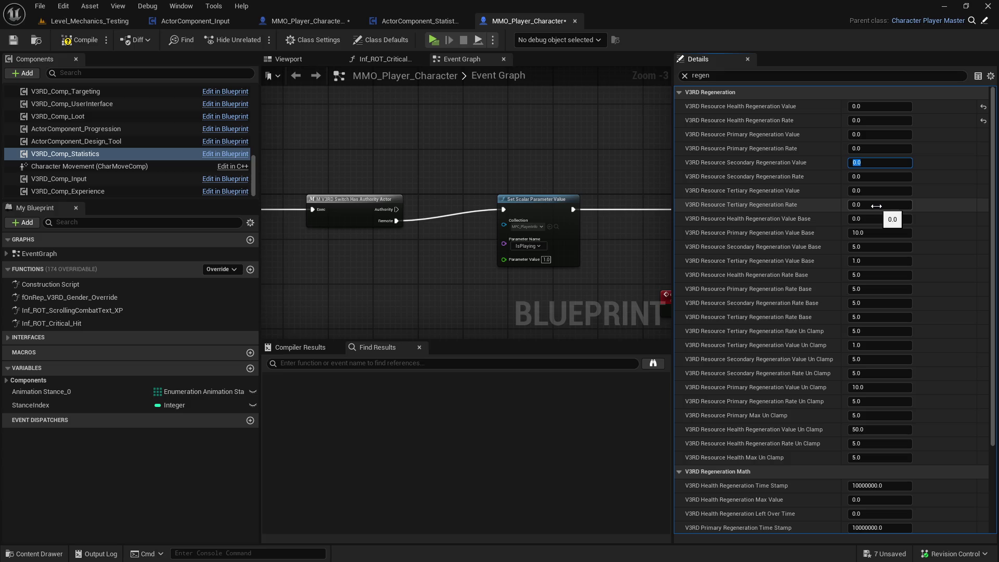
left_click(880, 108)
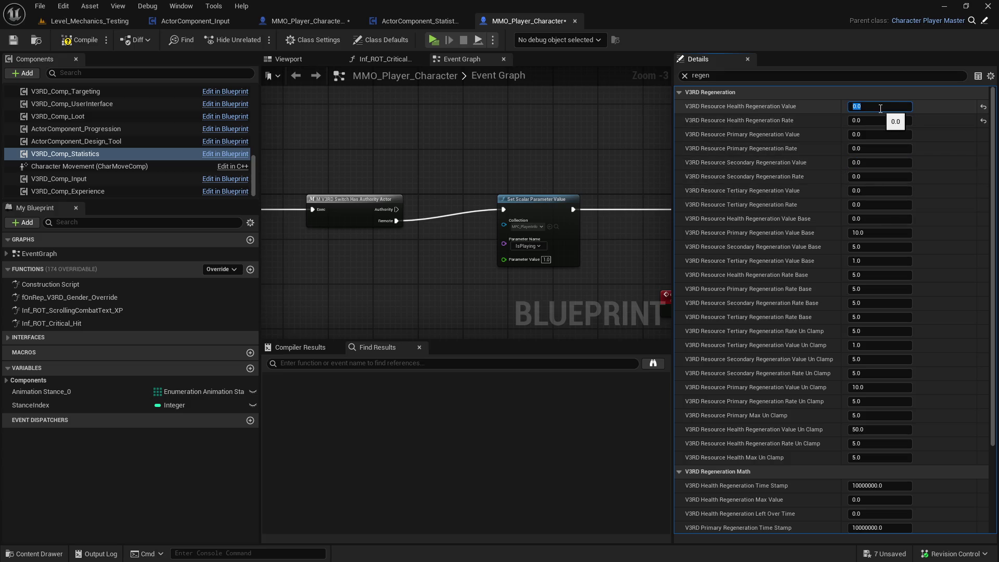
left_click(883, 119)
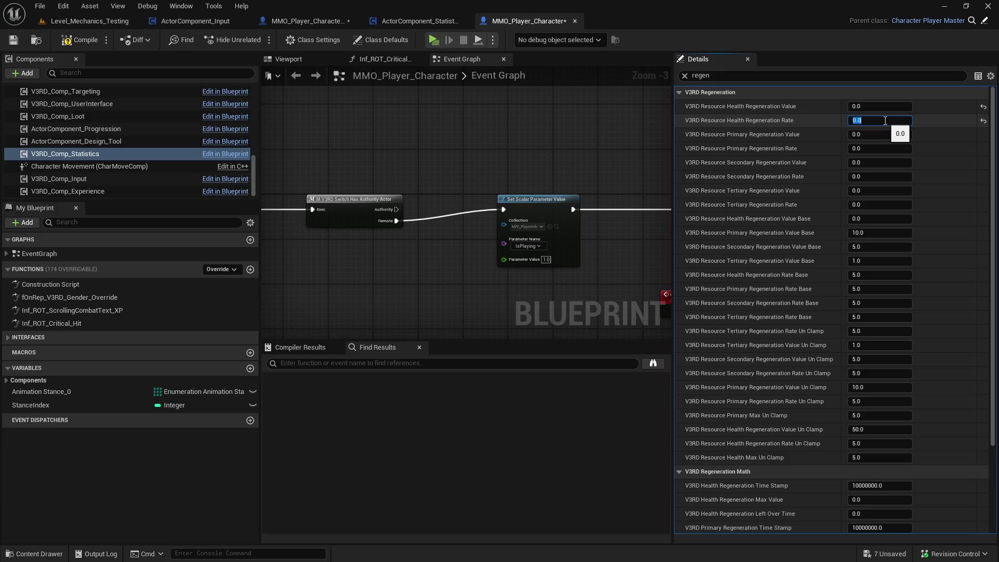
left_click(880, 108)
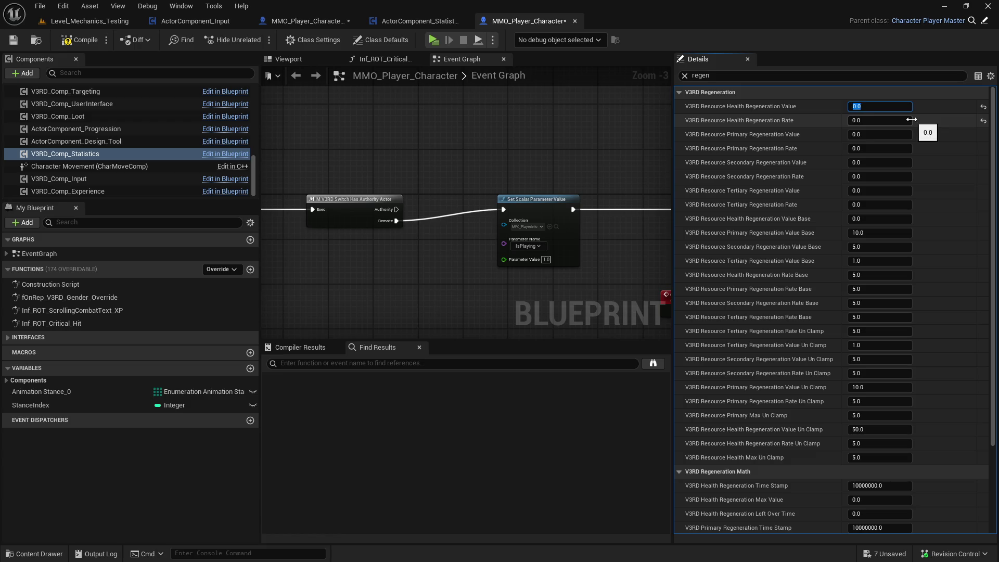
Set Health Regeneration Value to 5.0 and Health Regeneration Rate to 3.0.
left_click(872, 122)
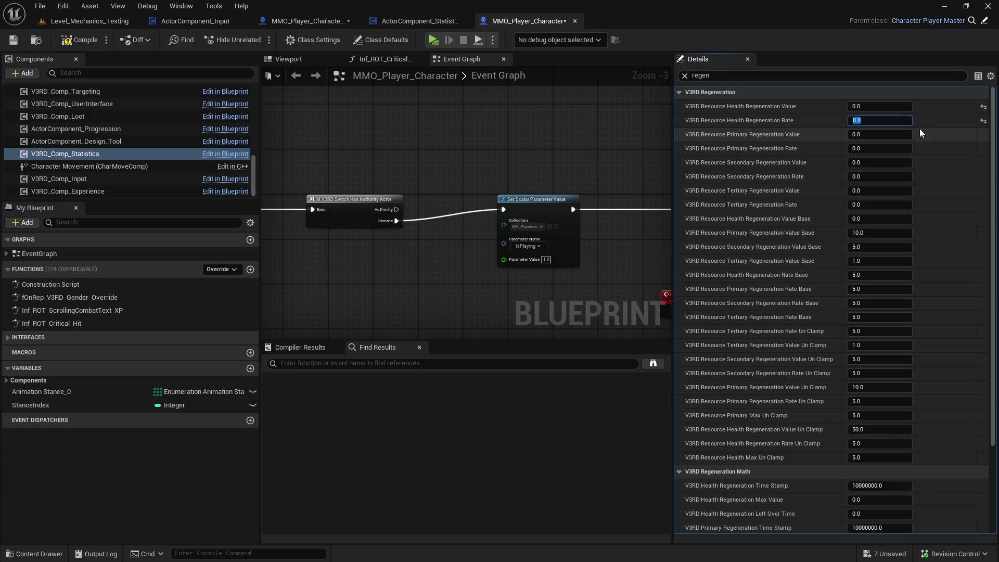
left_click(874, 106)
type("5")
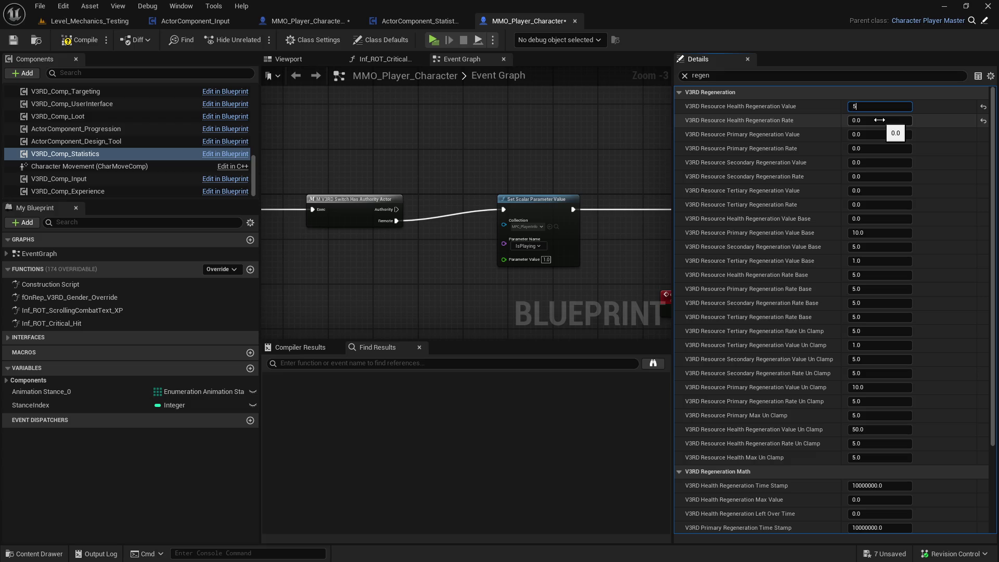
left_click_drag(879, 120, 929, 132)
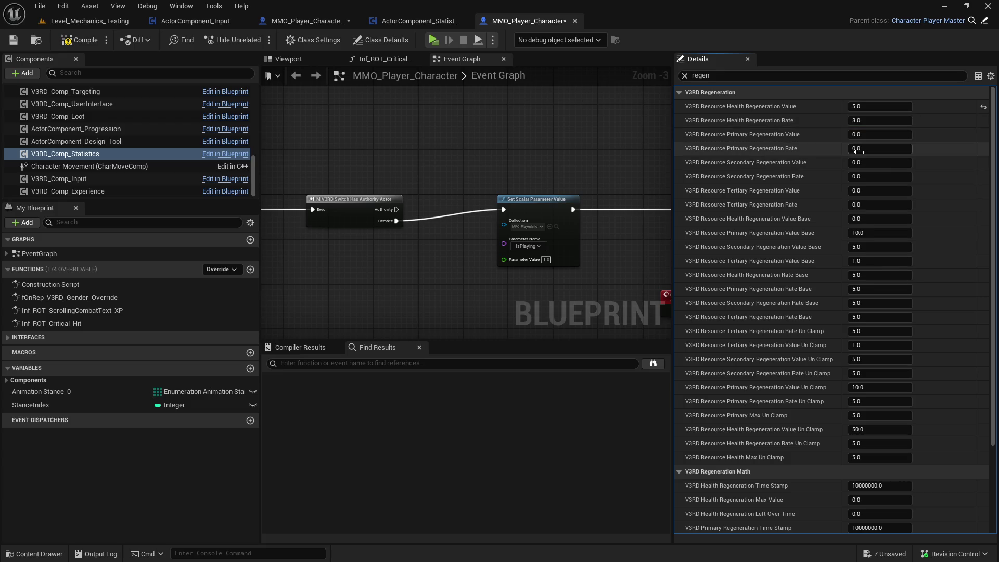
Leave Primary Regeneration Value at 0.0, then compile, save and close the base character blueprint.
left_click(875, 134)
type("5")
key("Return")
left_click_drag(872, 148, 894, 151)
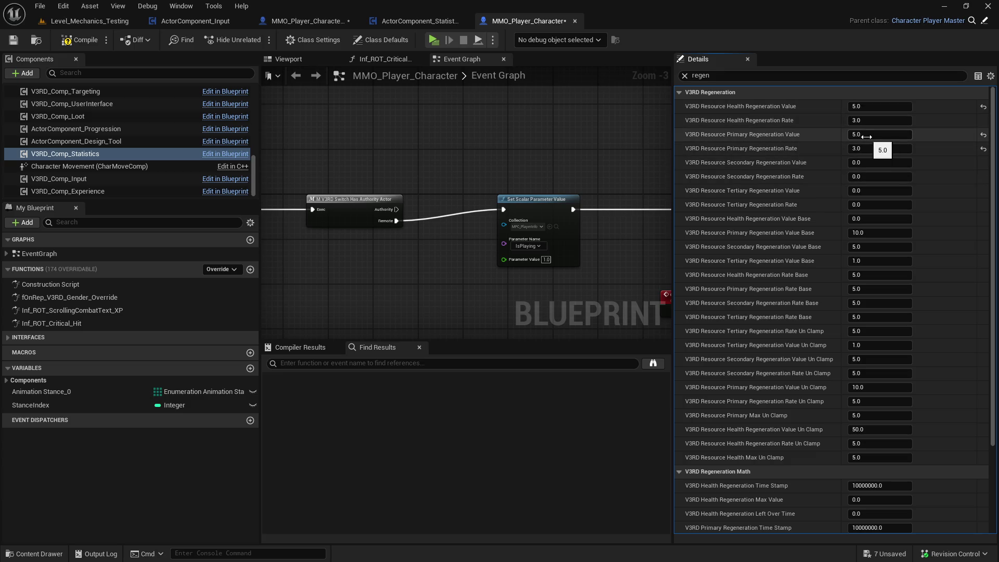
mouse_move(866, 136)
left_mouse_down()
mouse_move(843, 137)
mouse_move(848, 148)
left_mouse_up()
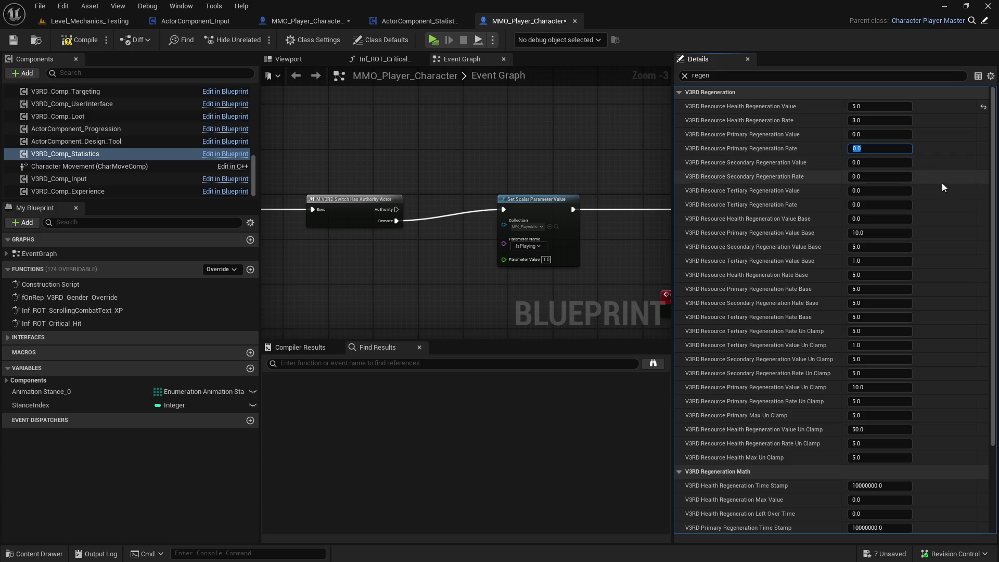
left_click(102, 40)
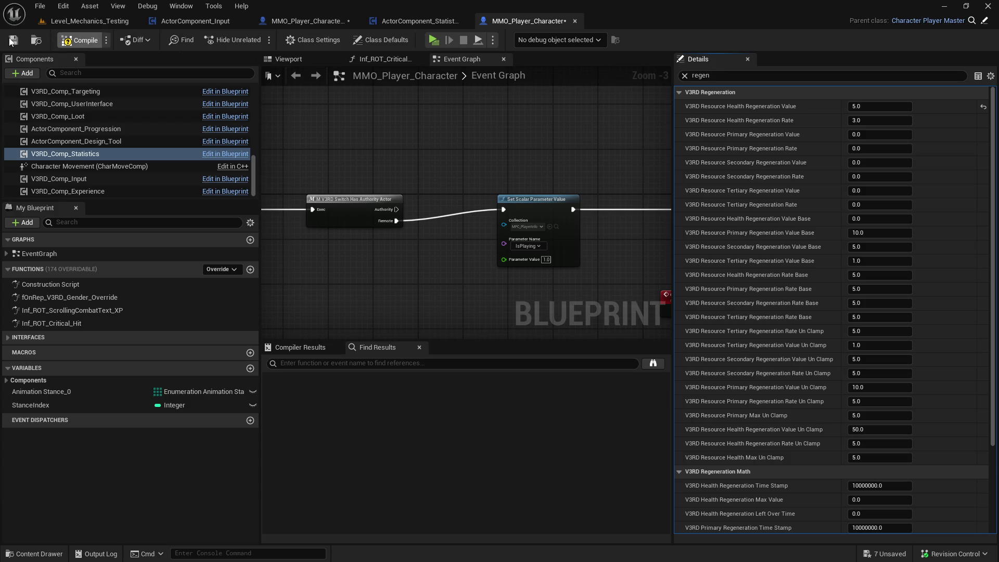
left_click(575, 21)
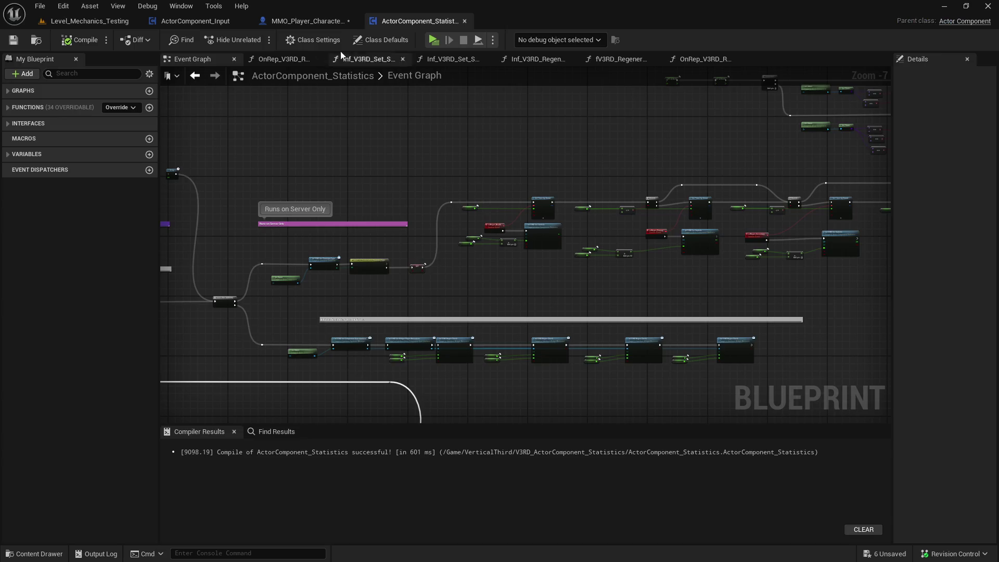
In the Rogue blueprint, filter Details by 'regen' and widen the panel to show full names.
left_click(303, 21)
left_click(832, 76)
type("regen")
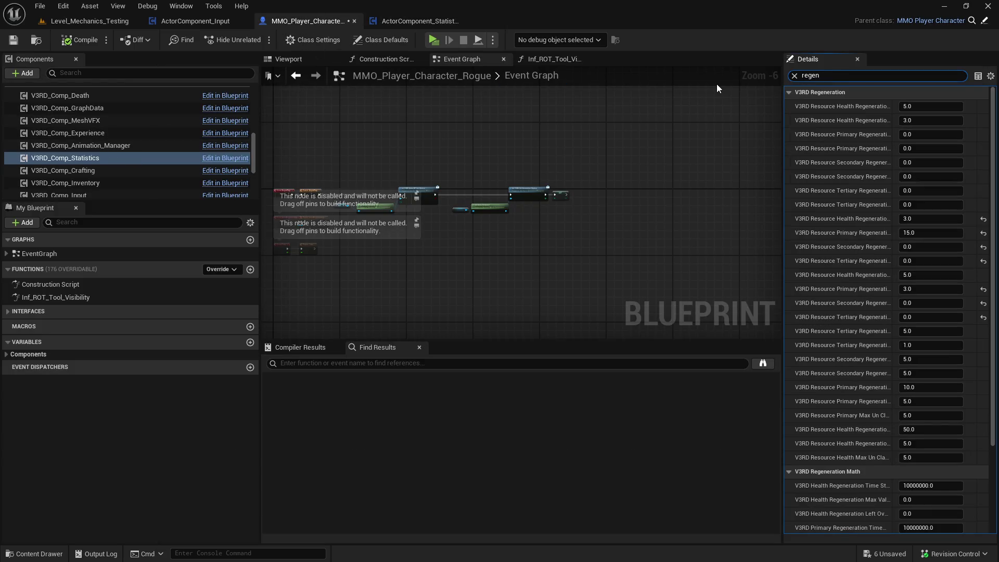
left_click_drag(782, 108, 673, 106)
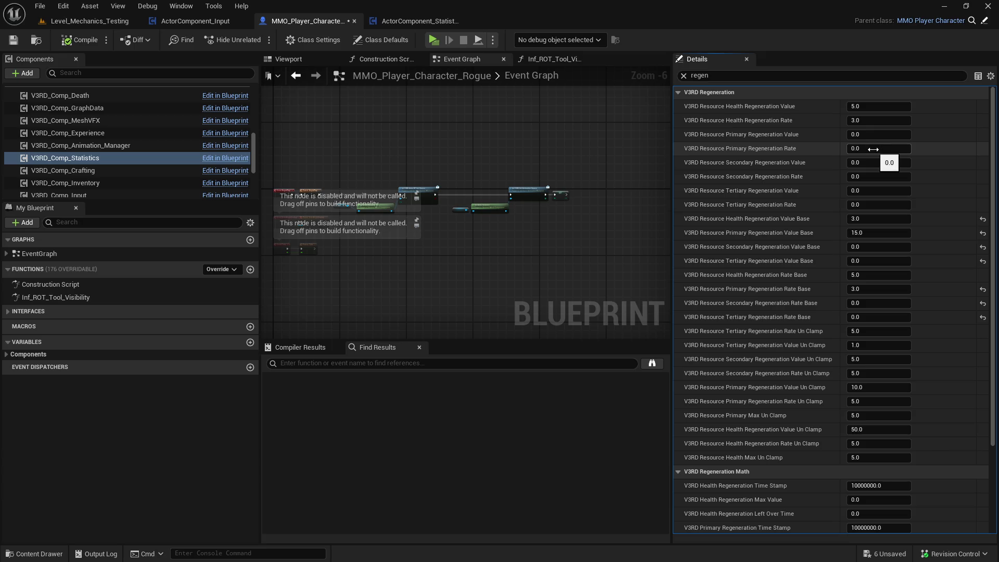
Set Rogue's Primary Regeneration Rate to 2 and Value to 15, then compile, check out and save.
left_click(870, 149)
type("2")
left_click(870, 134)
type("15")
key("Return")
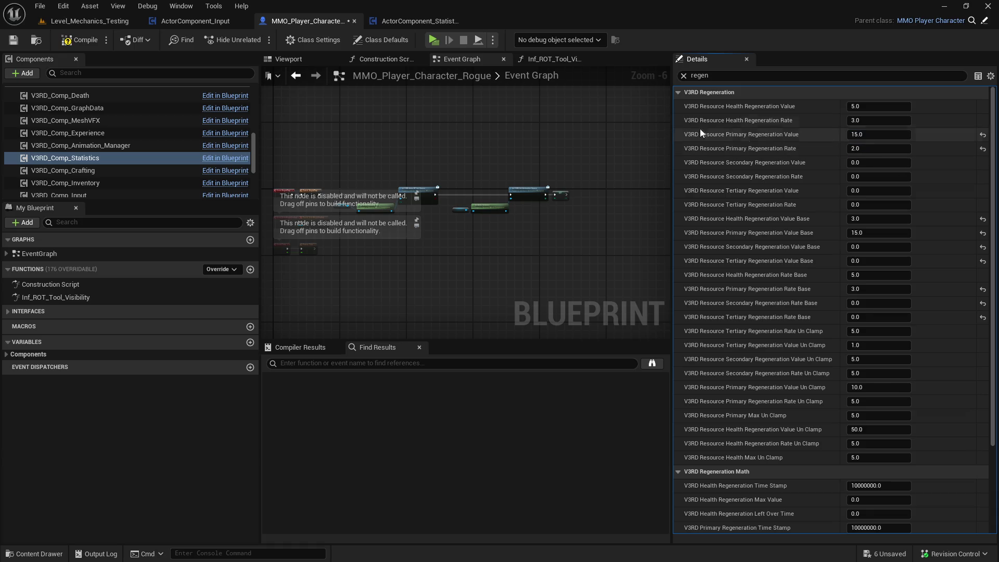
left_click(83, 40)
left_click(13, 39)
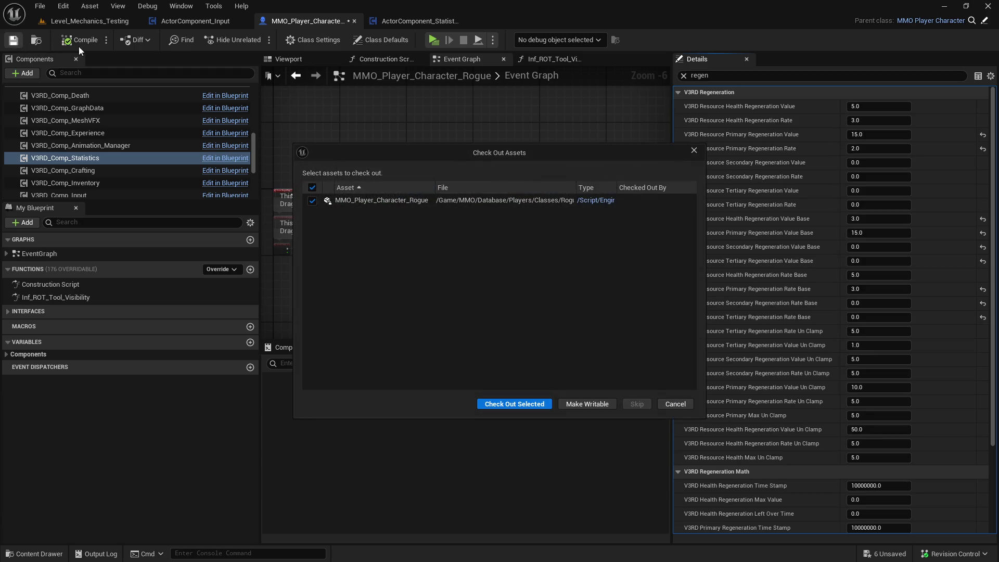
left_click(514, 404)
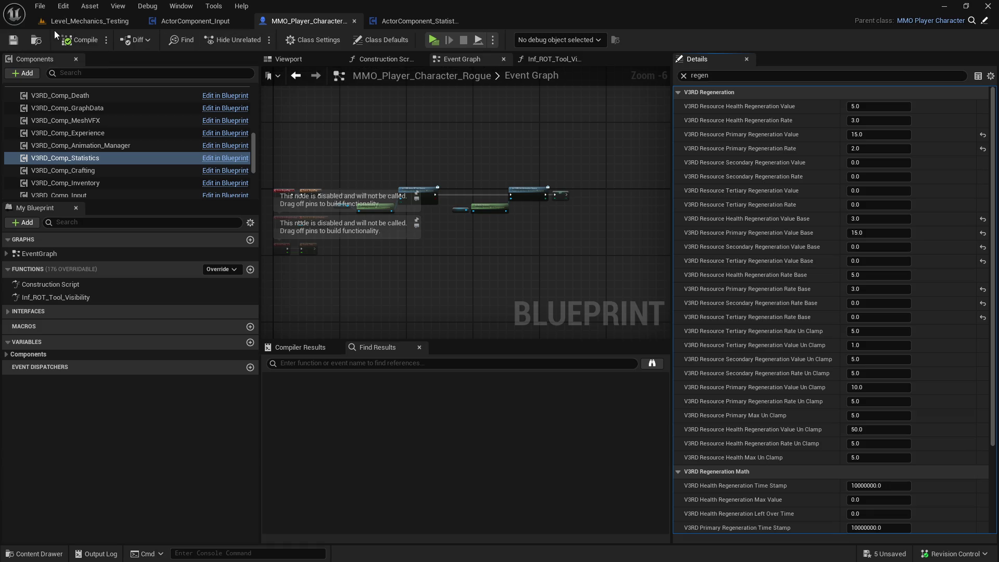
Close all other open blueprint editors, leaving only the test level.
key("ctrl+space")
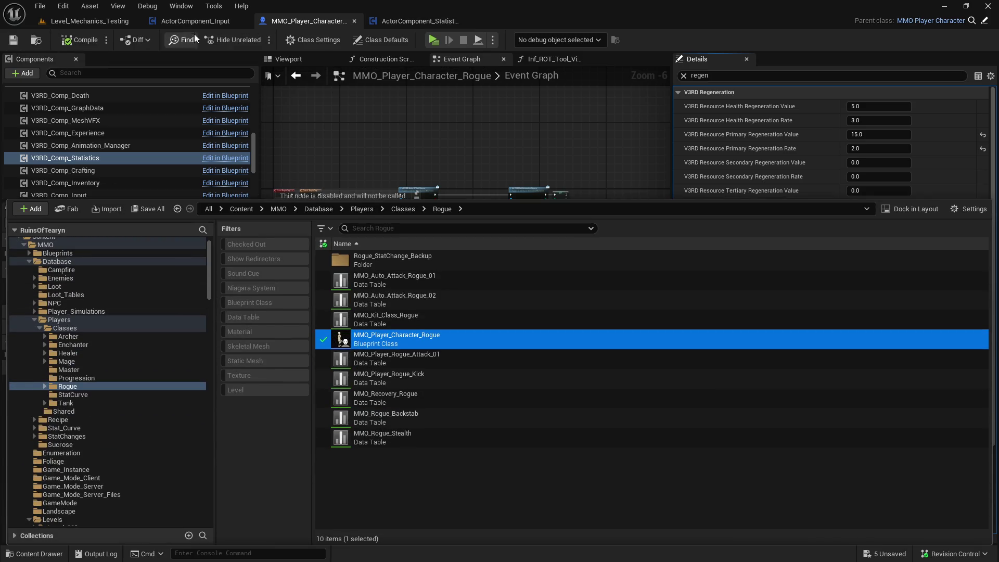
right_click(192, 23)
left_click(258, 64)
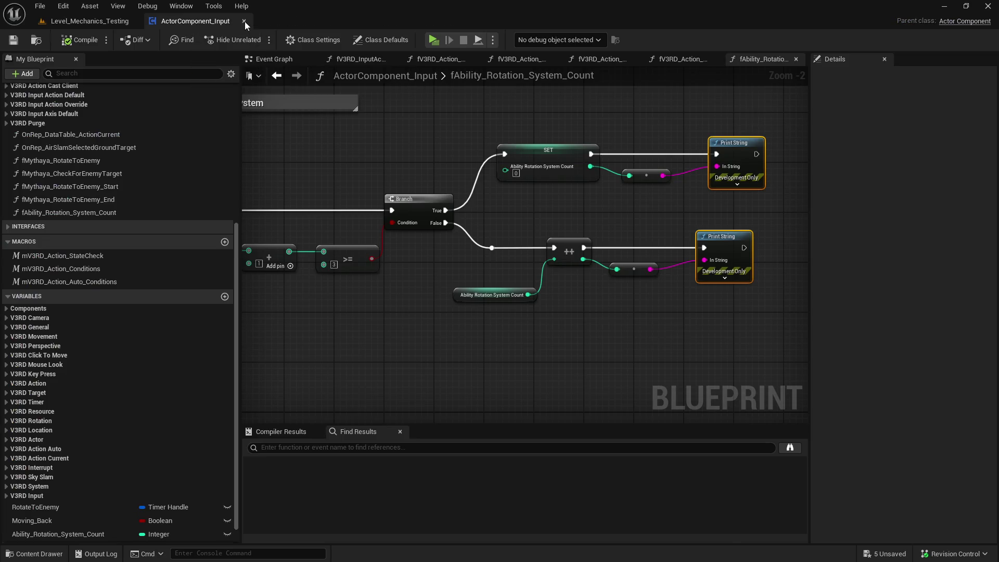
left_click(244, 21)
From Classes, filtered to Blueprint Class, open the Archer, Enchanter, Healer, Mage and Tank blueprints.
key("ctrl+space")
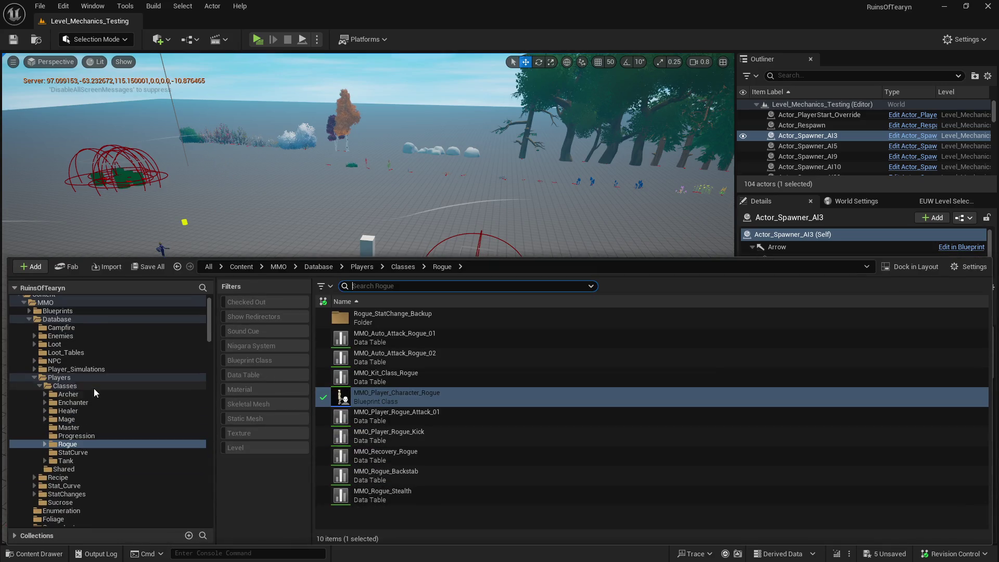
left_click(94, 387)
left_click(256, 361)
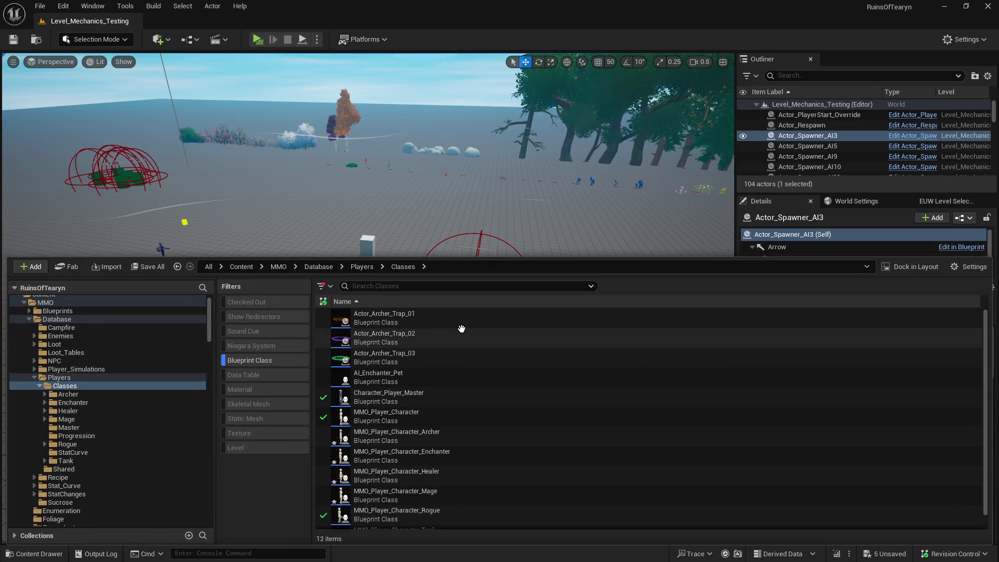
scroll(464, 408, "down", 1)
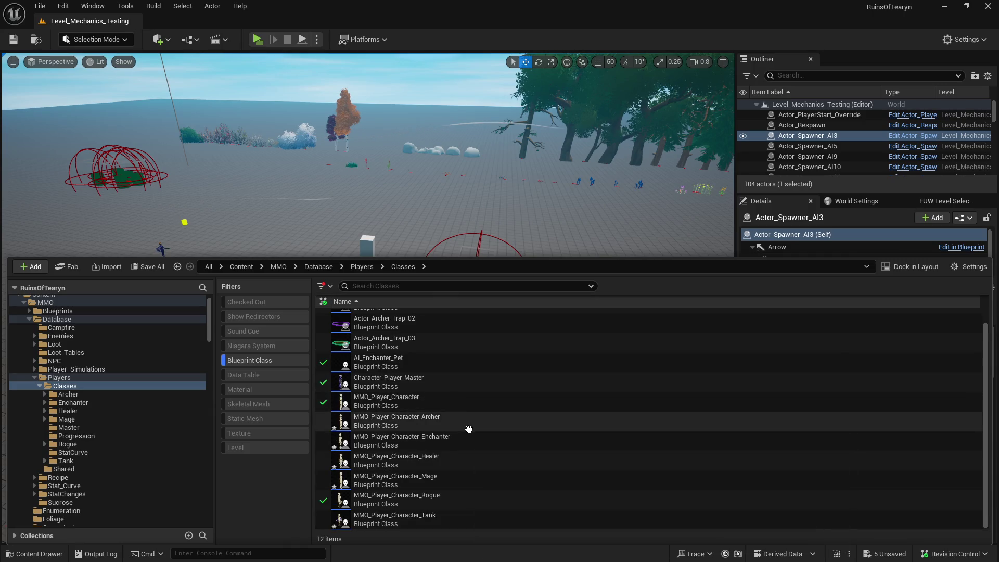
left_click(466, 422)
left_click(465, 442, "ctrl")
left_click(462, 462, "ctrl")
left_click(461, 481, "ctrl")
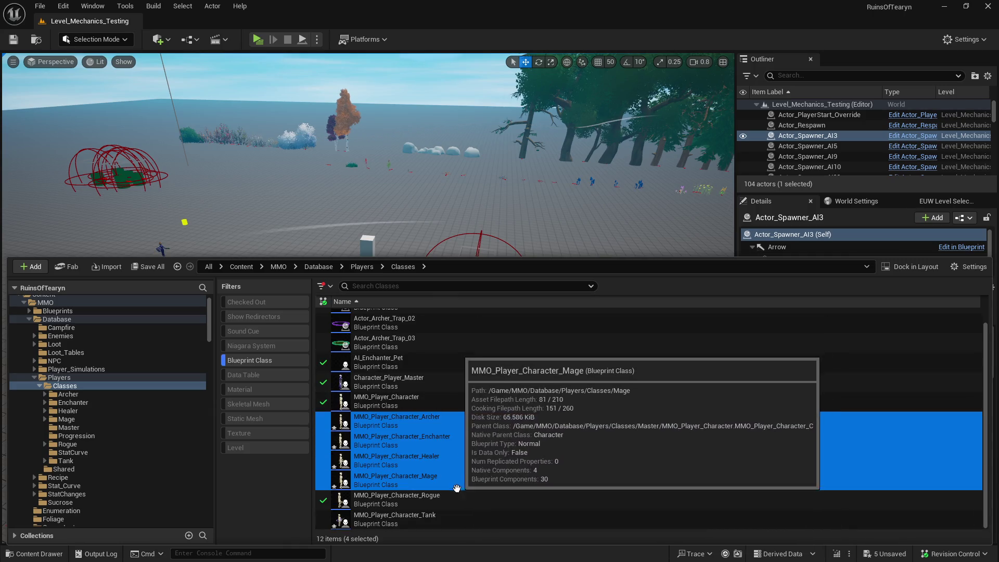
left_click(440, 519, "ctrl")
key("Return")
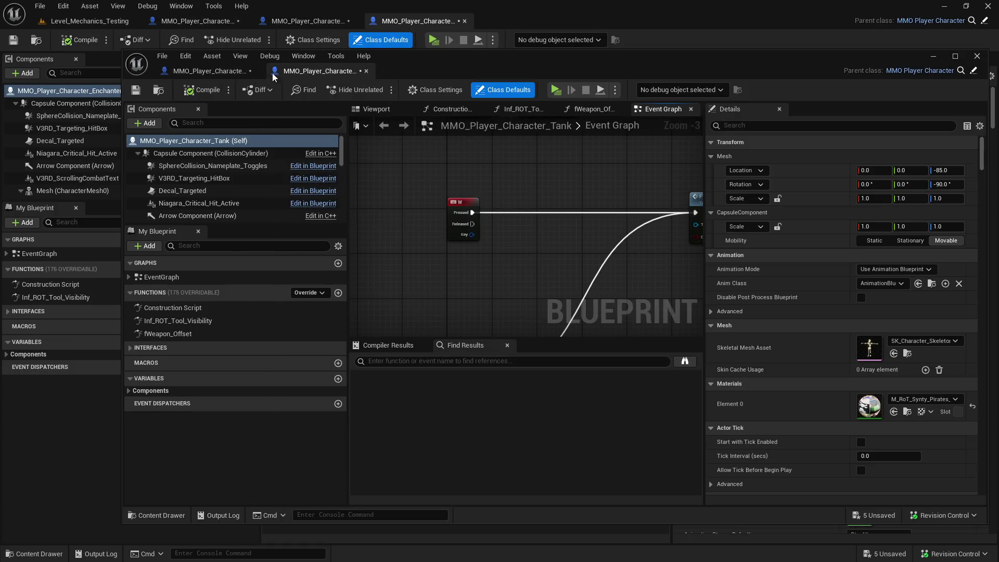
Dock the Archer blueprint, select V3RD_Comp_Statistics and filter its Details by 'regen'.
left_click_drag(221, 77, 613, 32)
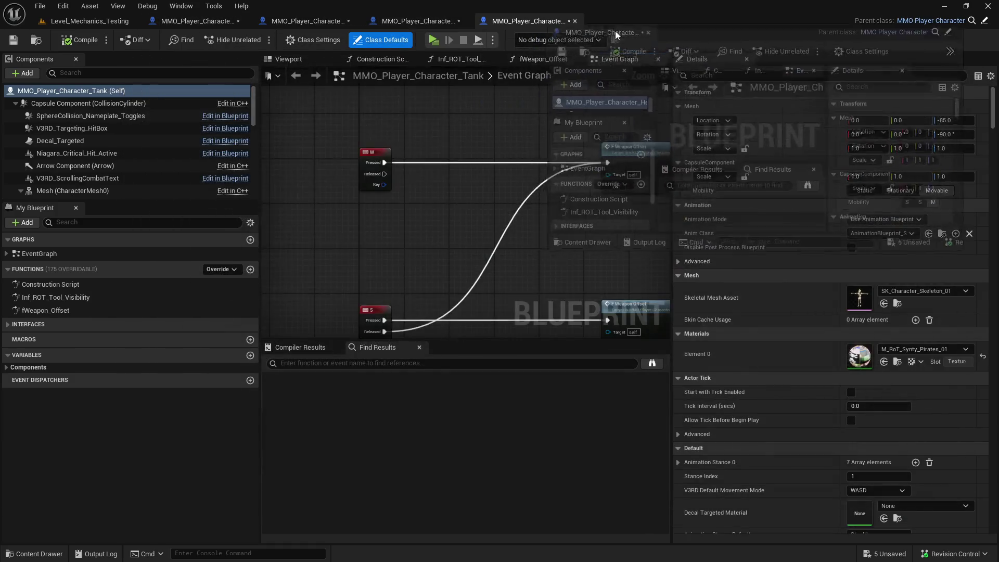
left_click(207, 22)
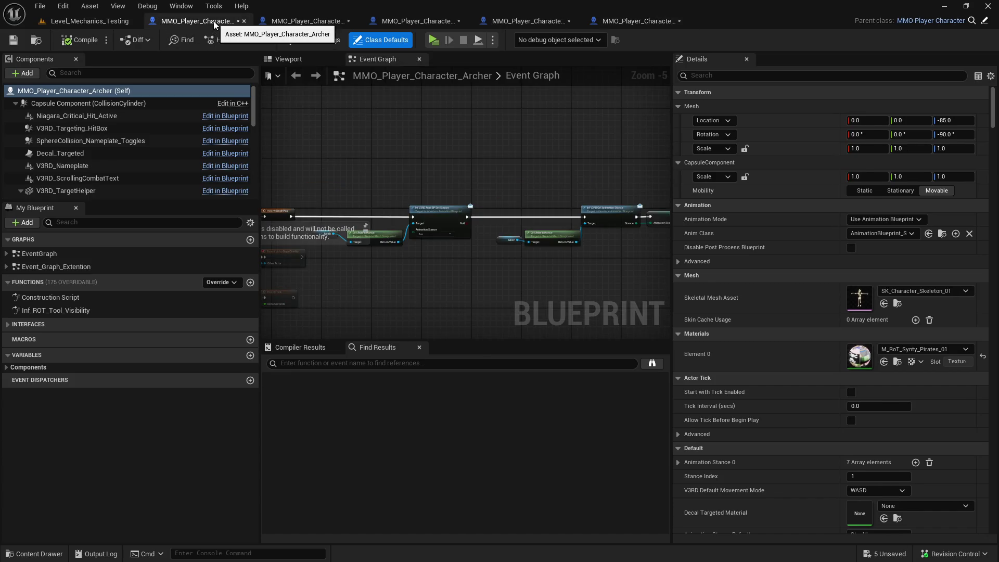
left_click_drag(254, 120, 257, 192)
left_click(136, 154)
left_click(715, 76)
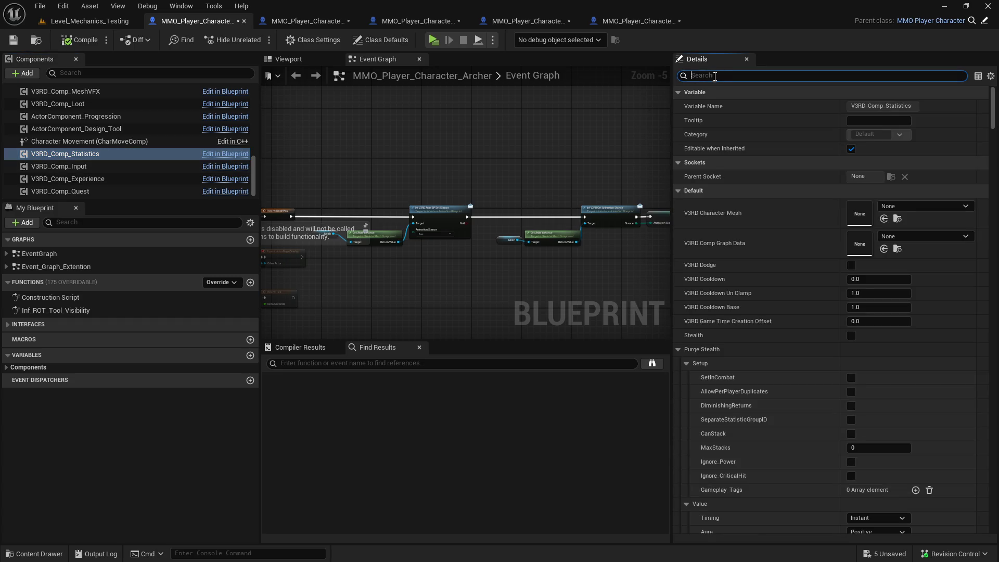
type("regen")
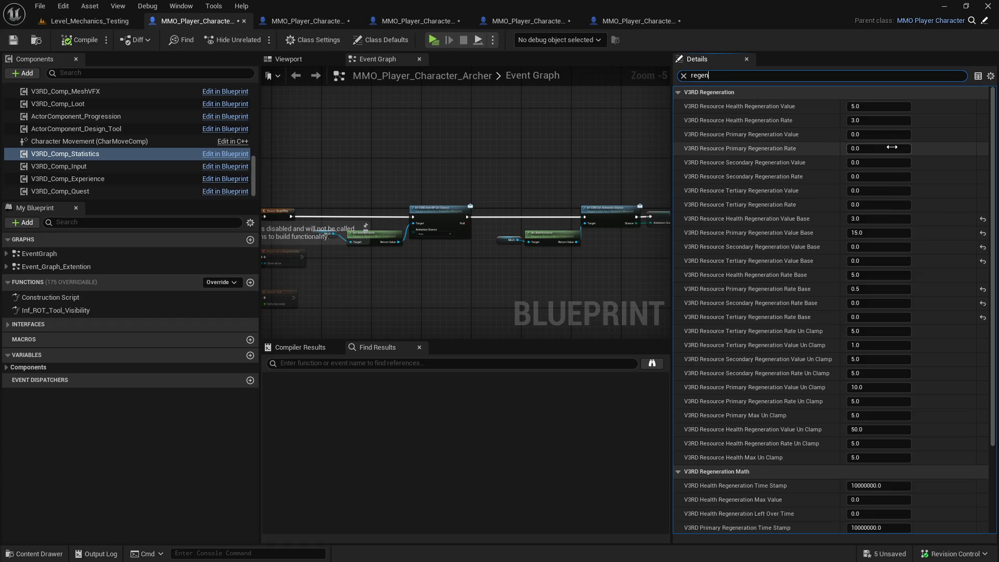
Set Archer's Primary Regeneration Value to 15 and Rate to 2, then compile, check out, save and close.
left_click(879, 134)
type("15")
left_click(875, 148)
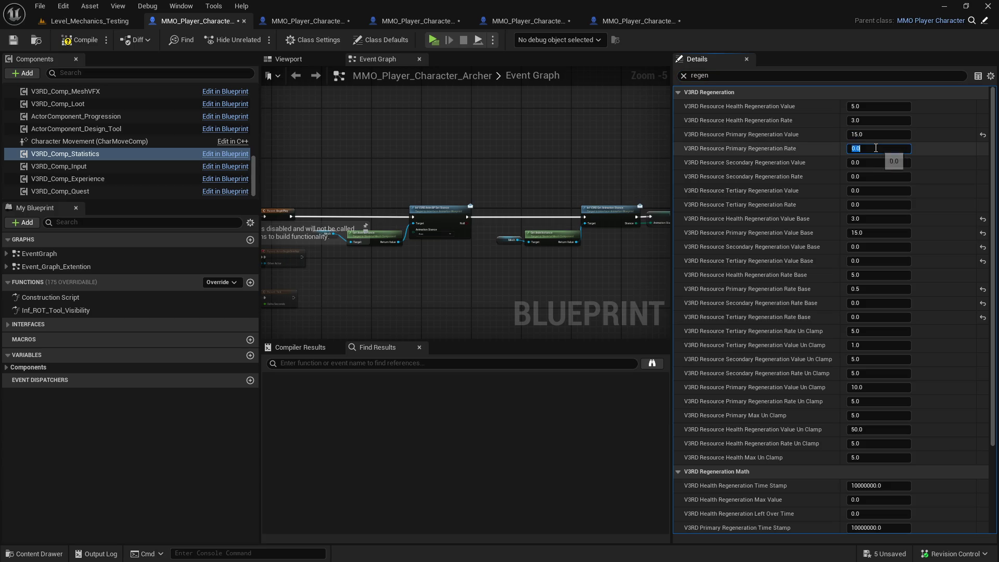
type("2")
left_click(878, 163)
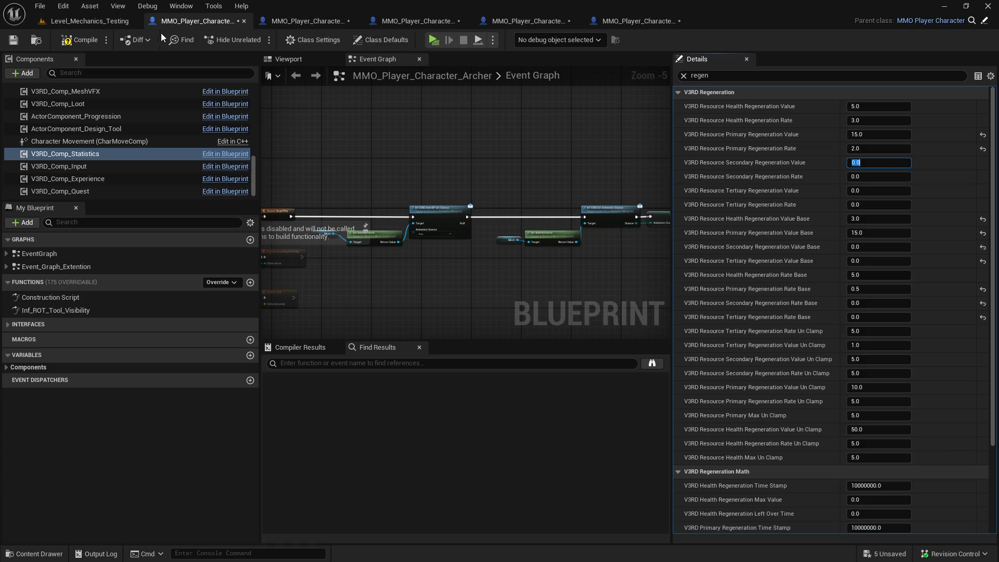
left_click(82, 42)
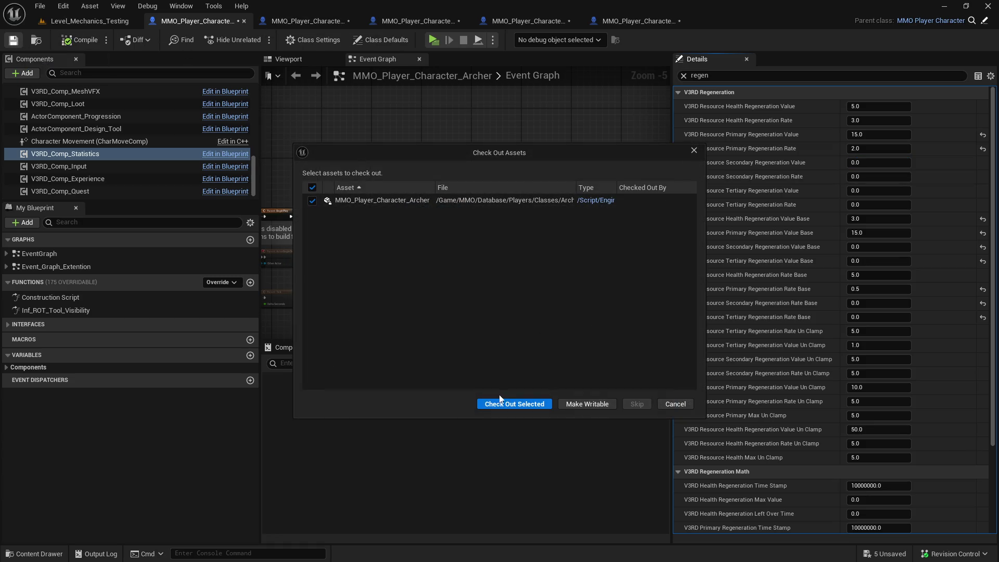
left_click(501, 405)
left_click(244, 21)
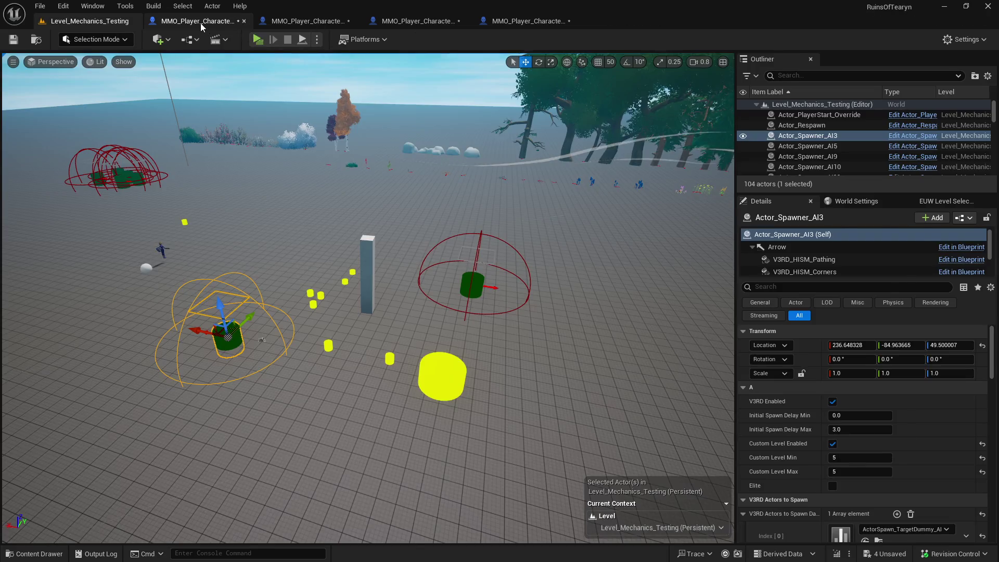
In the Mage blueprint, select V3RD_Comp_Statistics and filter Details by 'regen'.
left_click(200, 23)
scroll(123, 173, "down", 5)
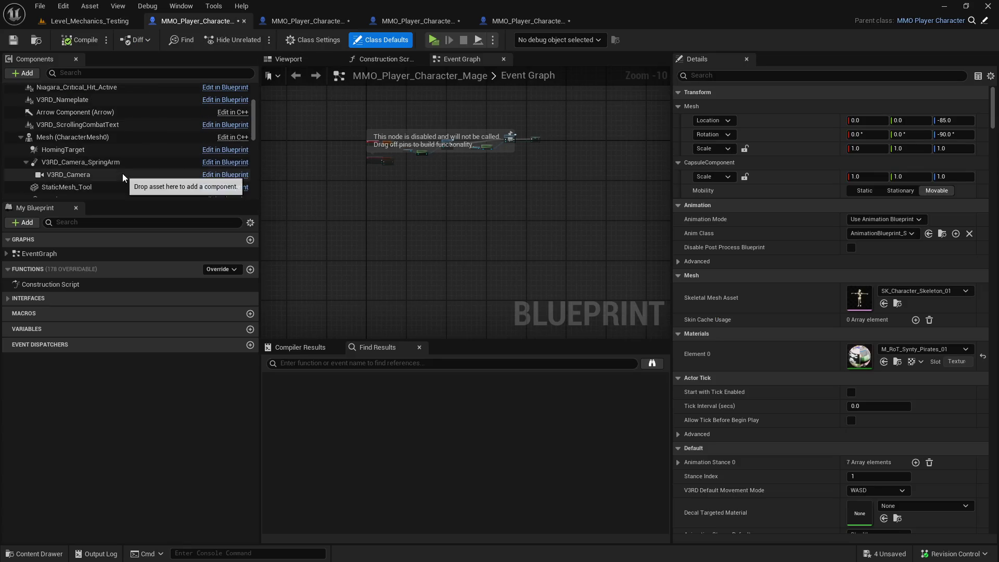
scroll(132, 159, "down", 4)
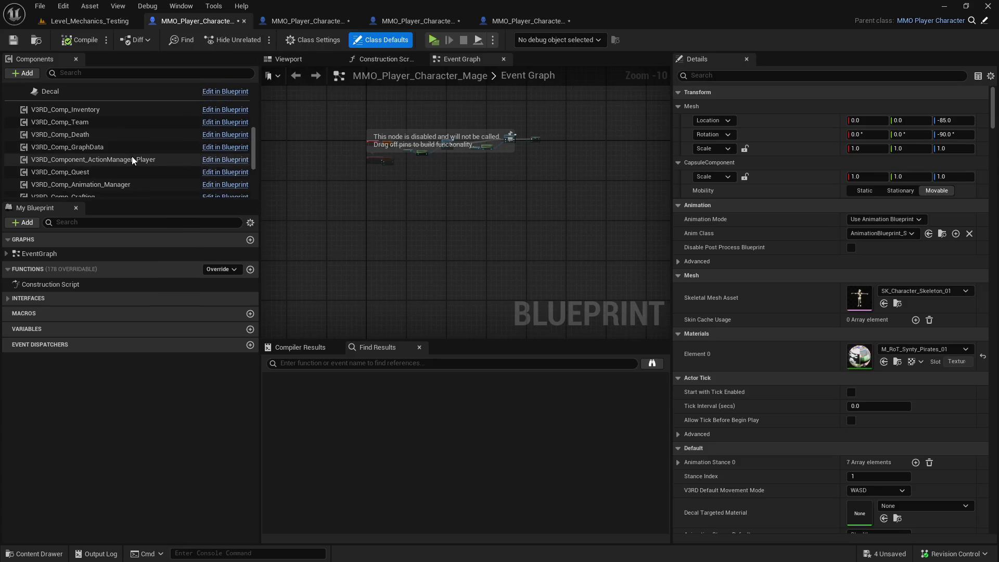
scroll(131, 159, "down", 1)
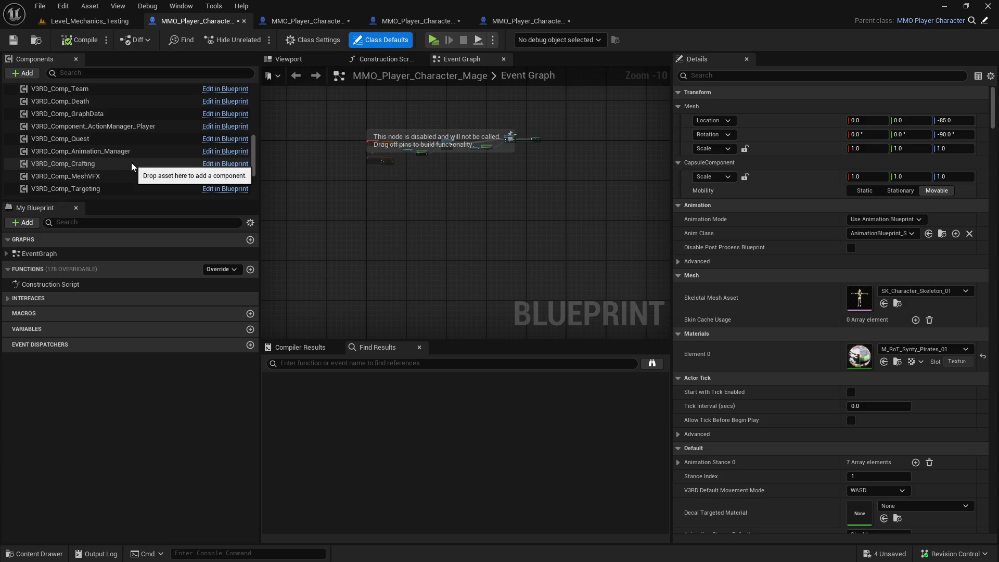
scroll(131, 162, "down", 7)
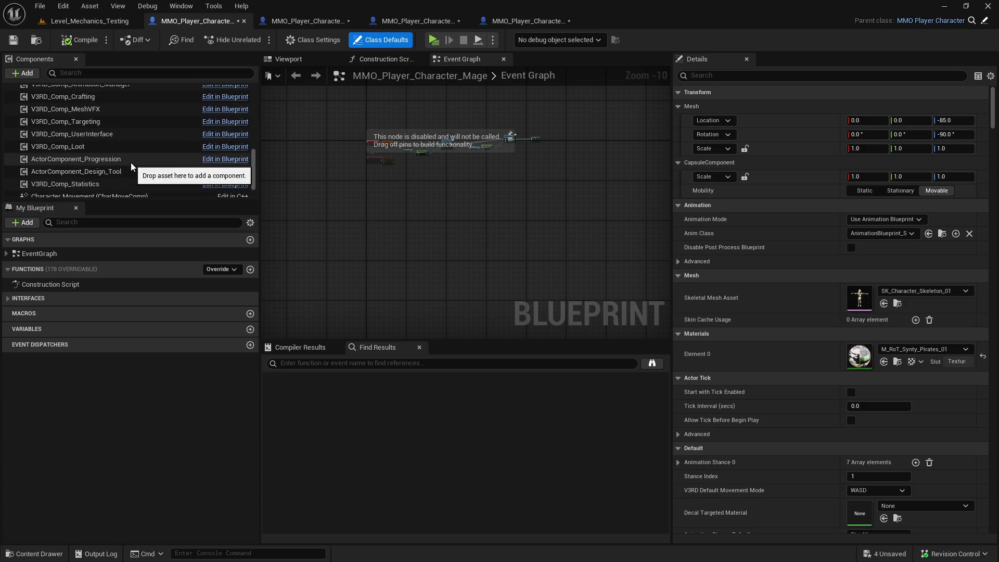
left_click(122, 182)
left_click(717, 76)
type("regen")
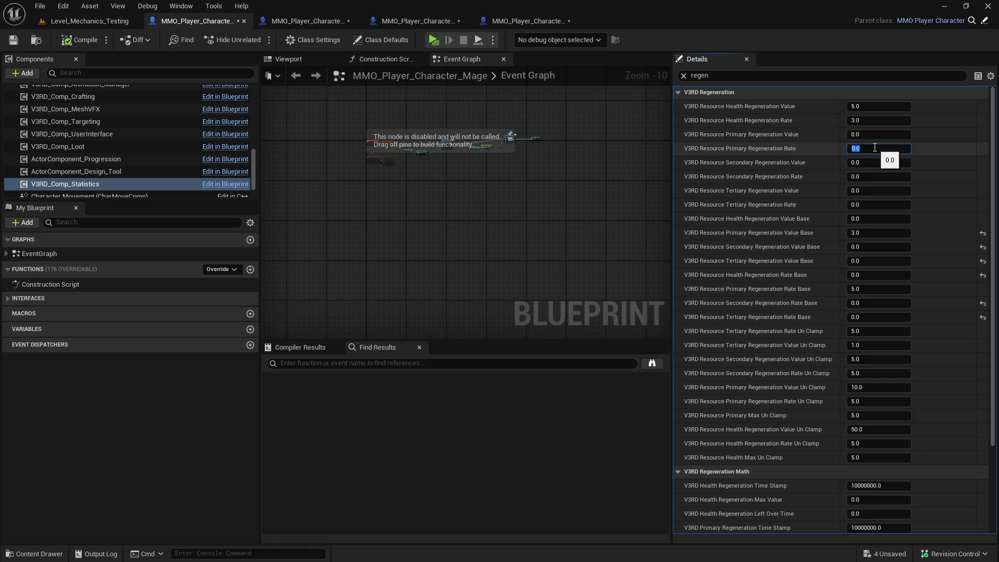
Set Mage's Primary Regeneration Value and Rate to 5, then save with checkout and close it.
left_click(869, 146)
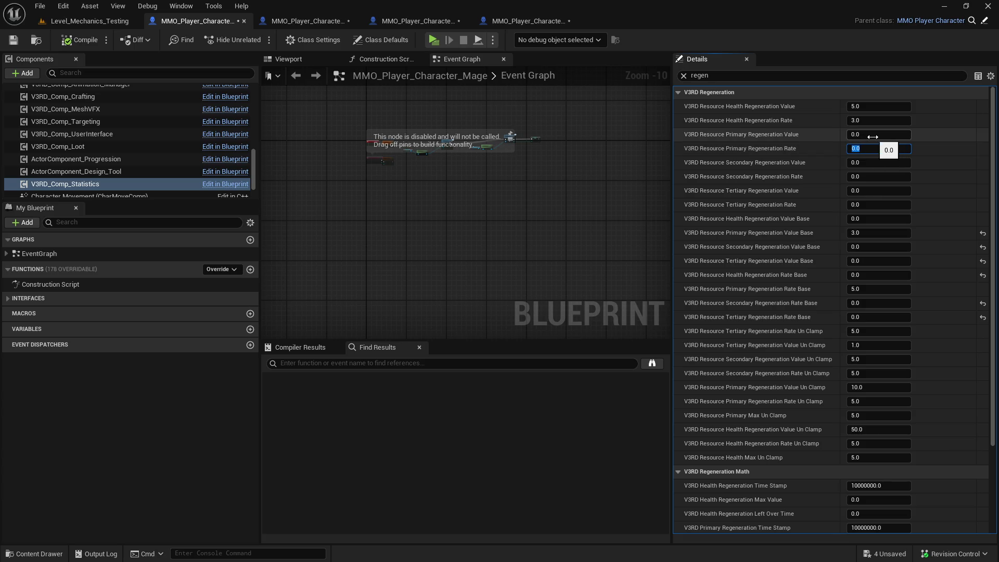
left_click(872, 137)
type("5")
key("Tab")
type("5")
key("Return")
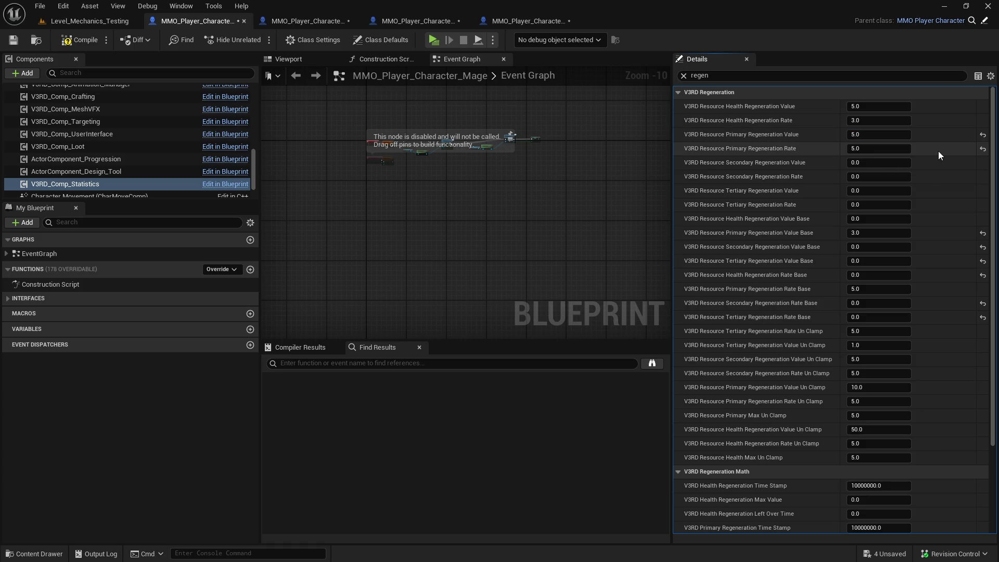
left_click(13, 39)
left_click(493, 403)
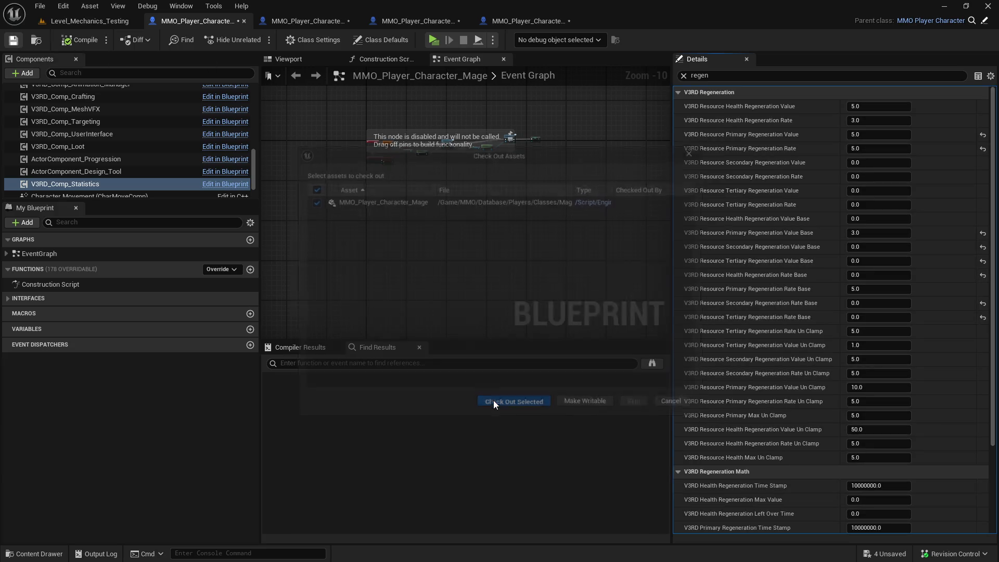
left_click(243, 22)
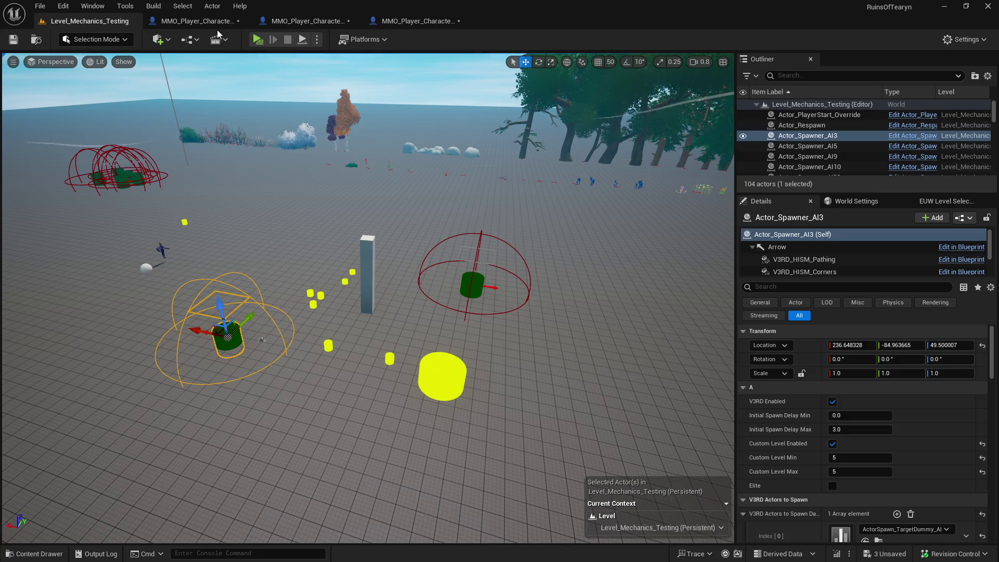
In the Enchanter blueprint, select V3RD_Comp_Statistics and filter Details by 'regen'.
left_click(207, 23)
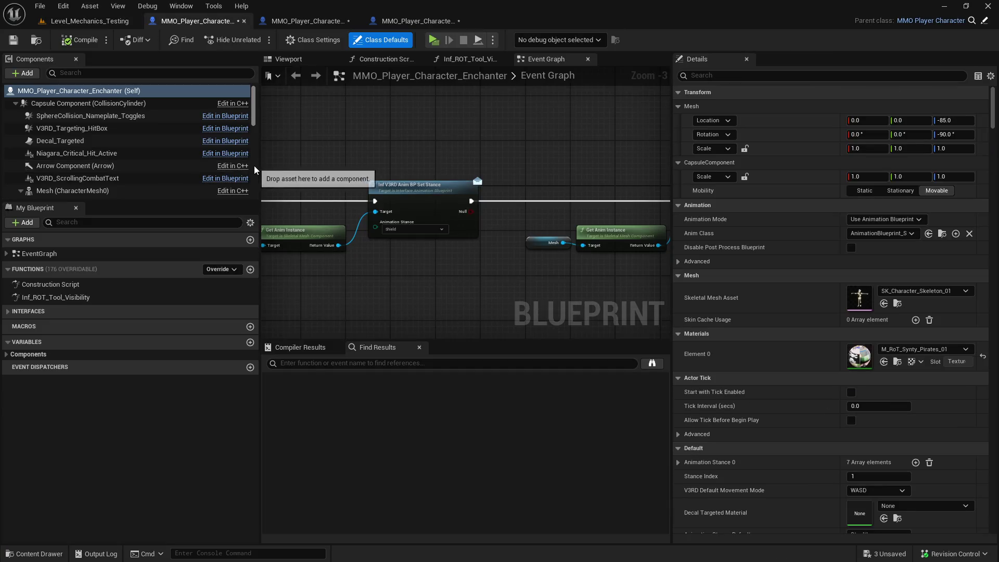
scroll(252, 166, "down", 10)
scroll(119, 171, "up", 5)
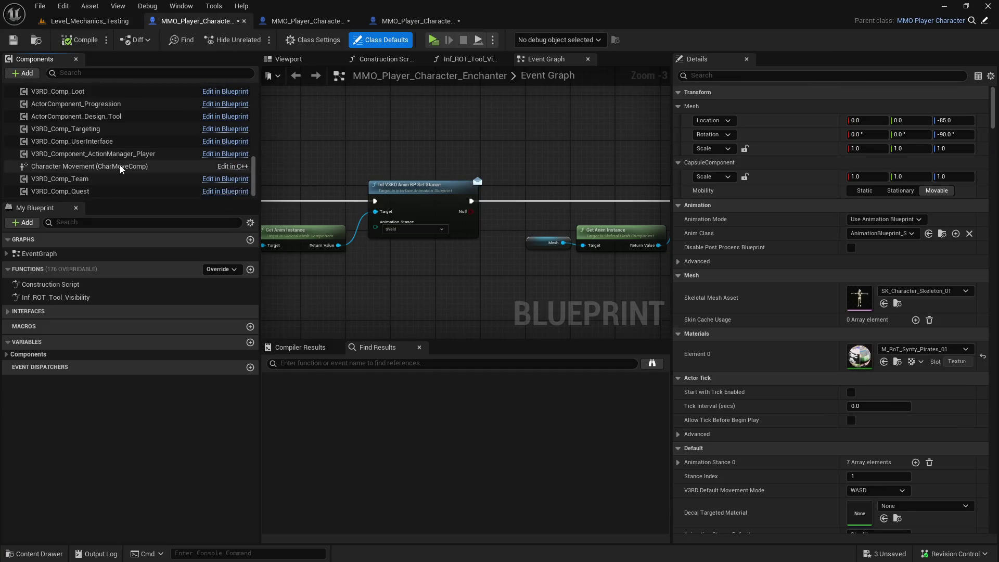
left_click(120, 174)
left_click(733, 76)
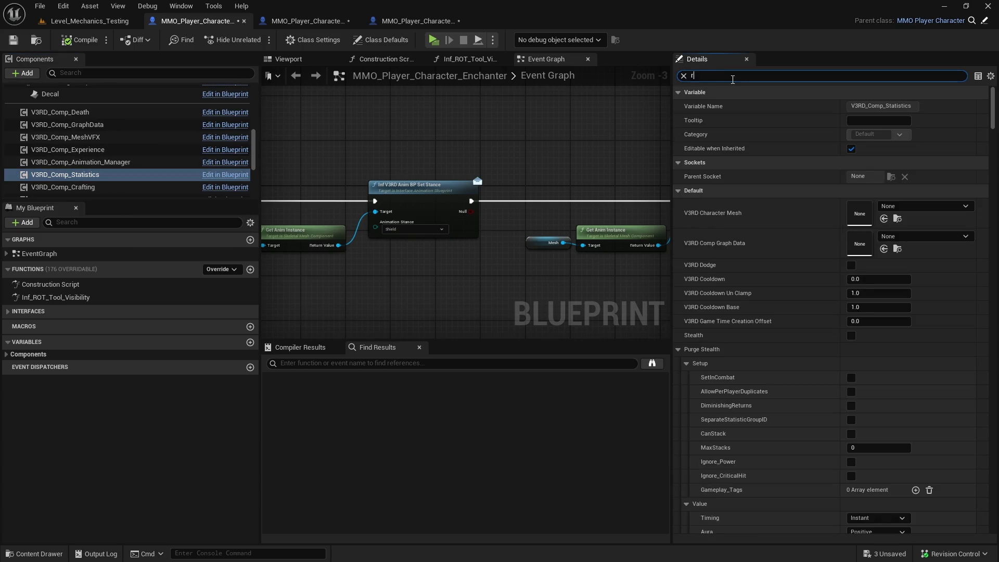
type("regen")
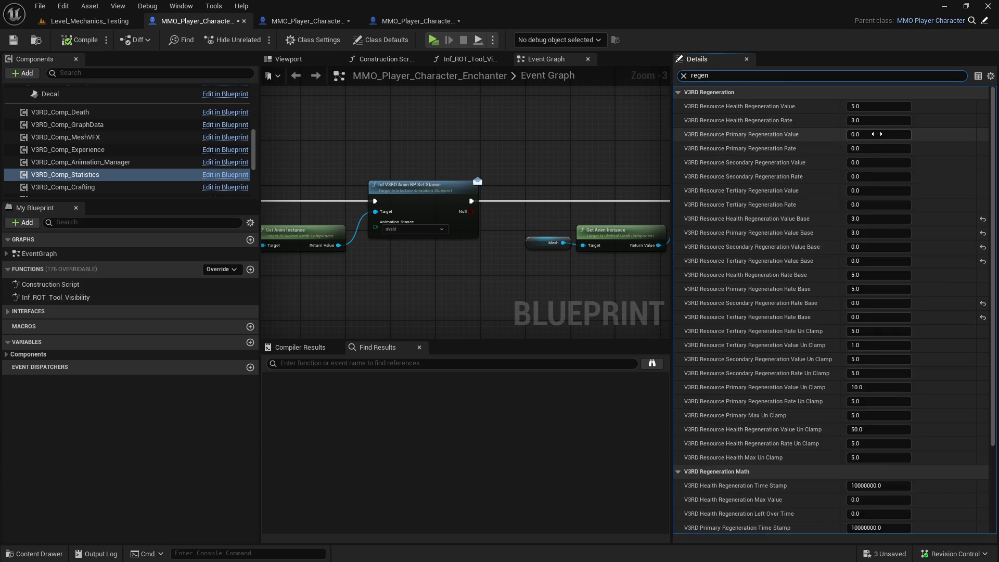
Set Enchanter's Primary Regeneration Value and Rate to 5, then compile, check out, save and close.
mouse_move(879, 135)
left_mouse_down()
mouse_move(895, 135)
mouse_move(894, 150)
left_mouse_up()
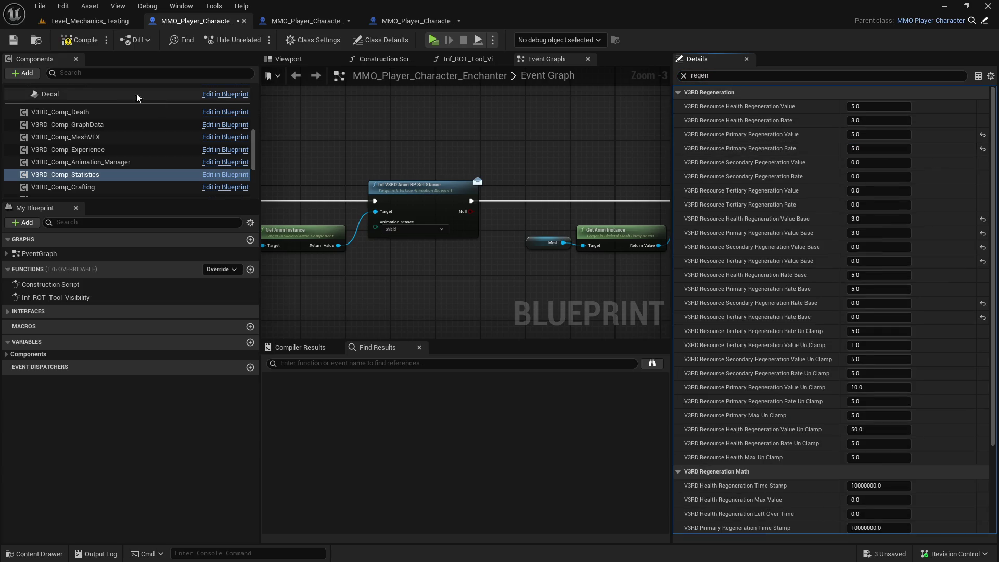
left_click(76, 42)
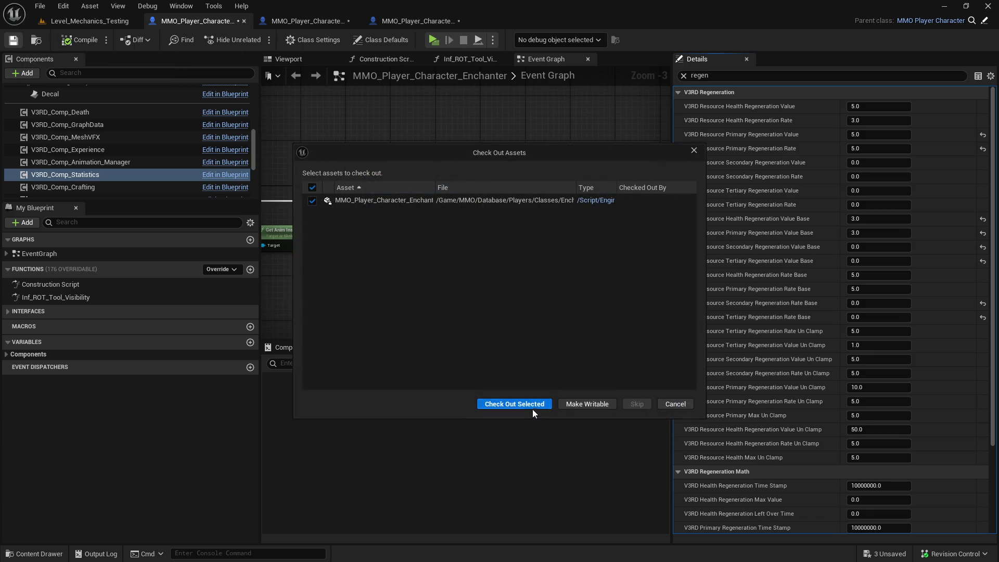
left_click(533, 408)
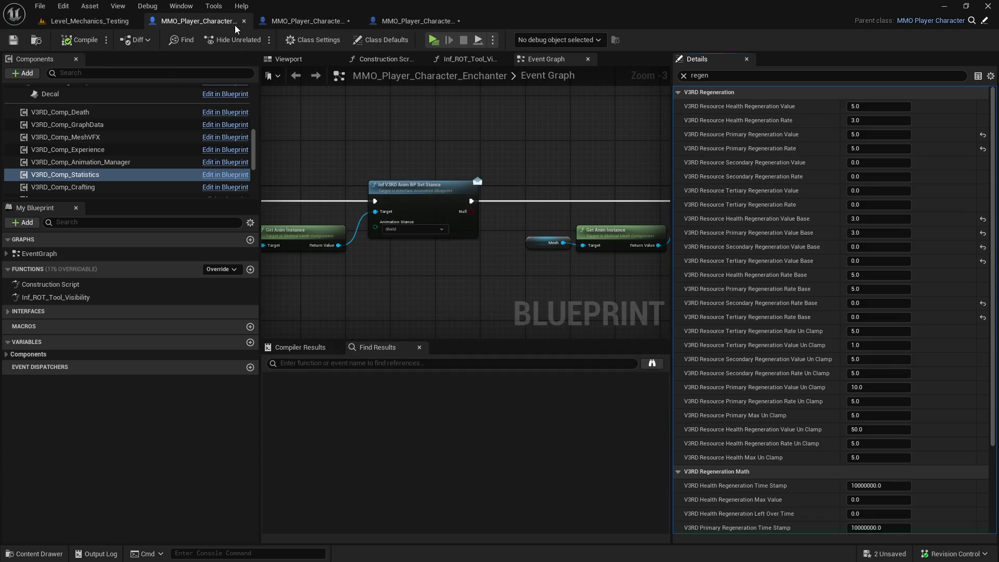
left_click(243, 21)
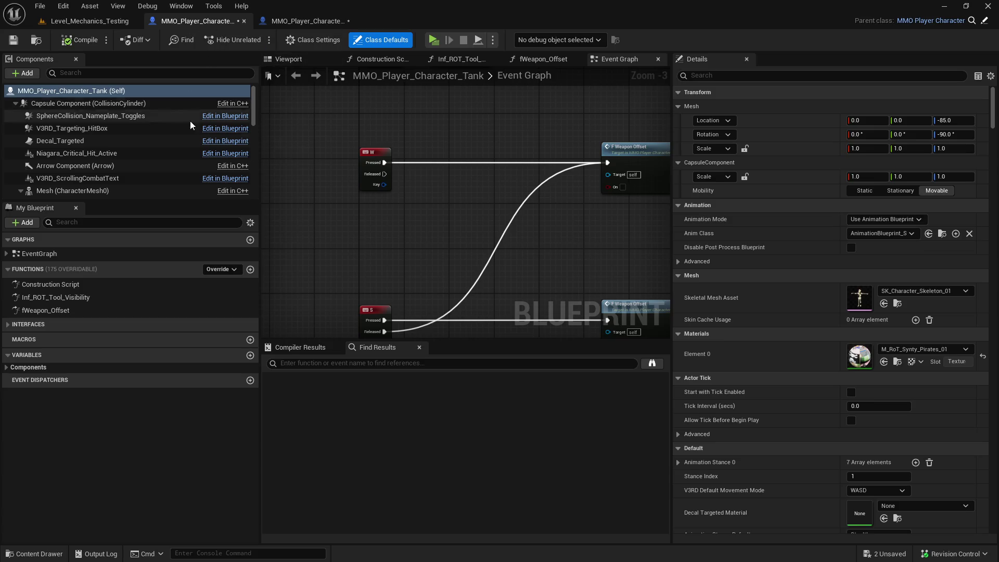
Save the Tank blueprint with Health Regeneration Value 10.0, close it, and switch to the Healer blueprint.
scroll(185, 114, "down", 10)
left_click(169, 133)
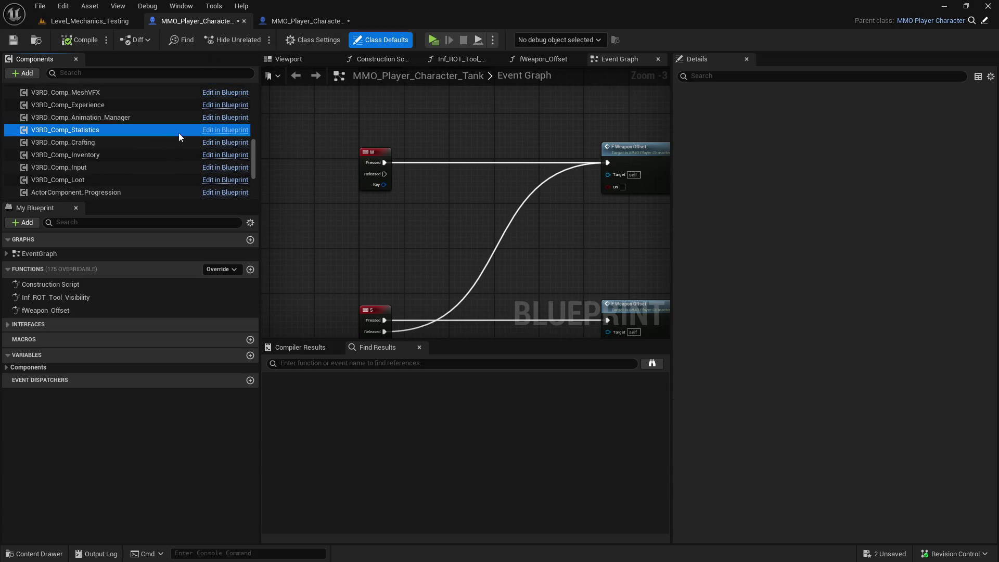
left_click(733, 75)
type("regen")
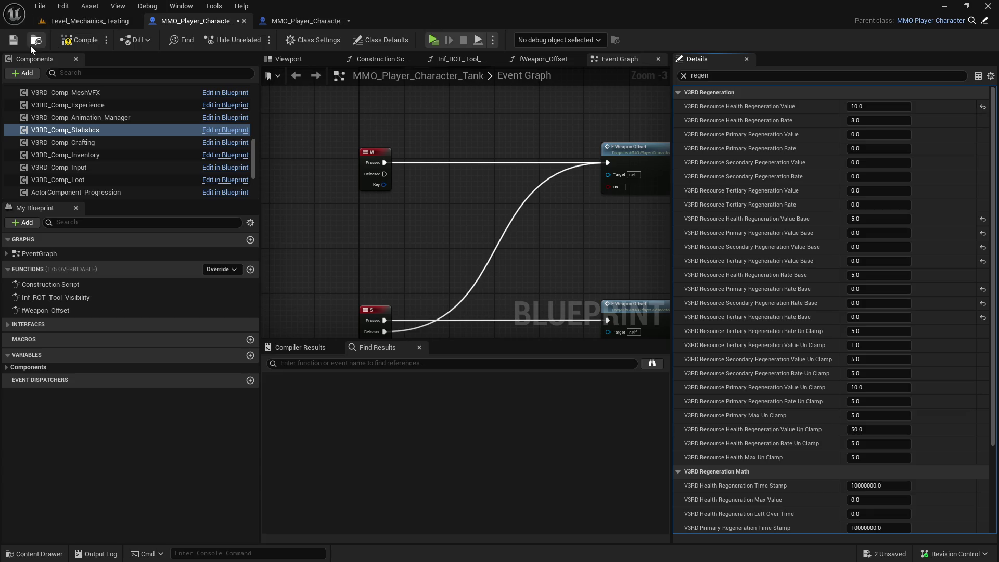
left_click(66, 46)
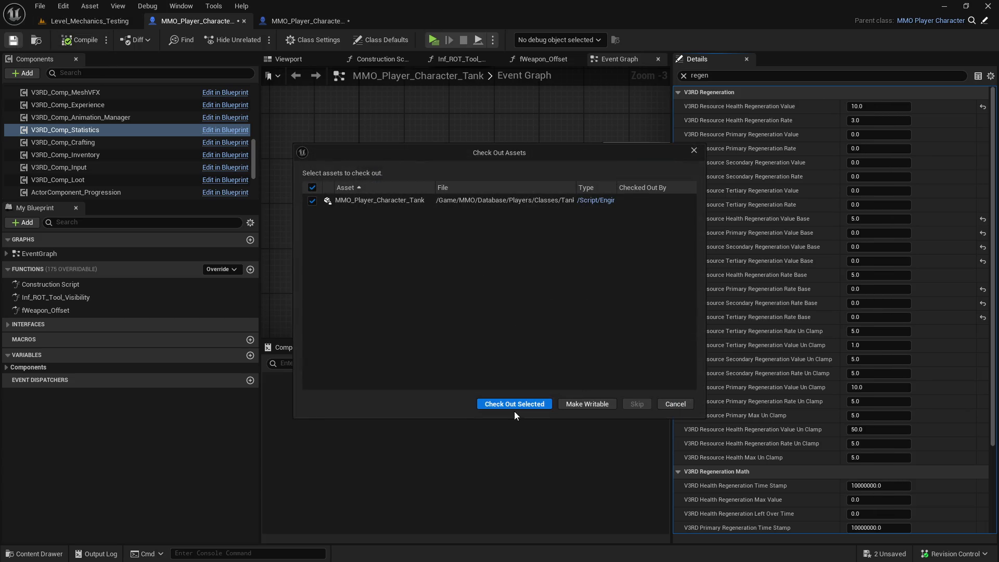
left_click(514, 407)
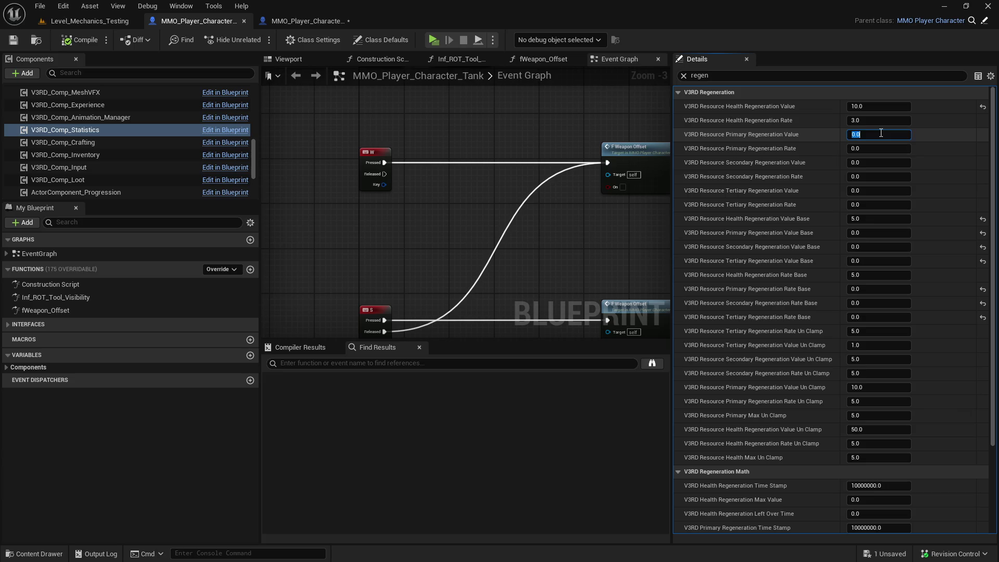
key("Return")
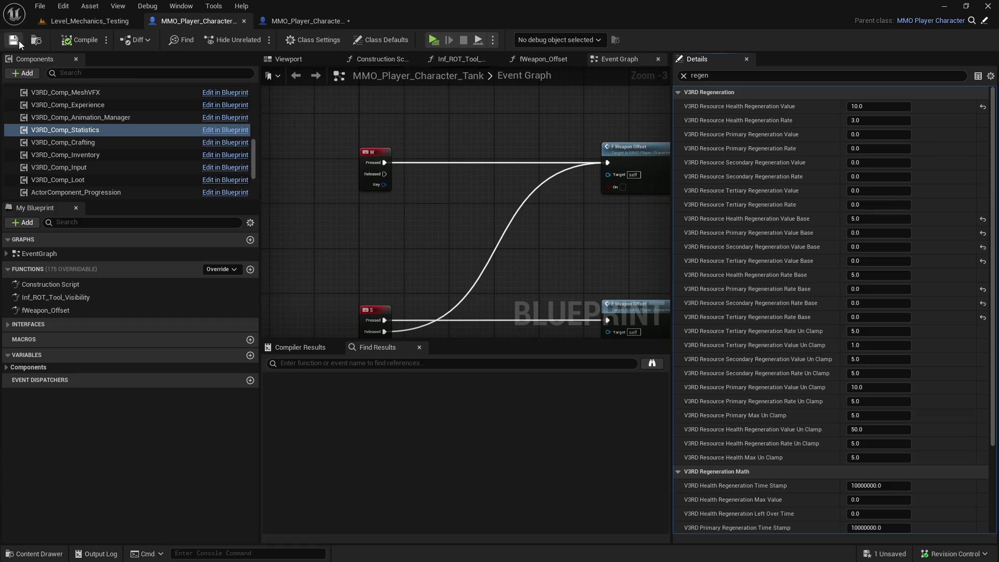
left_click(244, 22)
left_click(204, 23)
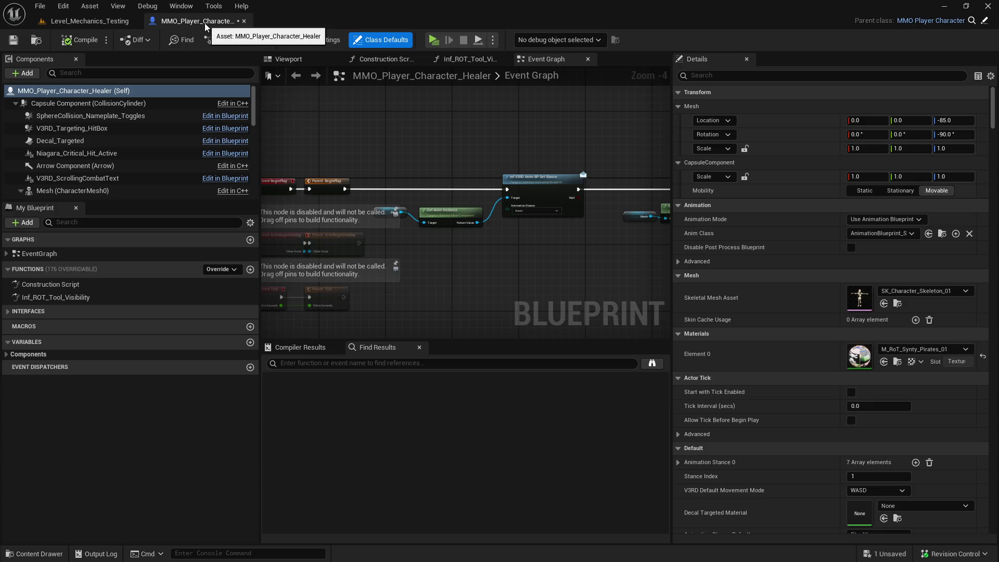
On the Healer's statistics component, set Primary Regeneration Value and Rate to 5.0.
scroll(135, 123, "down", 10)
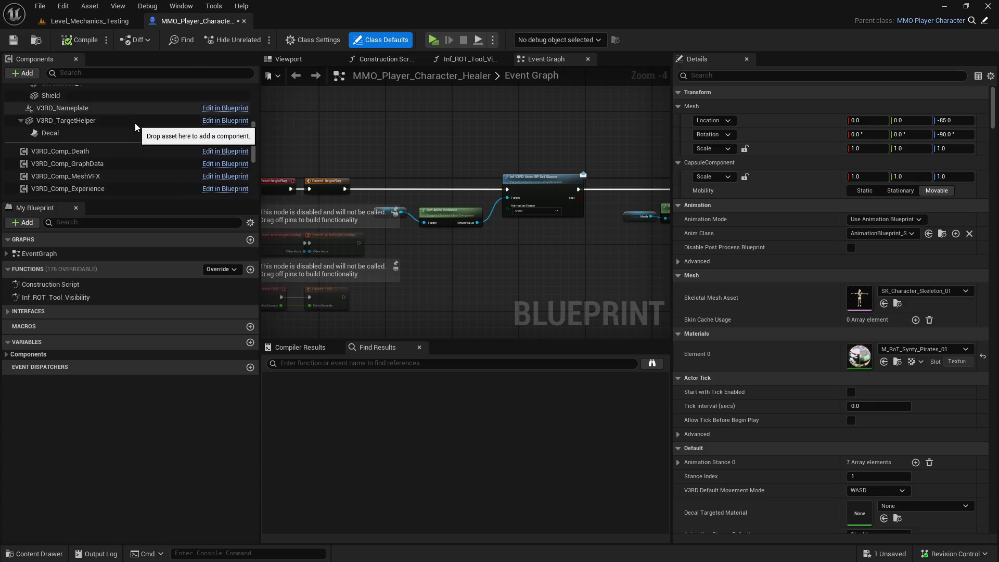
scroll(135, 127, "down", 3)
left_click(147, 130)
left_click(704, 77)
type("n")
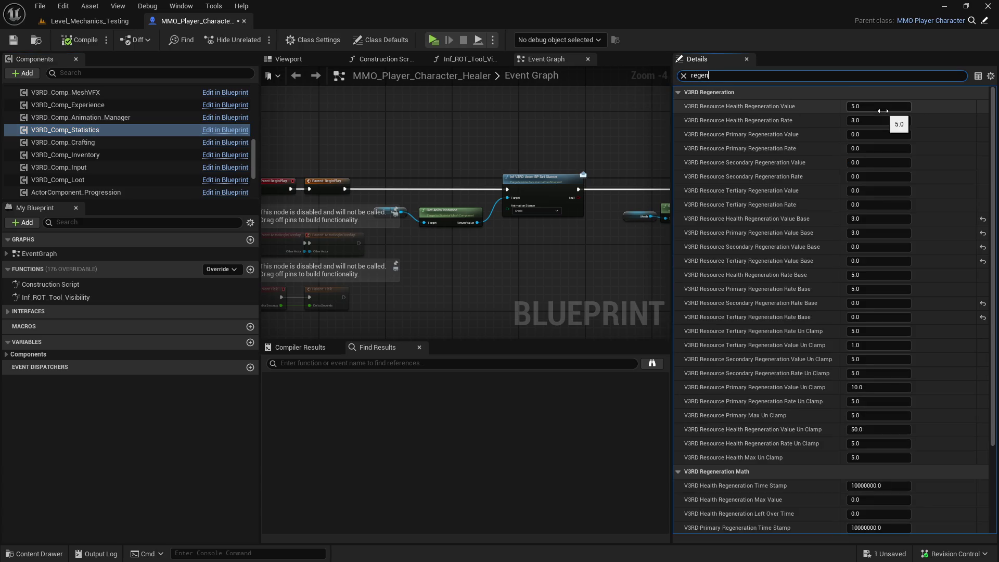
left_click(880, 134)
type("5")
left_click(432, 121)
Save and check out the Healer blueprint, close it, and start a Play-In-Editor session.
left_click(15, 40)
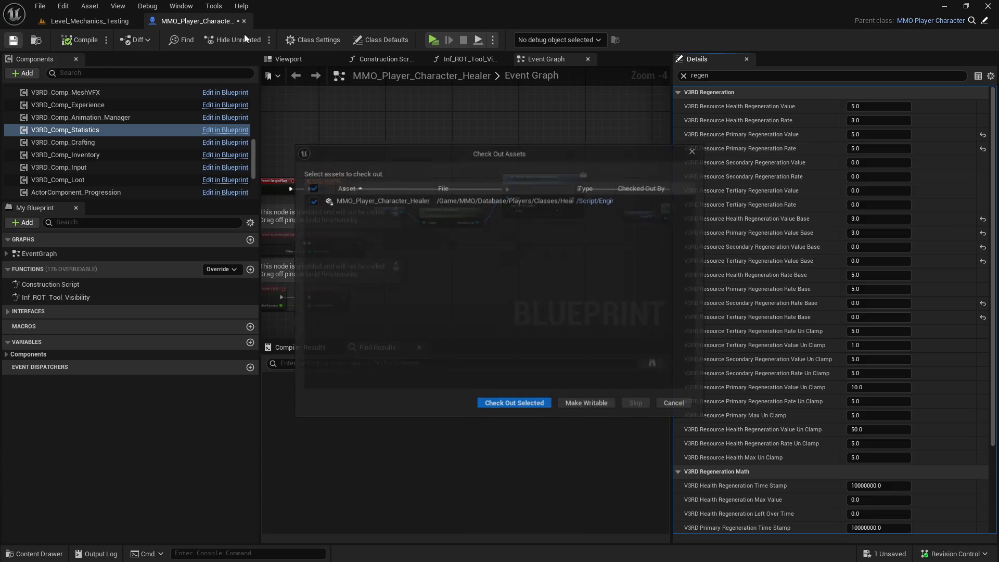
left_click(542, 405)
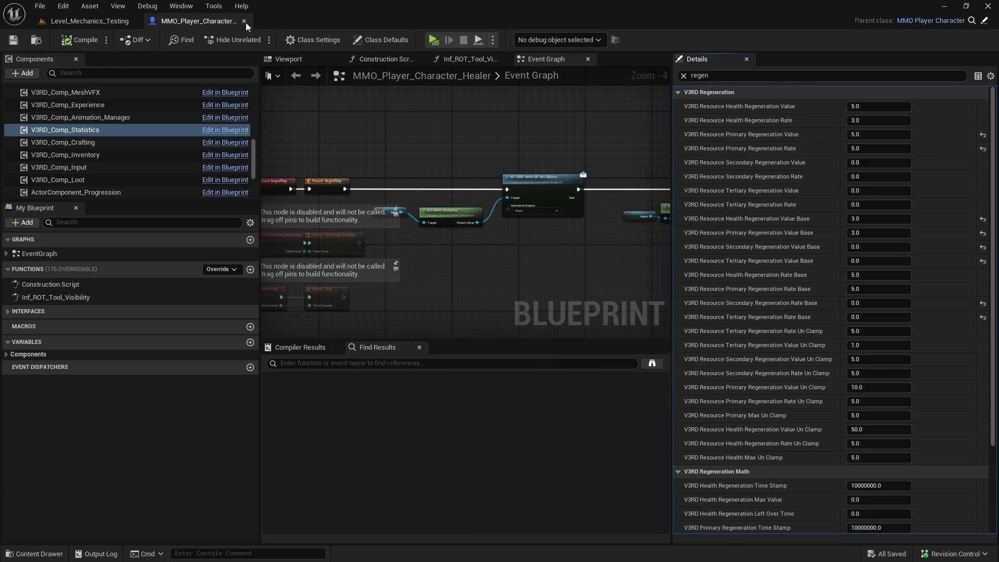
left_click(245, 22)
left_click(352, 49)
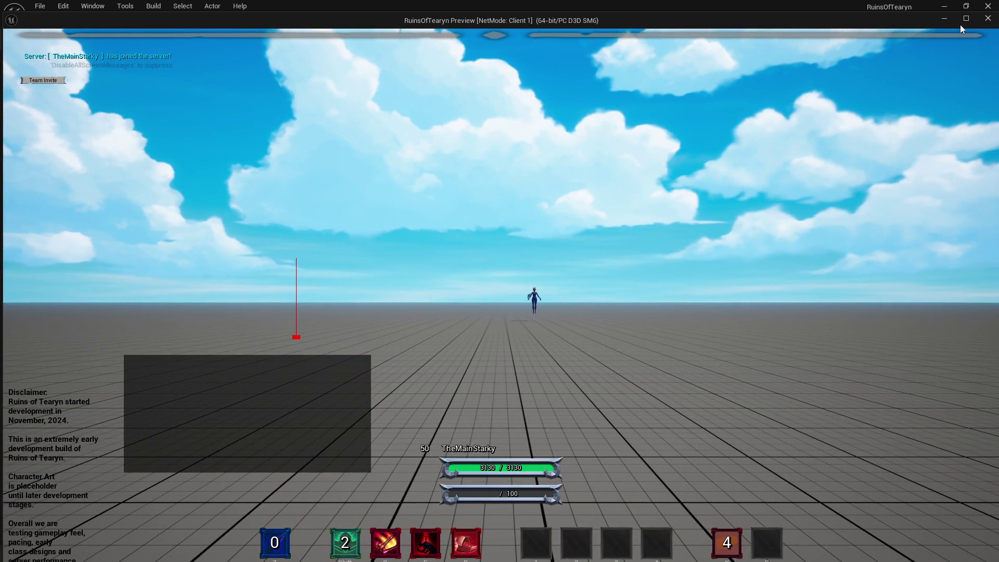
Run to the Target Dummy, face it, and open with skills and an attack.
left_click(747, 146)
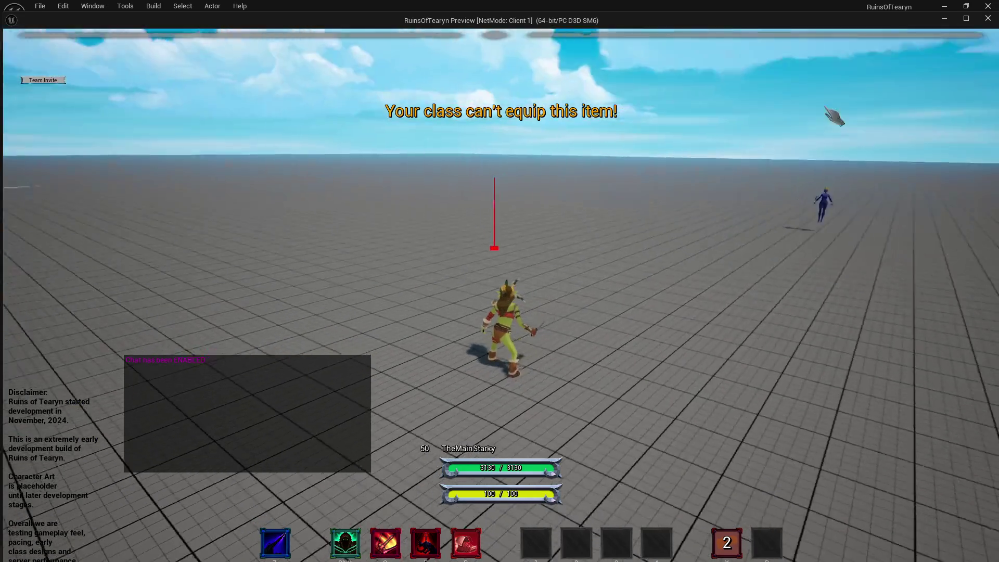
key("w")
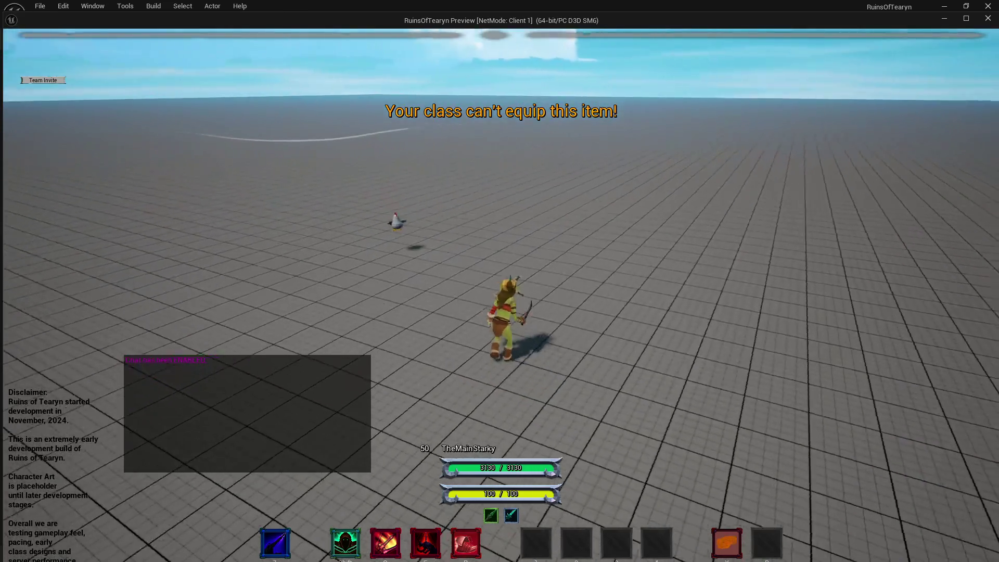
left_click_drag(730, 155, 664, 167)
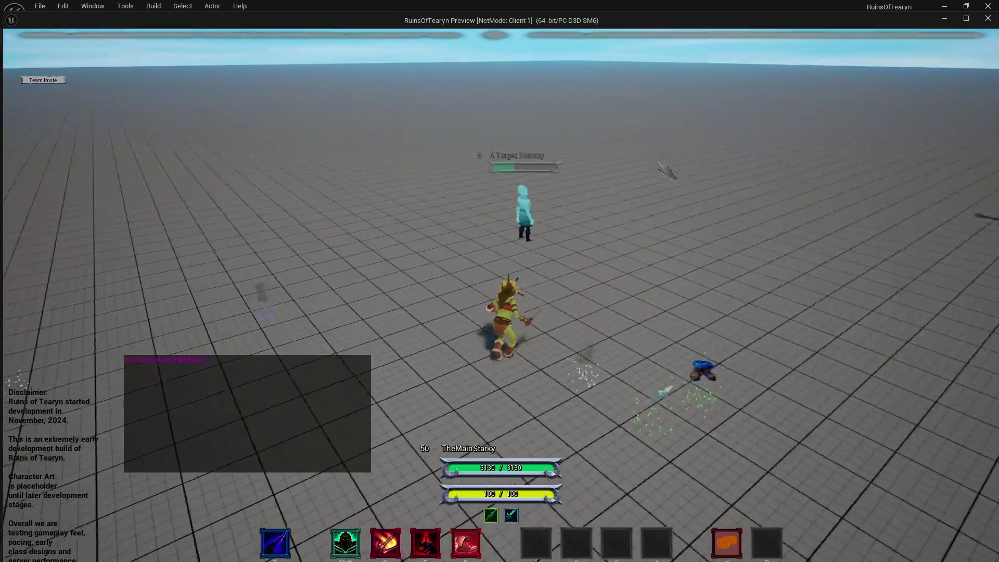
key("e")
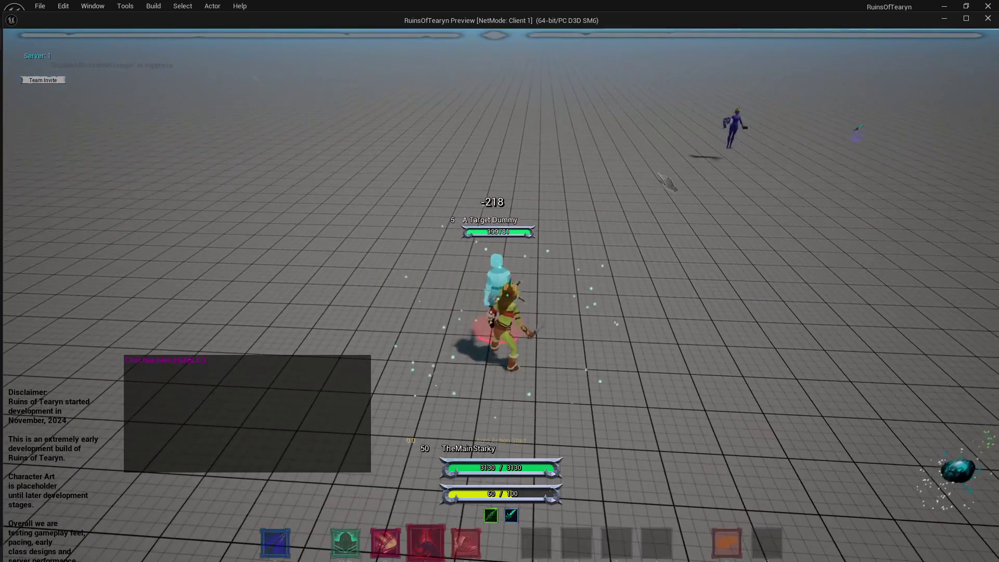
left_click(667, 182)
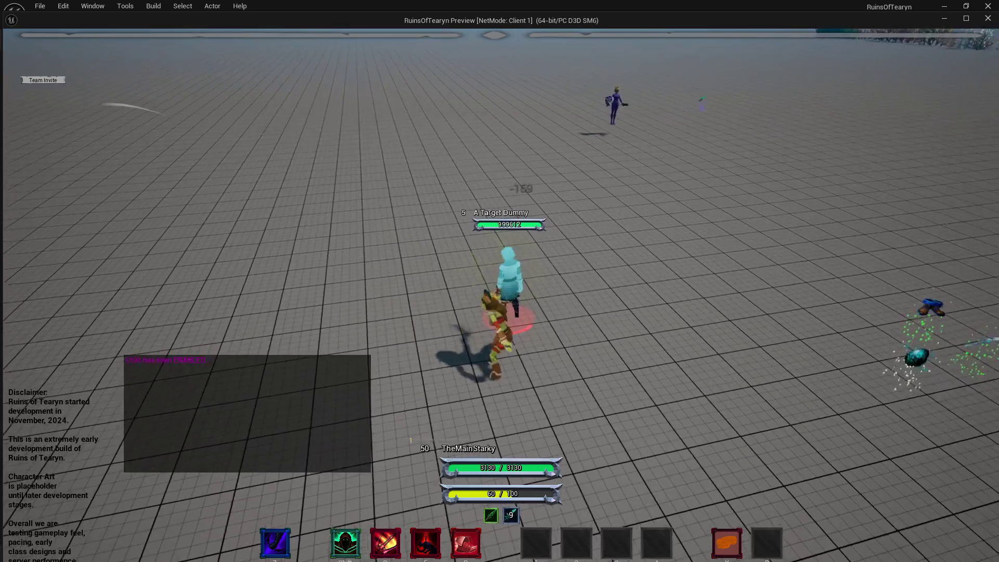
key("q")
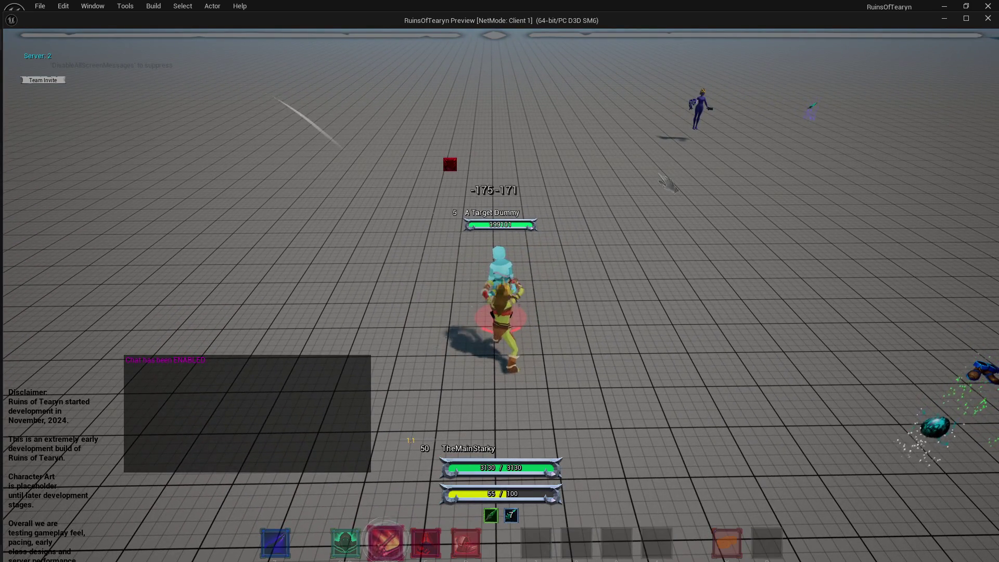
Spam Double Strike on the dummy until 'Not enough Primary Resource!' appears.
key("q")
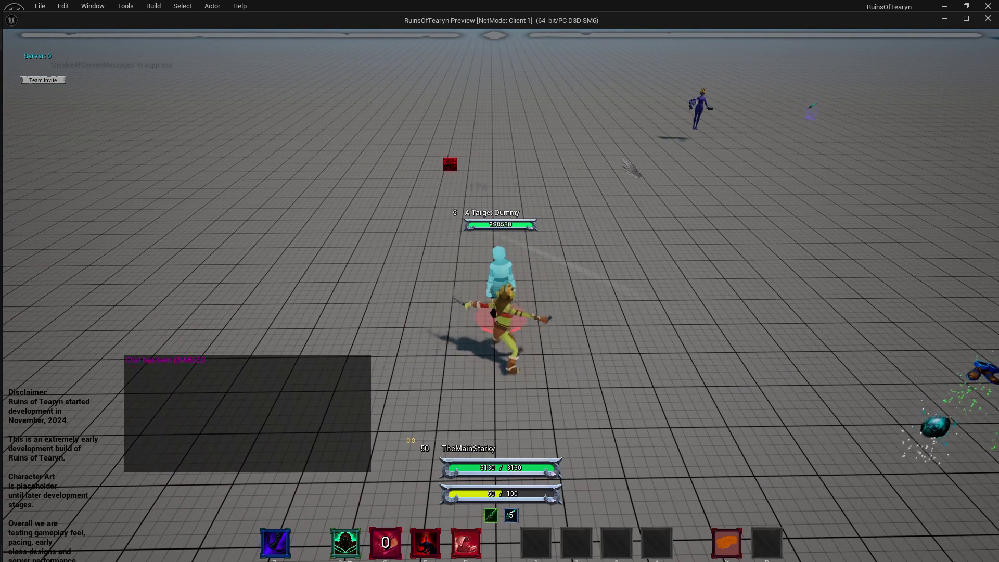
key("q")
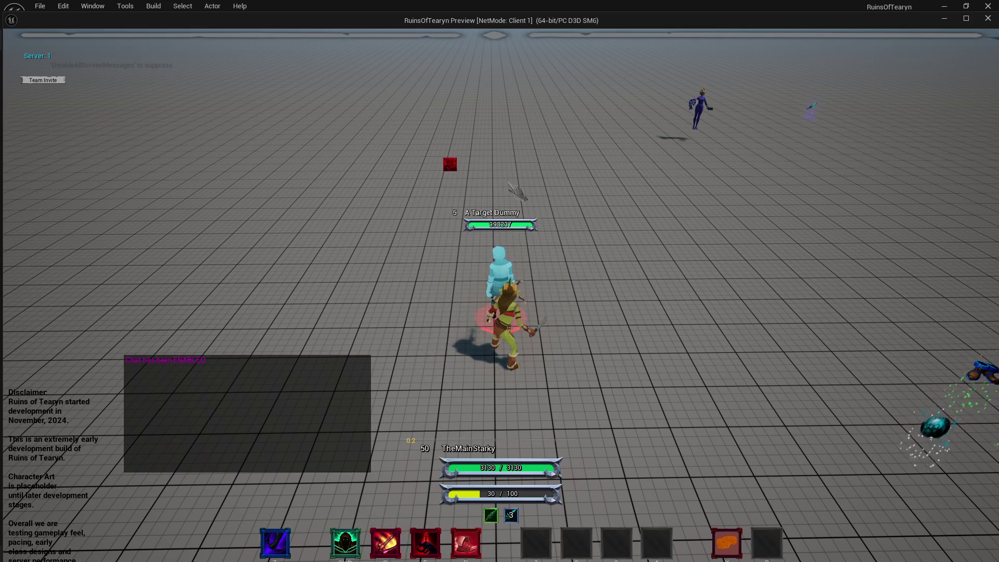
key("q")
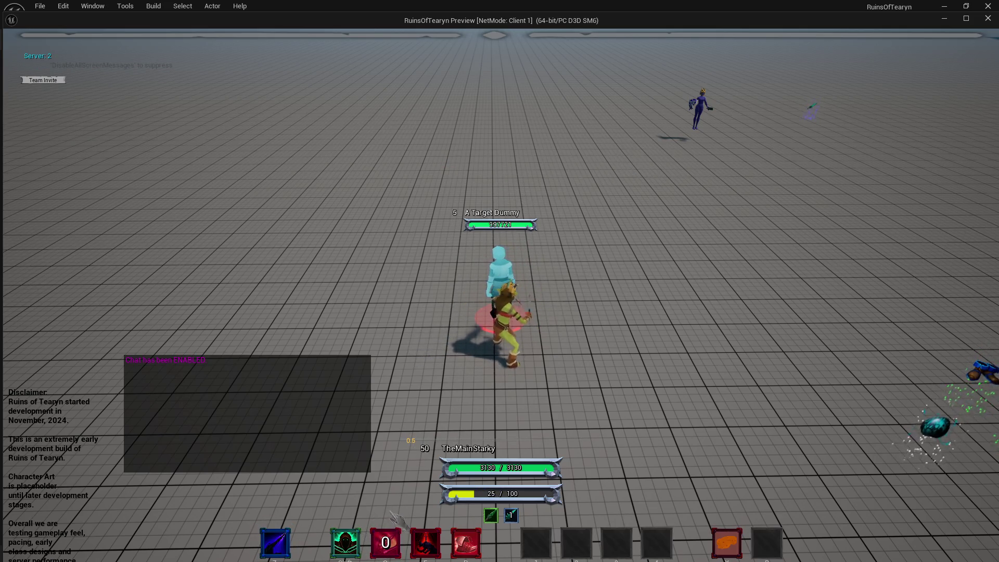
key("q")
key("z")
mouse_move(398, 546)
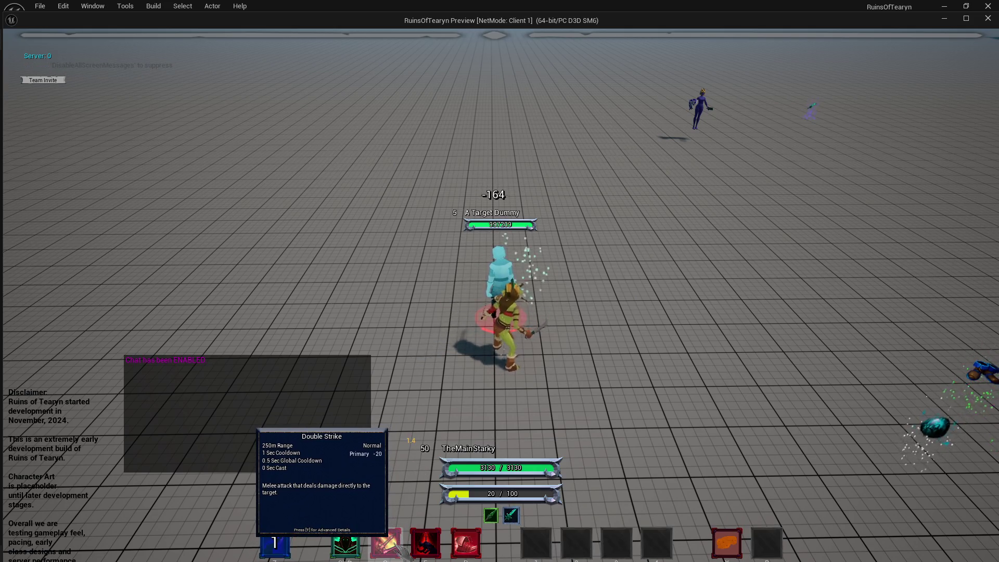
key("q")
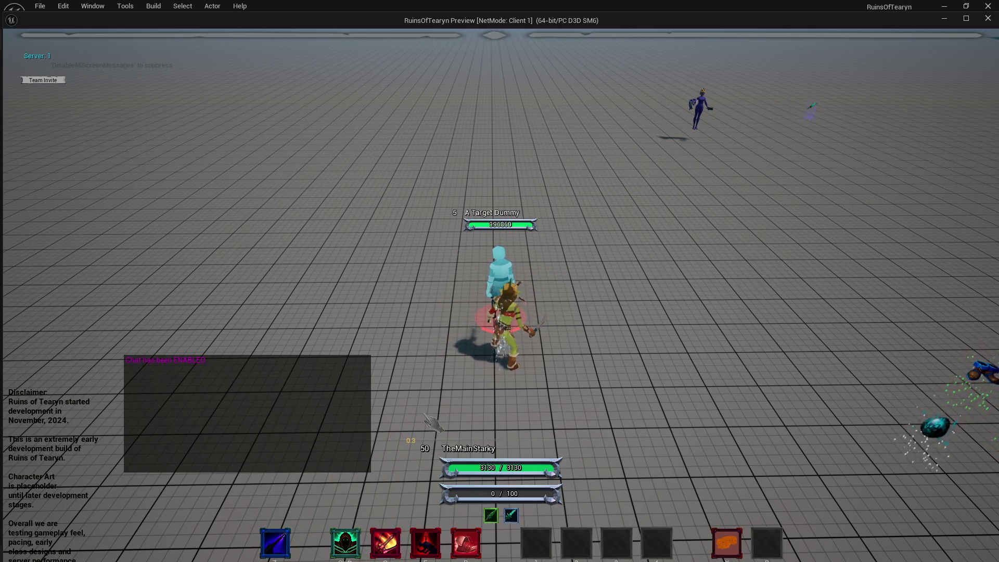
key("q")
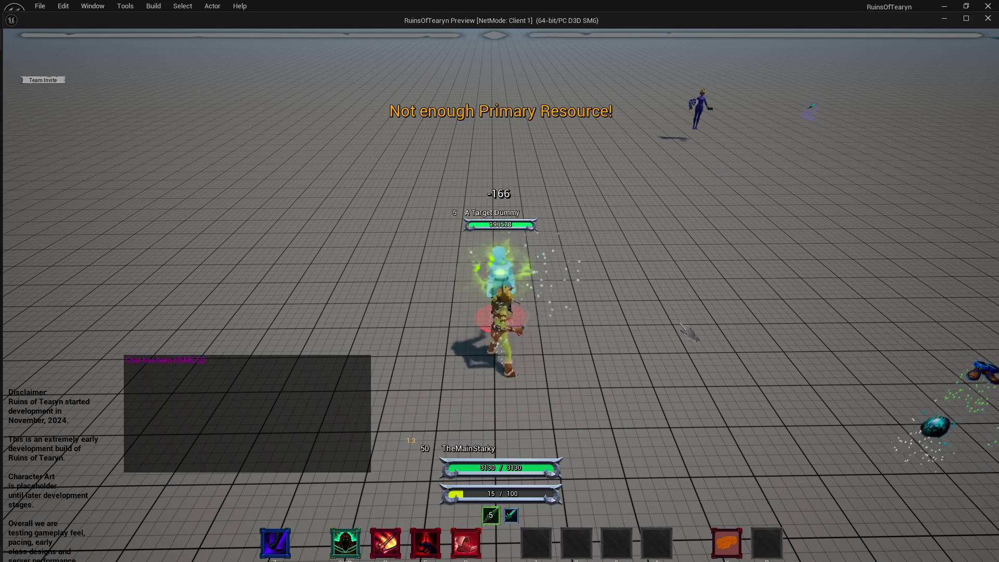
key("q")
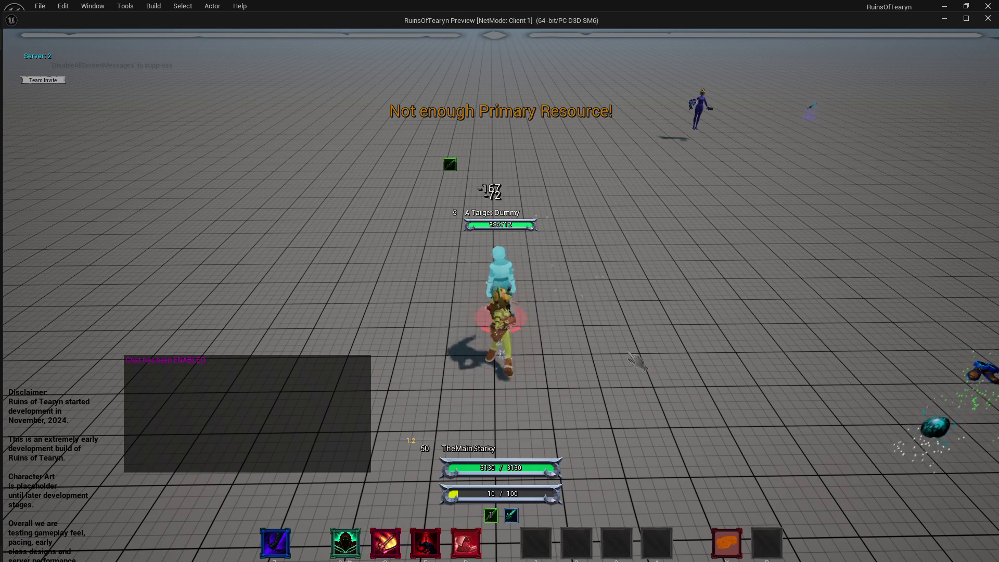
key("q")
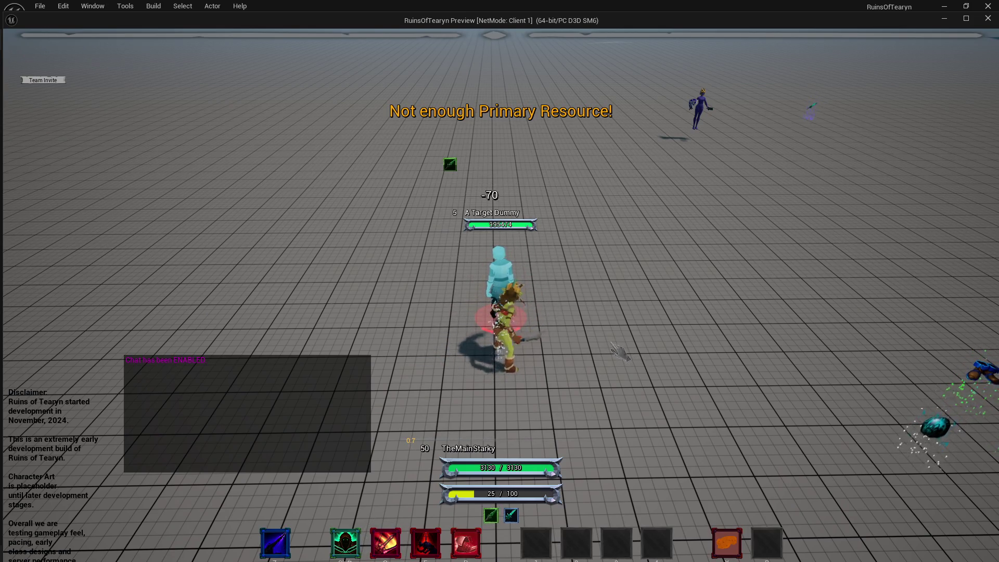
Keep attacking the dummy as Primary resource regenerates, then close the play preview window.
key("e")
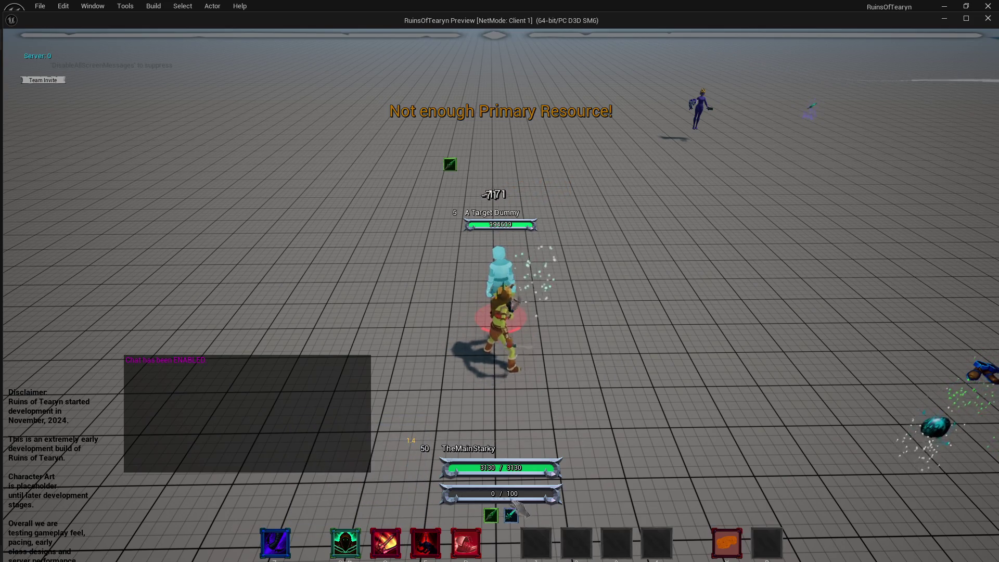
key("a")
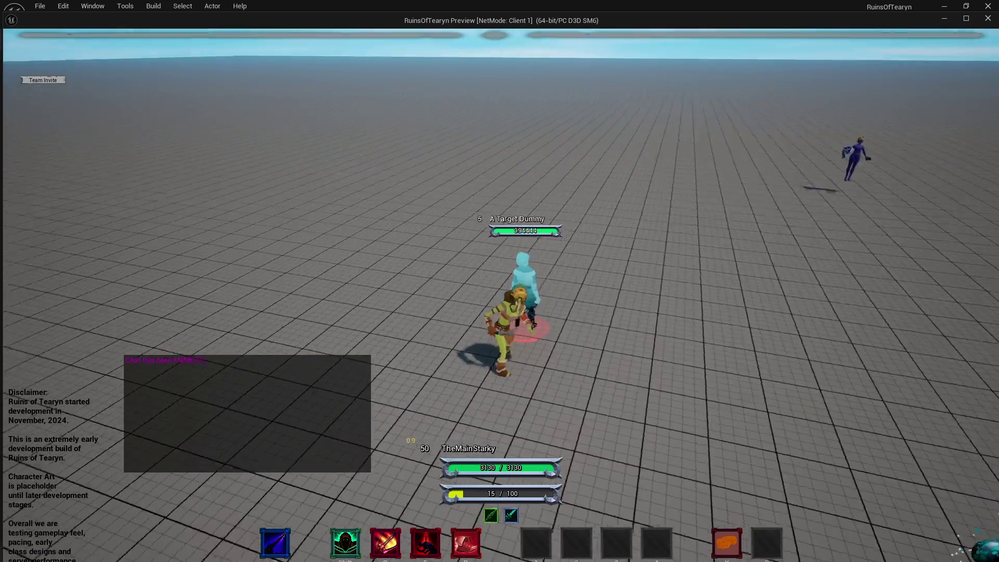
key("q")
left_click(639, 383)
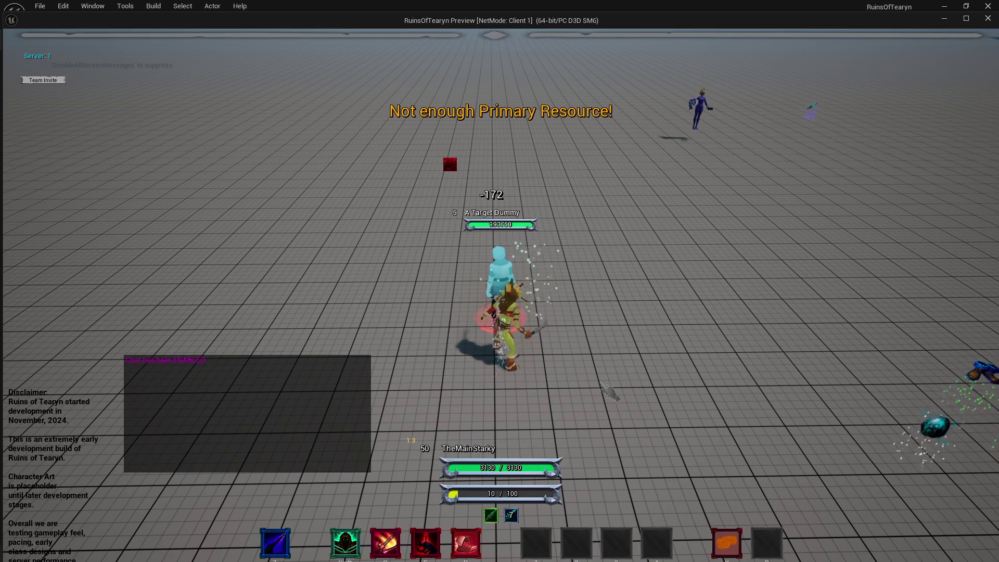
key("q")
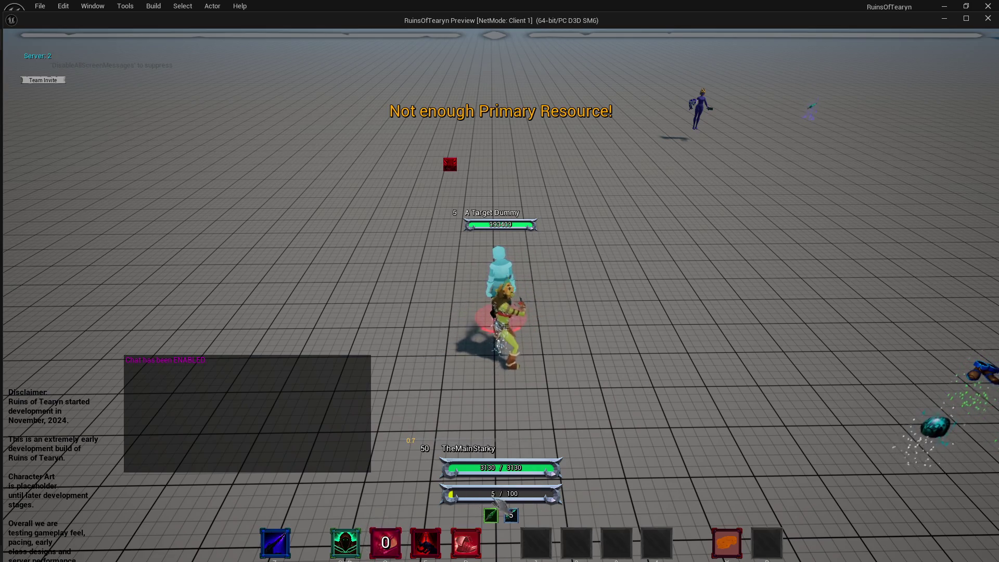
key("q")
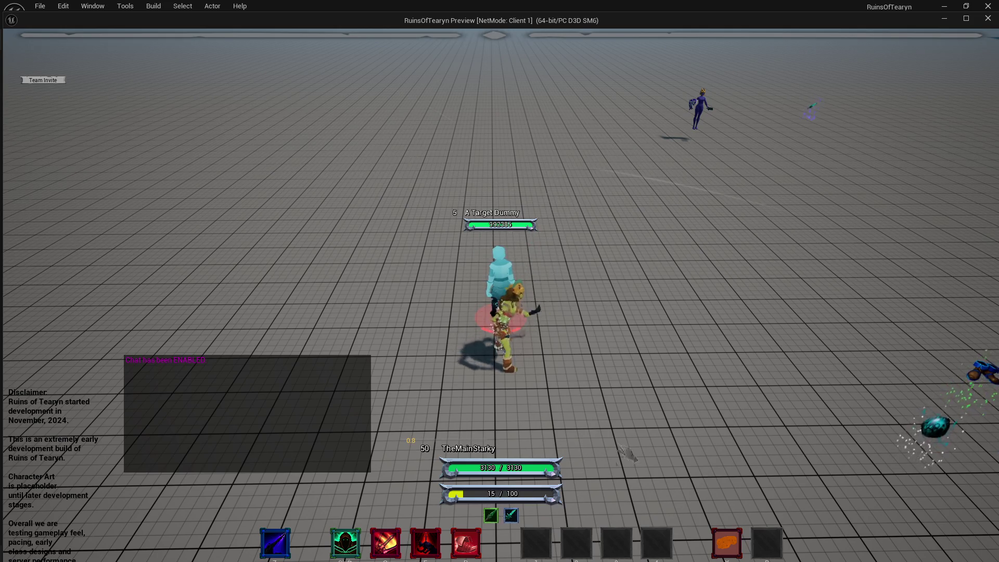
key("q")
key("q")
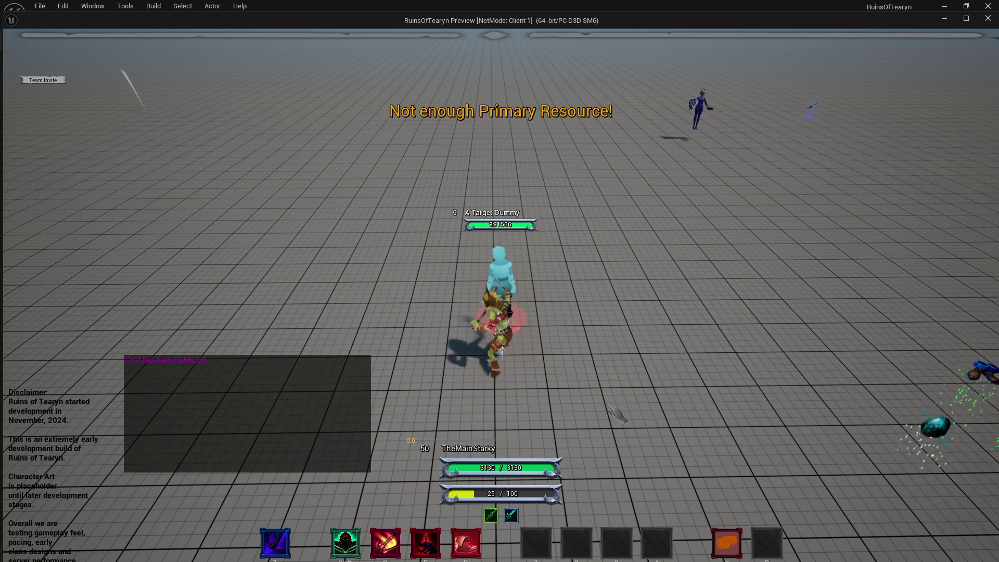
key("q")
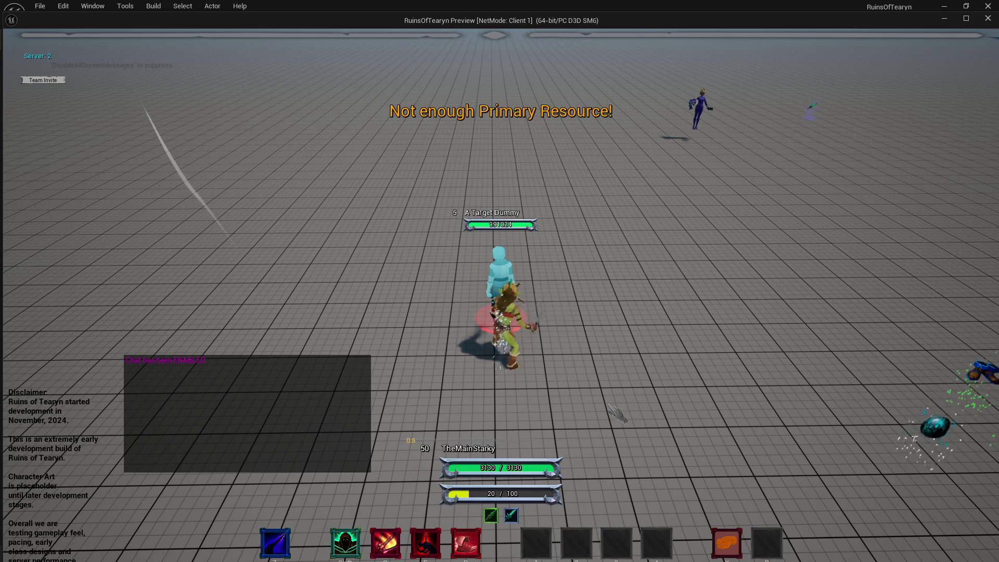
left_click(987, 18)
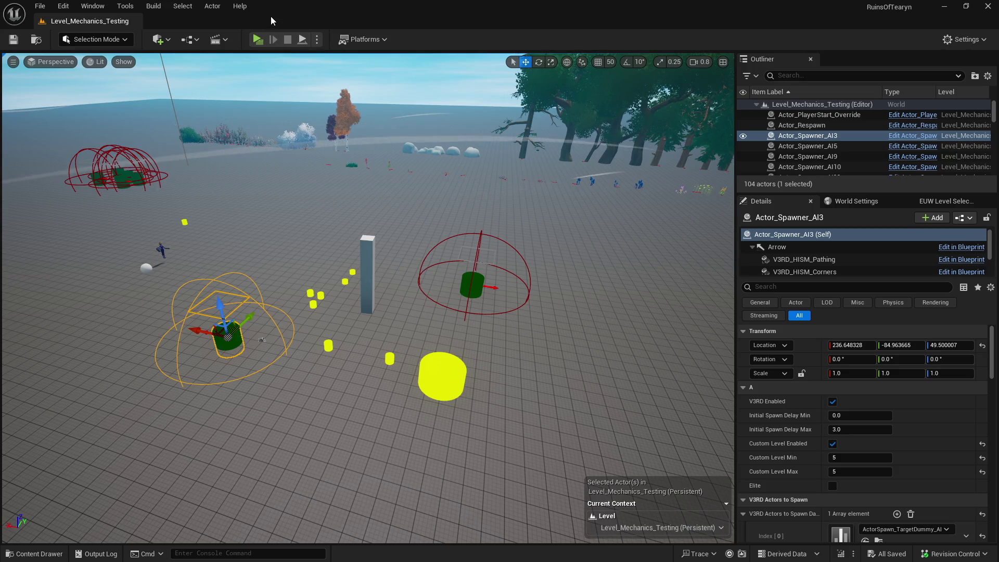
Start a new Play-In-Editor session of the testing level from the toolbar Play button.
left_click(257, 40)
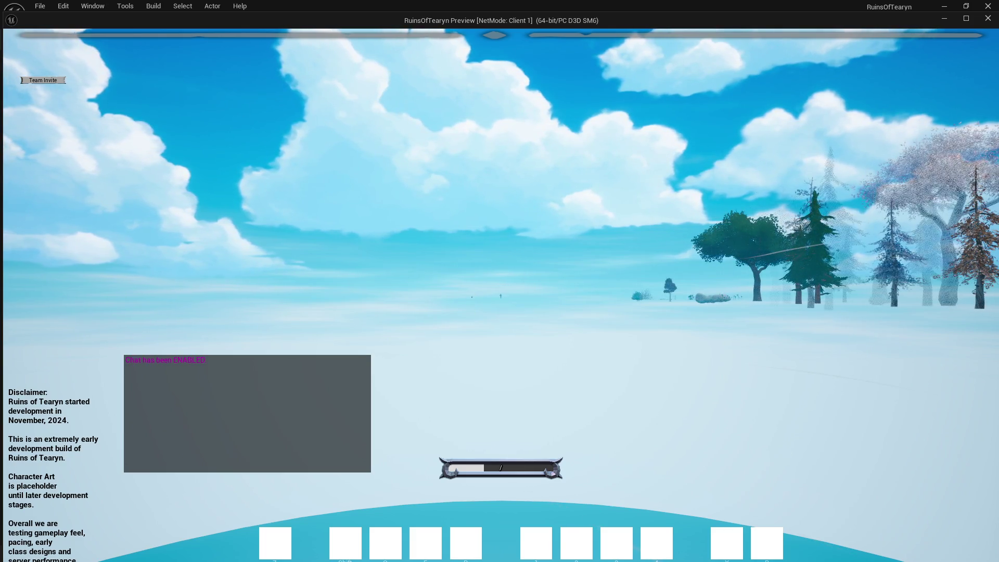
Restart the play test in a maximized preview and dismiss the errors and warnings notice.
key("w")
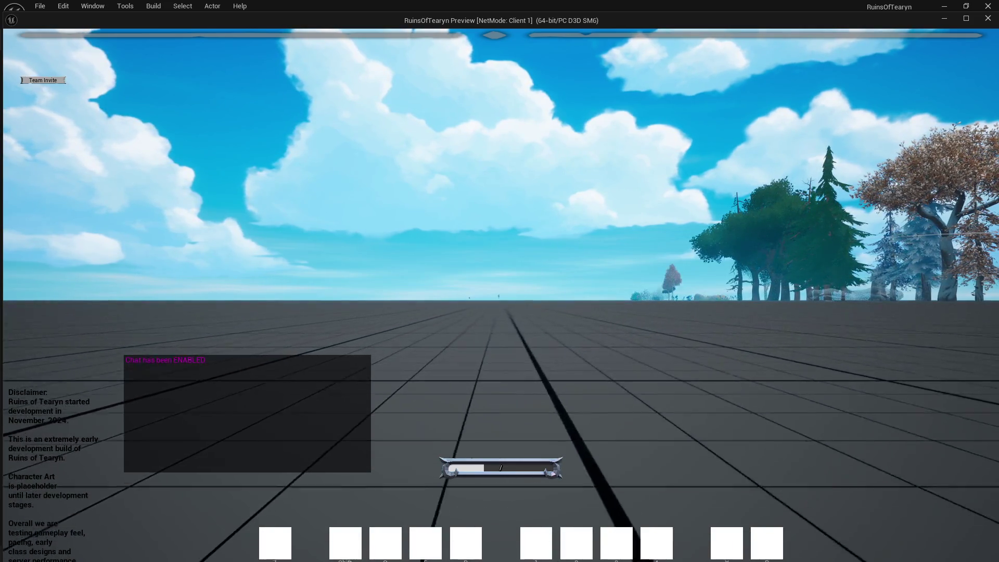
key("w")
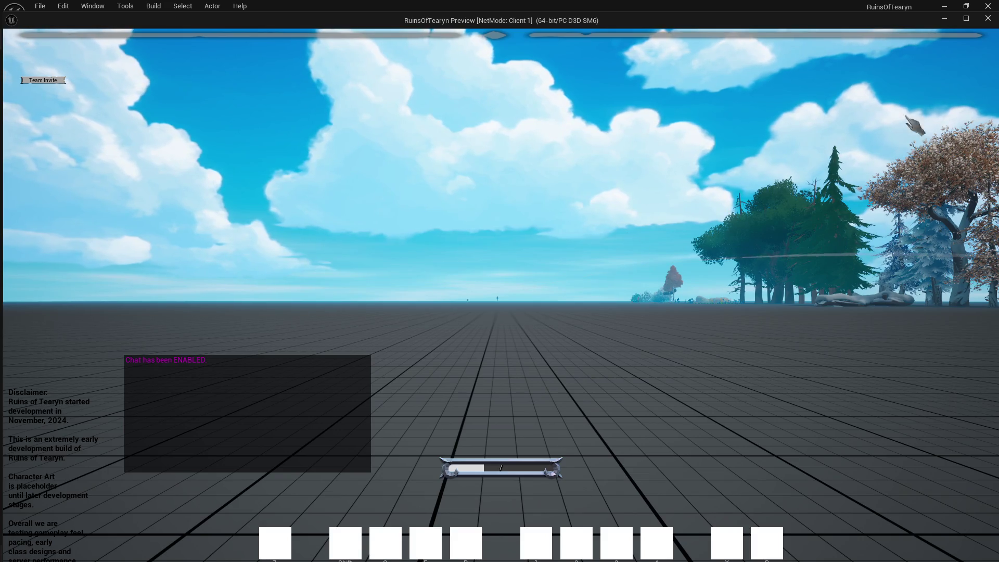
left_click(987, 19)
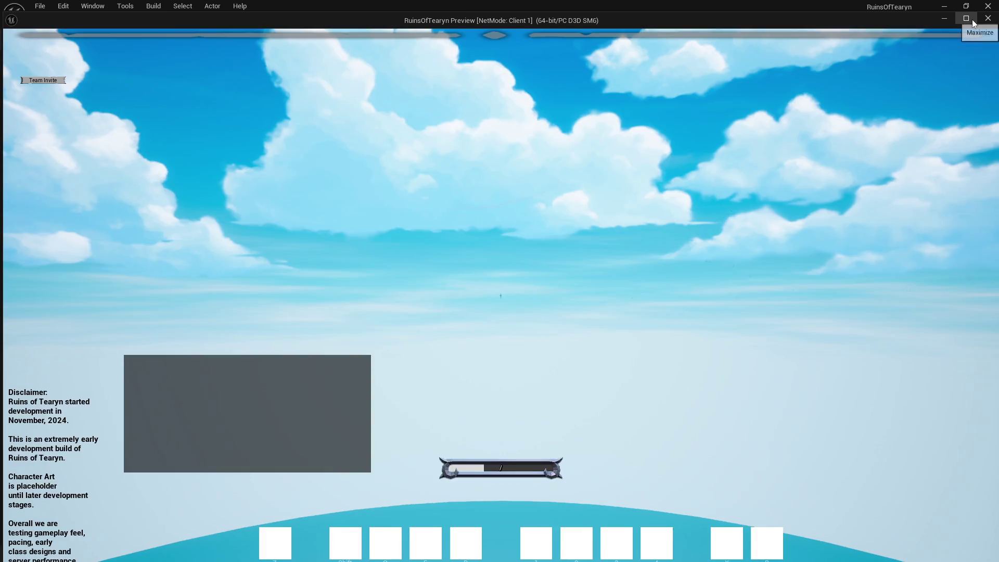
left_click(971, 19)
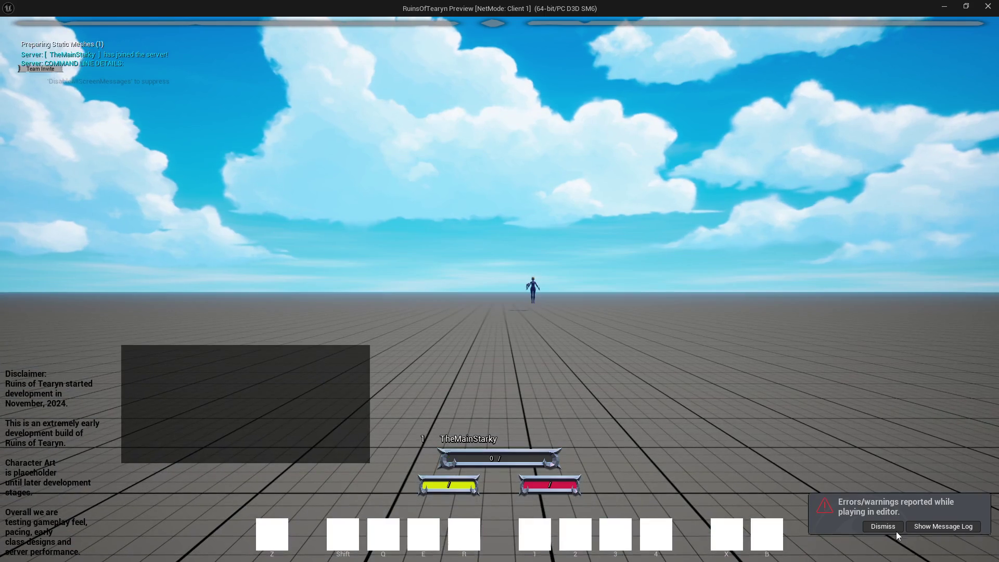
left_click(896, 530)
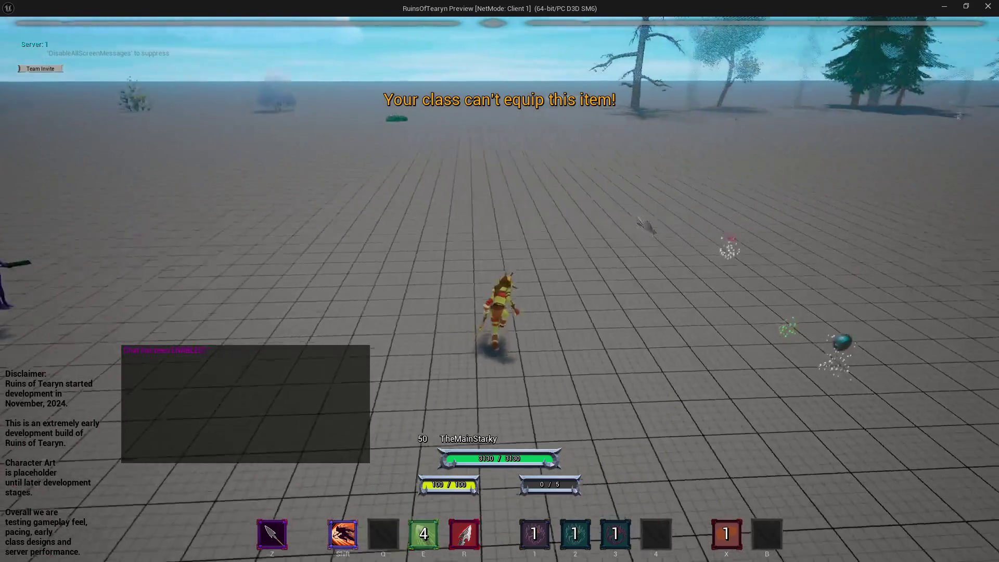
Run toward the trees and try the archer's Shift Dodge Roll ability.
key("w")
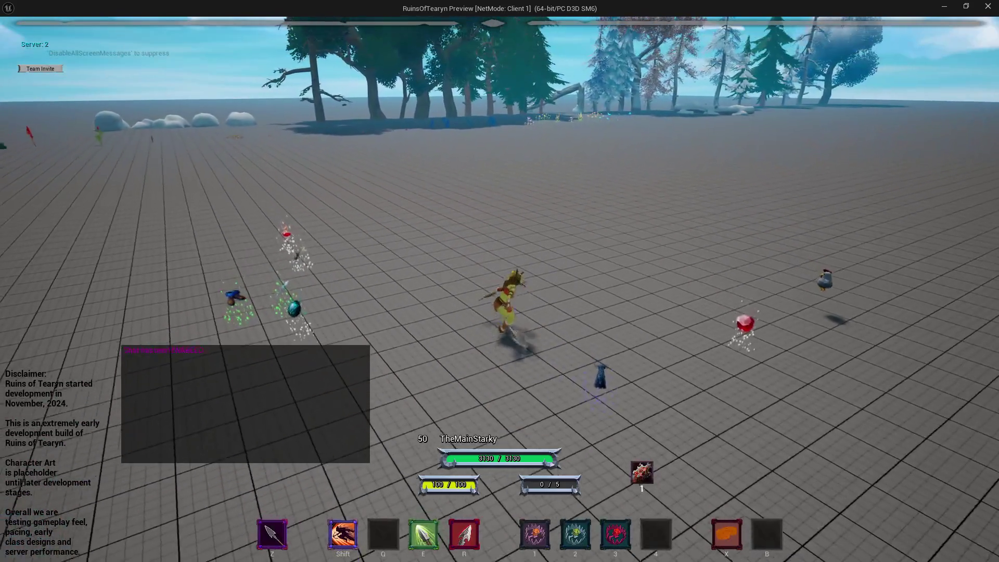
key("shift")
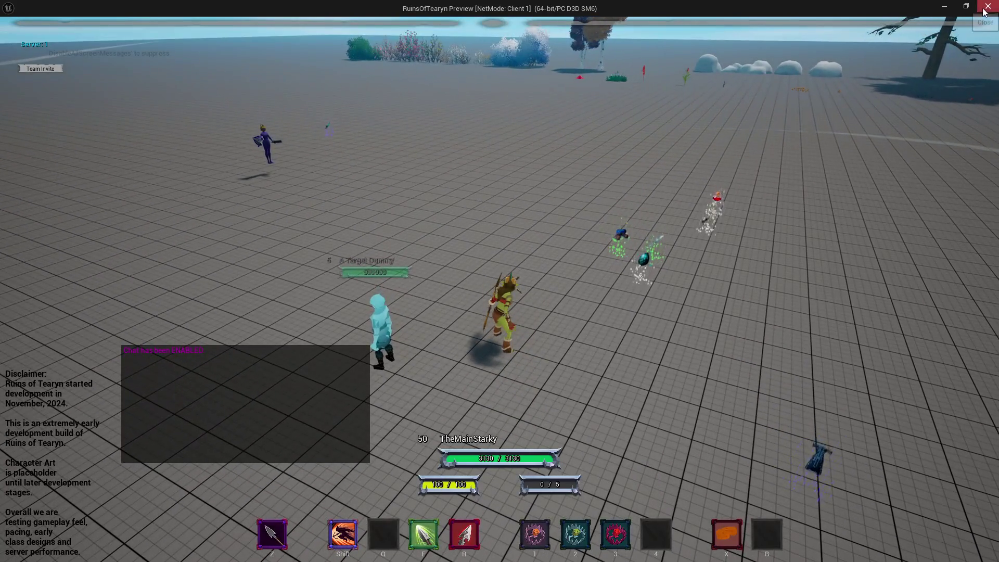
mouse_move(343, 538)
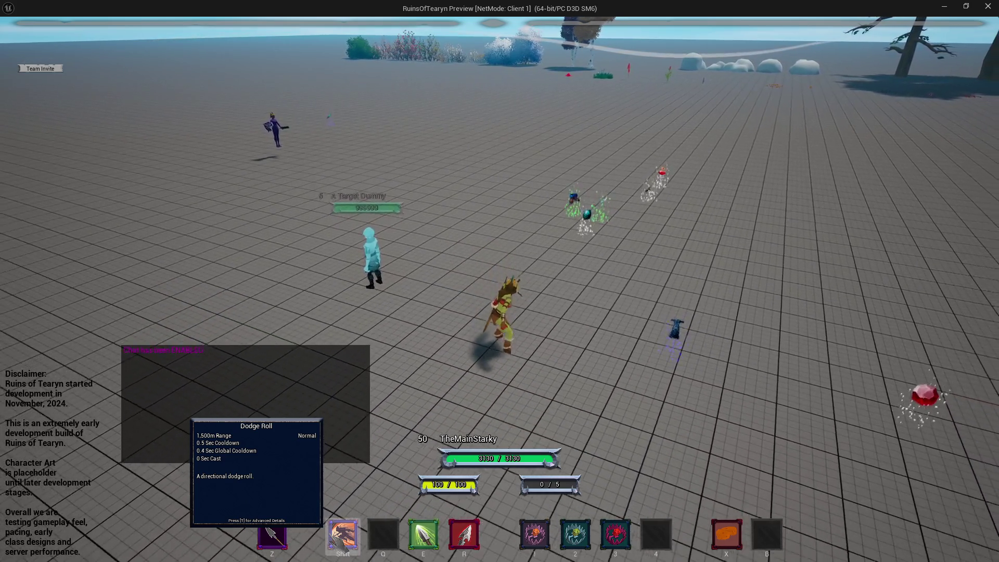
left_click(342, 538)
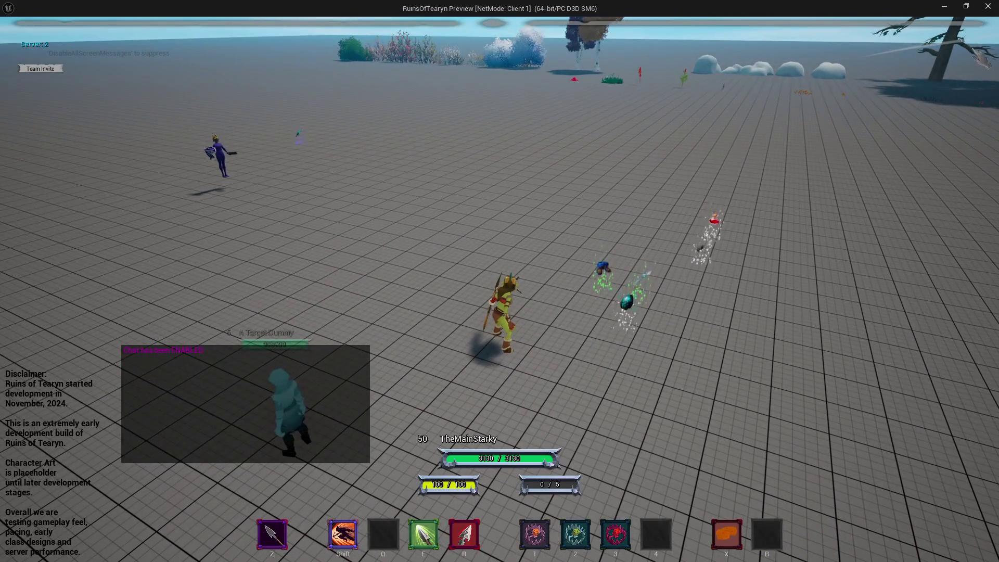
End the play preview and open the Archer class folder in the Content Drawer.
left_click(985, 7)
key("ctrl+space")
double_click(73, 394)
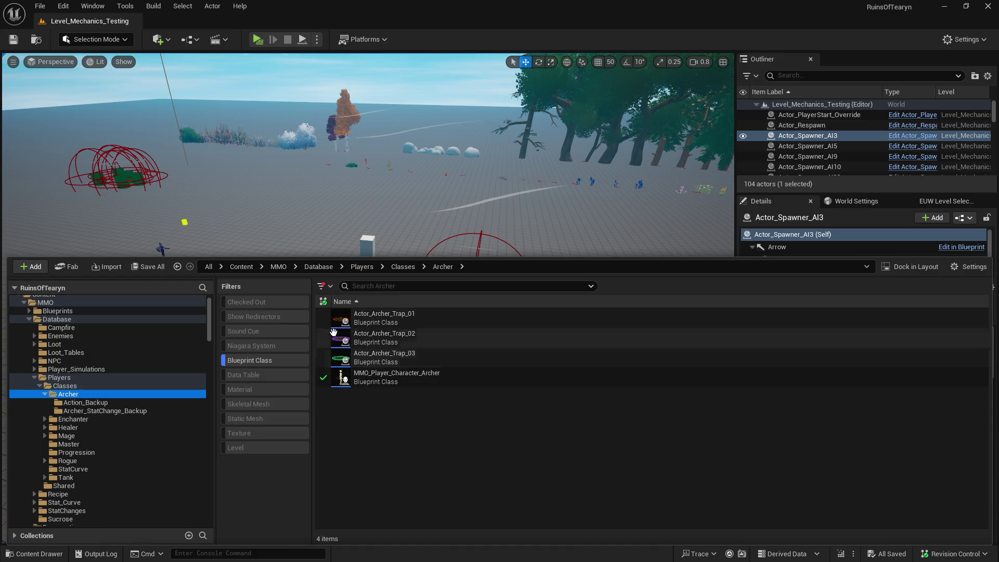
Show all asset types and open the MMO_Archer_Dodge_Roll data table.
left_click(255, 367)
scroll(485, 440, "down", 3)
left_click(485, 441)
double_click(486, 441)
In the row's Resource settings, set Type[0] to Primary and add Cost[0] of 40.0.
scroll(348, 406, "down", 10)
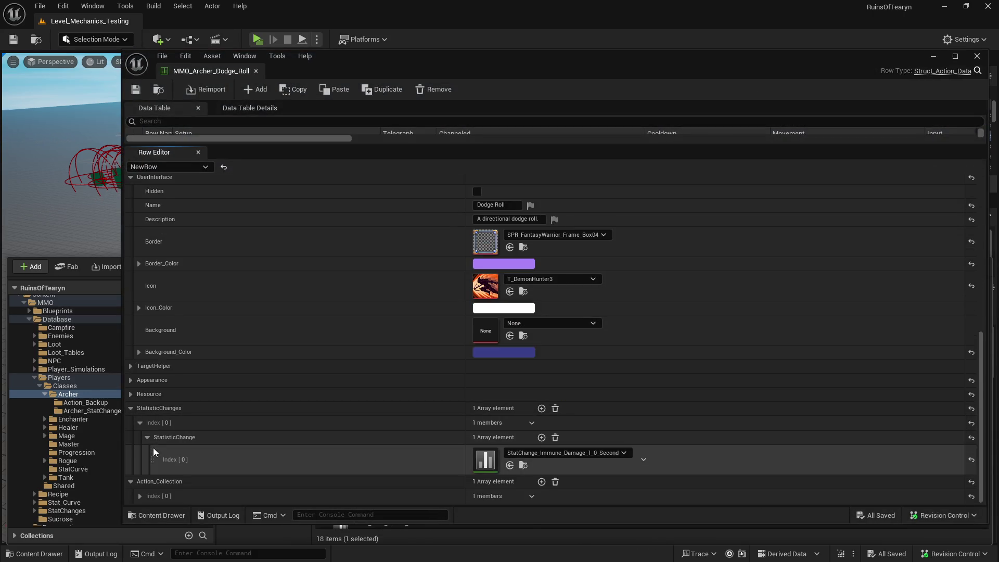
left_click(131, 394)
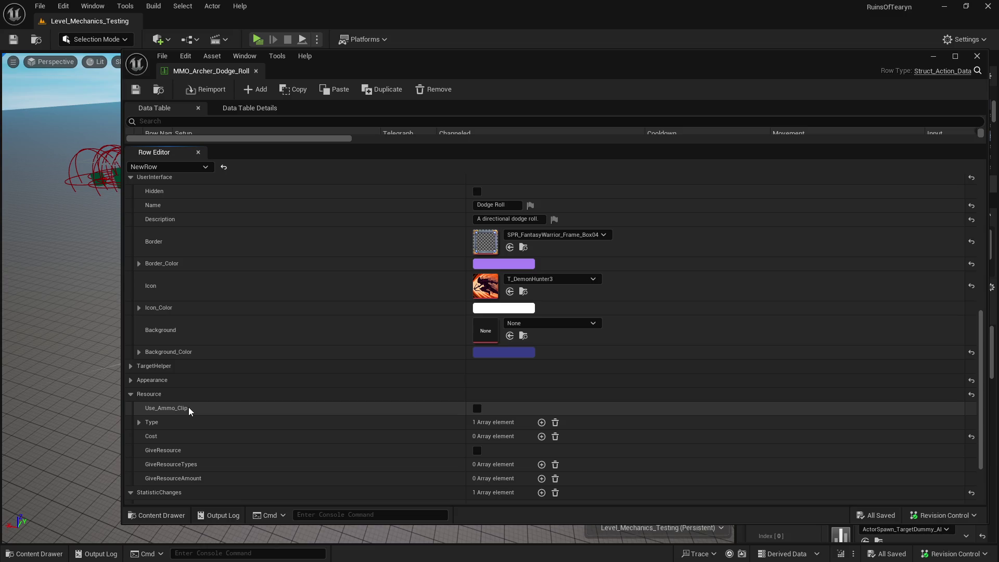
scroll(189, 407, "down", 5)
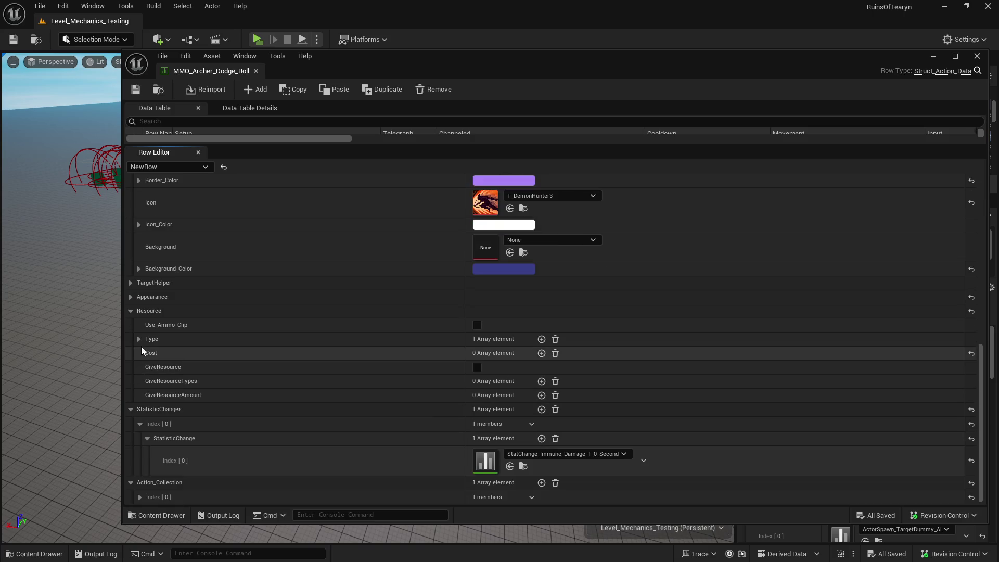
left_click(140, 339)
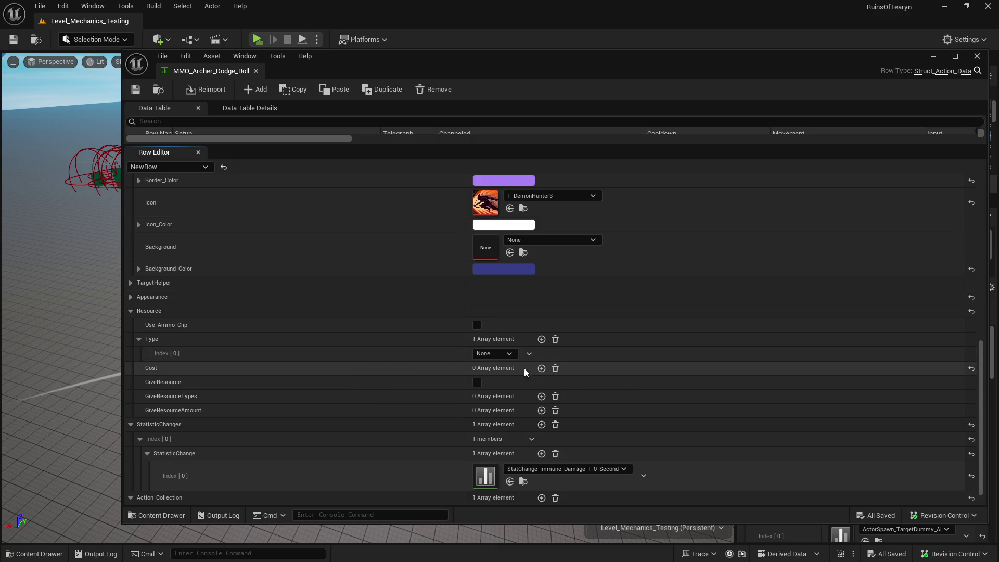
left_click(489, 354)
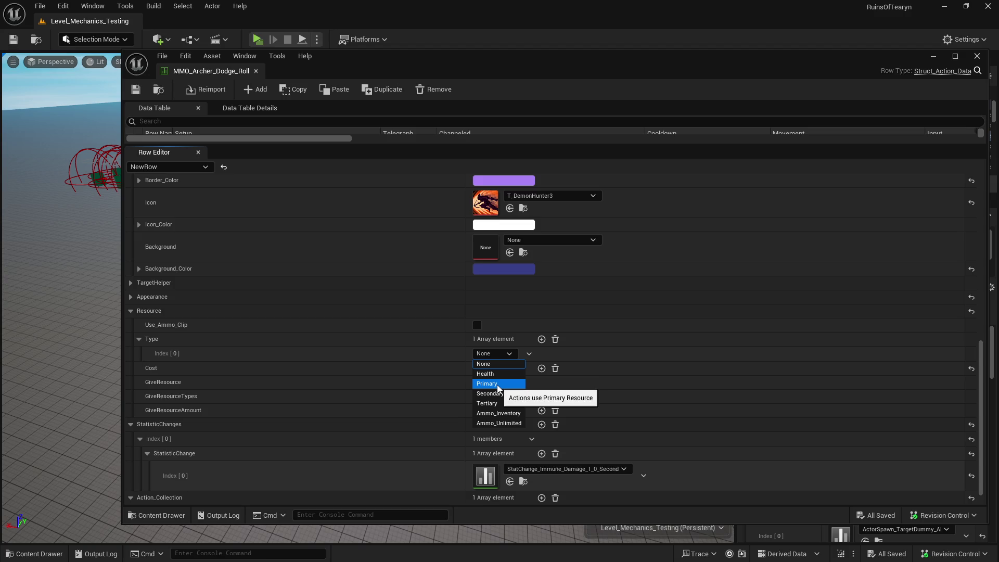
left_click(498, 387)
left_click(541, 368)
left_click(496, 383)
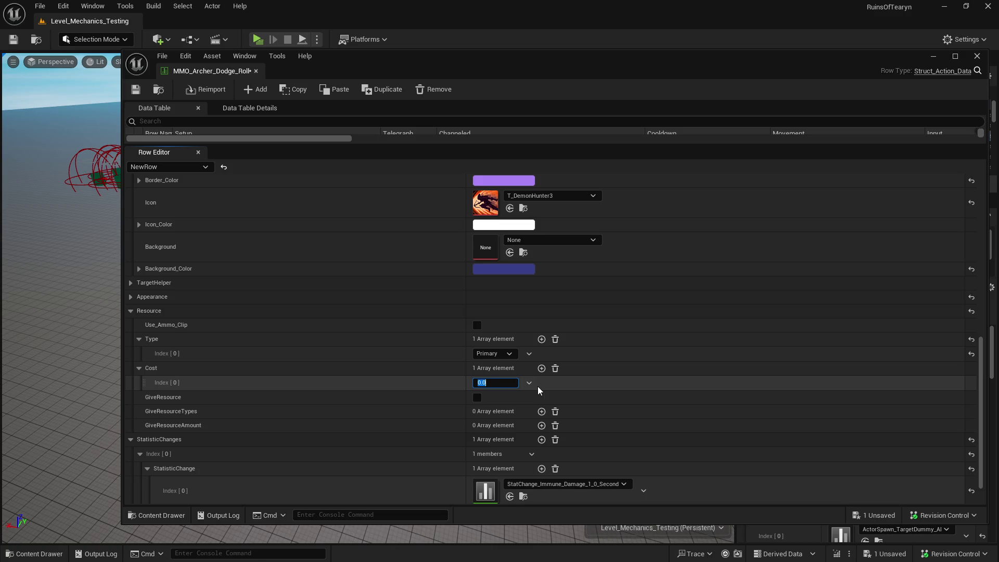
Save the data table, dismiss the check-out prompt, and dock its editor beside the level.
left_click(136, 89)
left_click(510, 402)
mouse_move(213, 74)
left_mouse_down()
mouse_move(211, 31)
mouse_move(220, 24)
left_mouse_up()
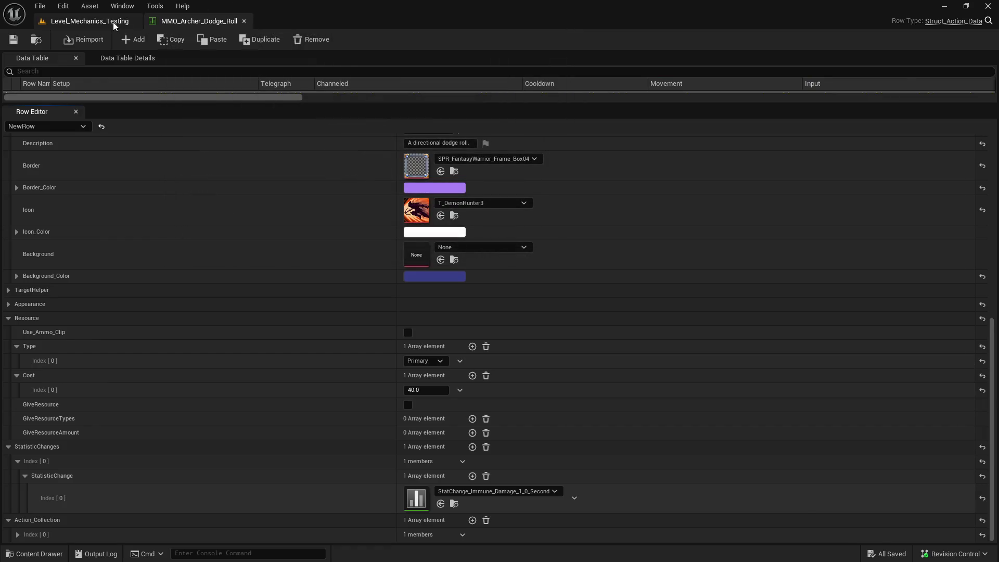
Play-test Level_Mechanics_Testing, doing three Shift dodge rolls between abilities 1 and 2 to watch the 40 resource drain.
left_click(115, 22)
left_click(258, 40)
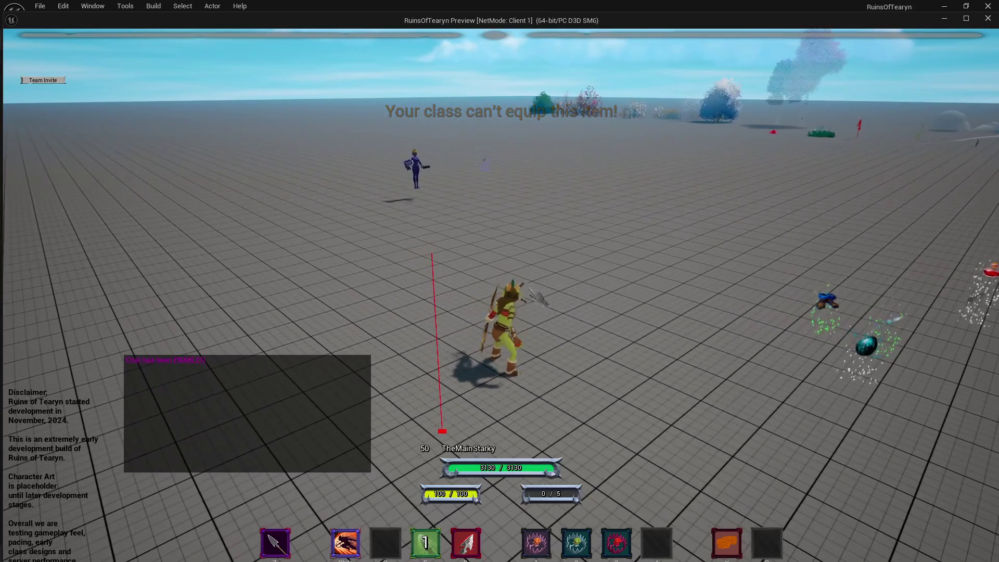
key("shift")
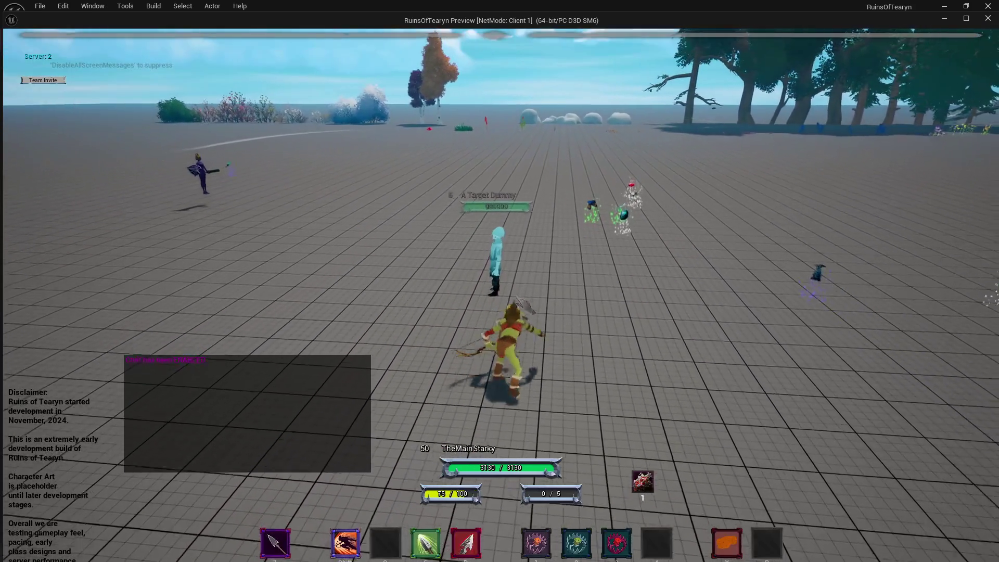
key("1")
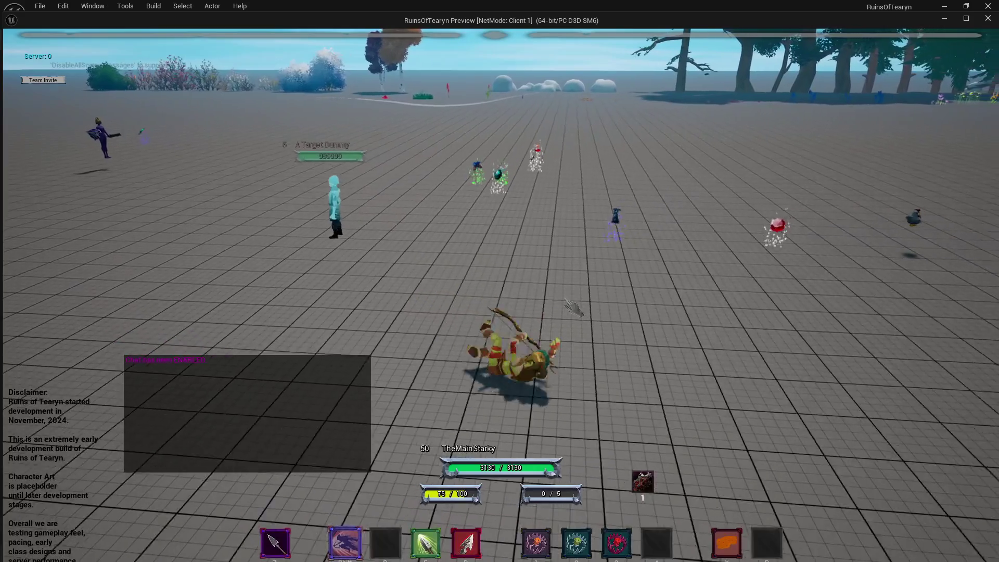
key("shift")
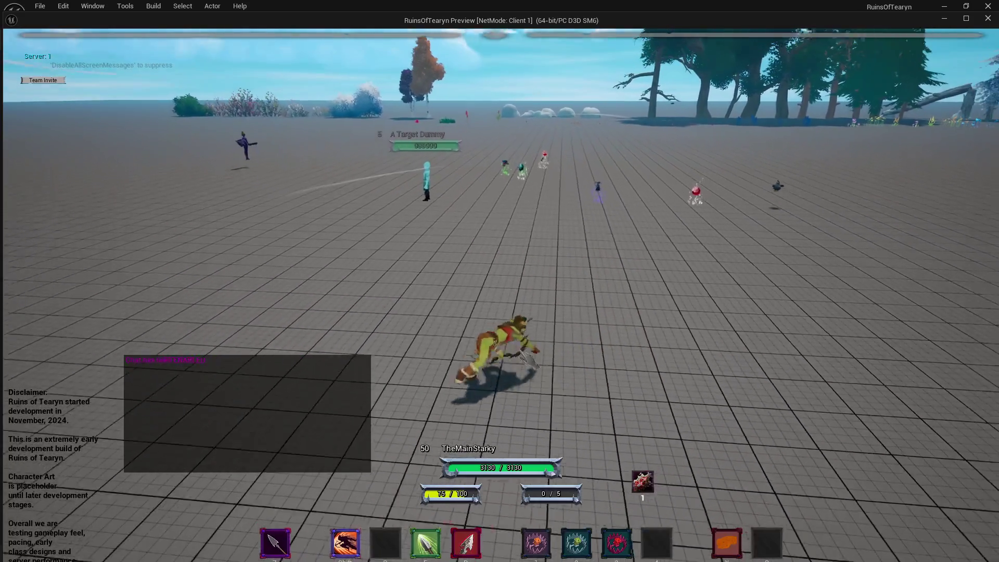
key("2")
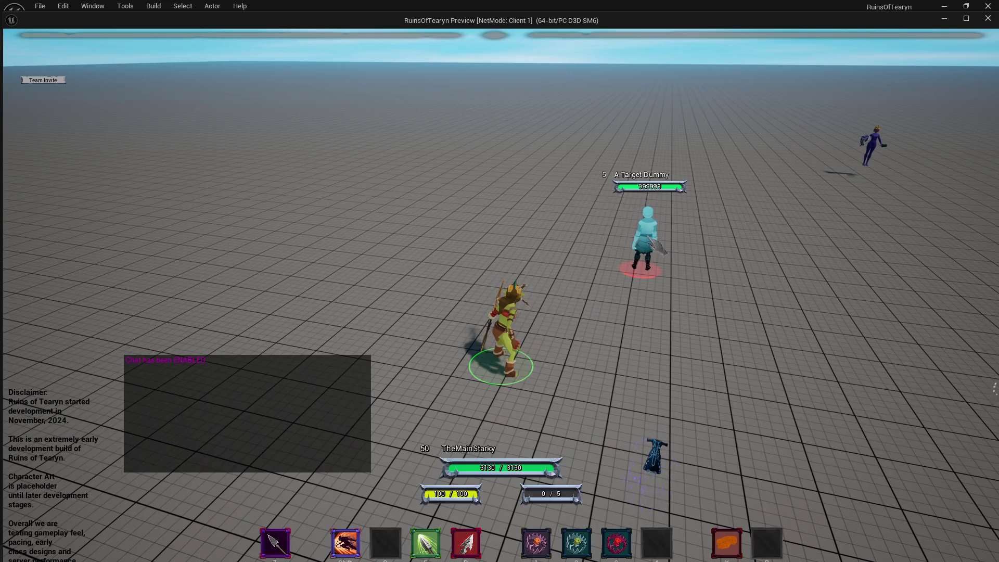
key("shift")
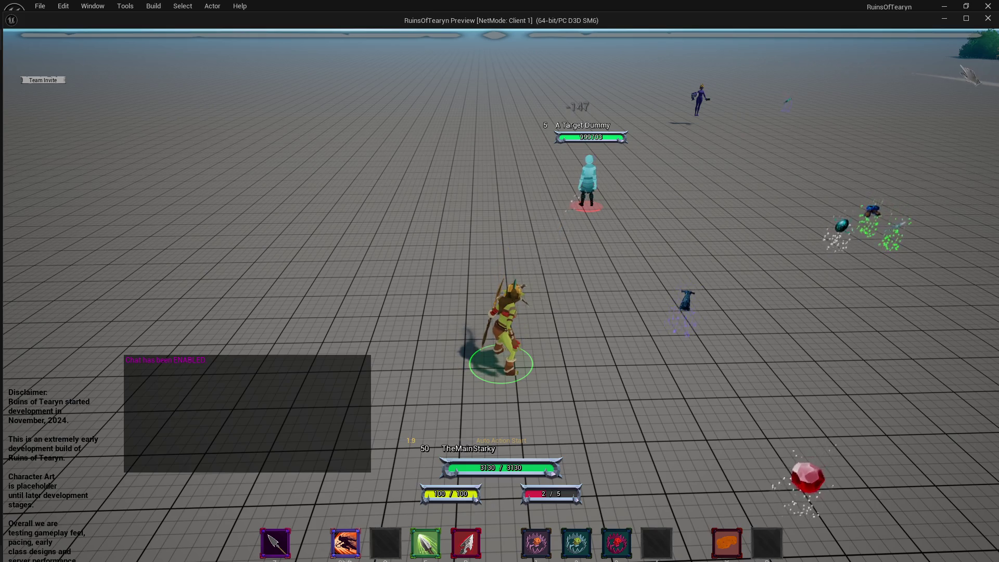
left_click(987, 19)
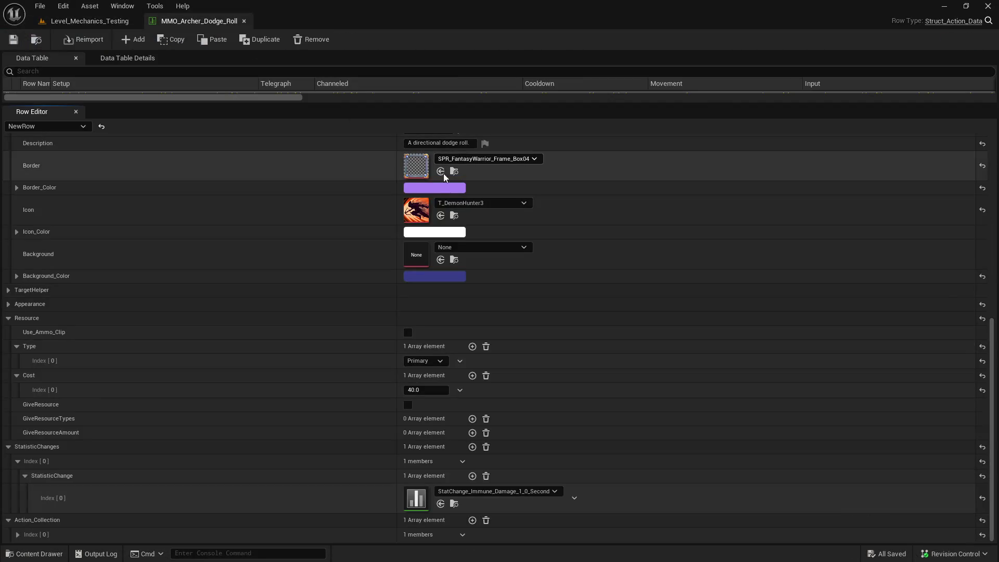
Browse to the data table, then open and close the ActorComponent_Animation blueprint.
left_click(36, 39)
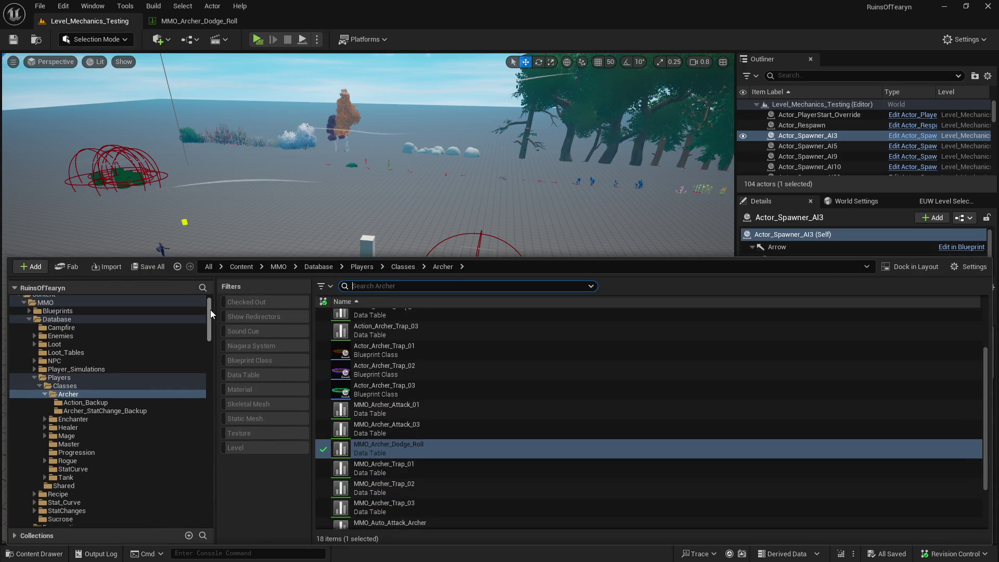
left_click_drag(210, 309, 210, 387)
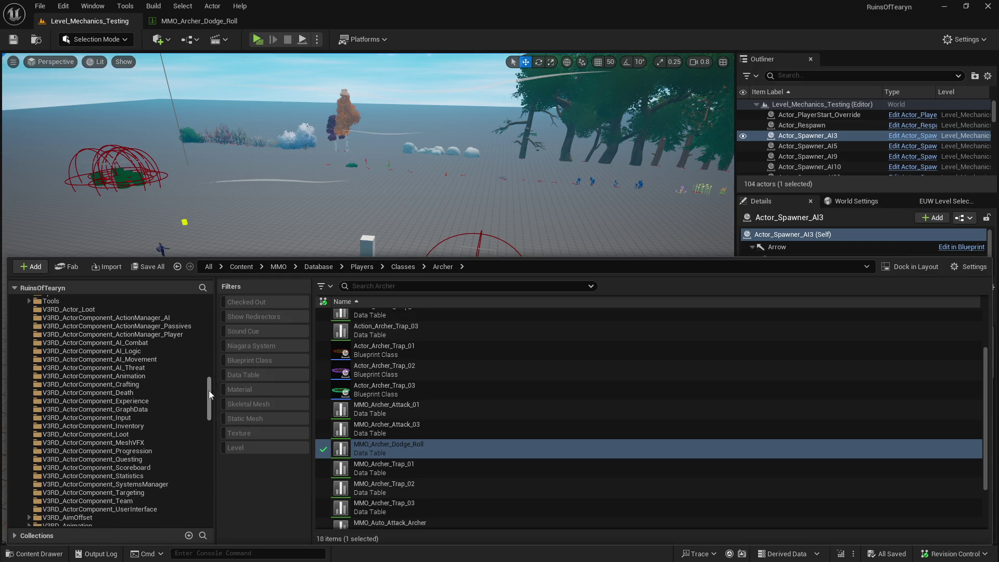
left_click(149, 376)
double_click(374, 318)
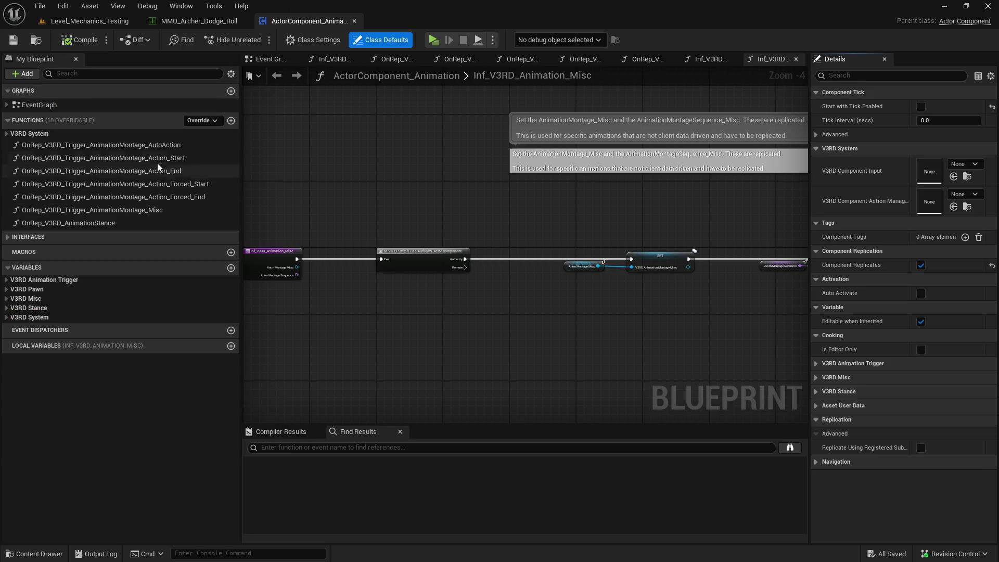
left_click(355, 21)
Expand the Dodge Roll row's Appearance settings, showing CastTime 0.0 and no start or end animation.
scroll(371, 312, "up", 2)
scroll(373, 320, "down", 2)
scroll(370, 313, "up", 10)
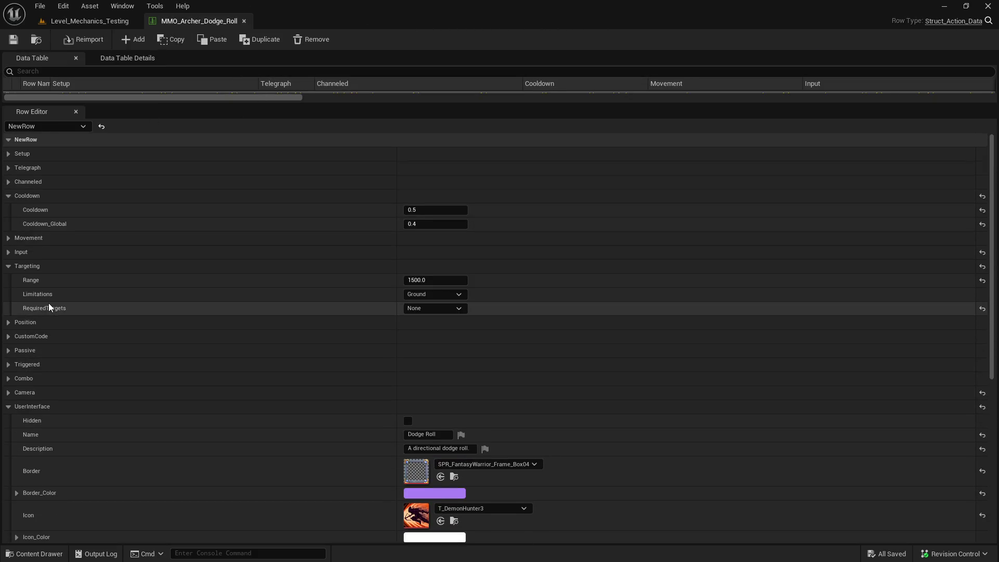
scroll(35, 299, "down", 10)
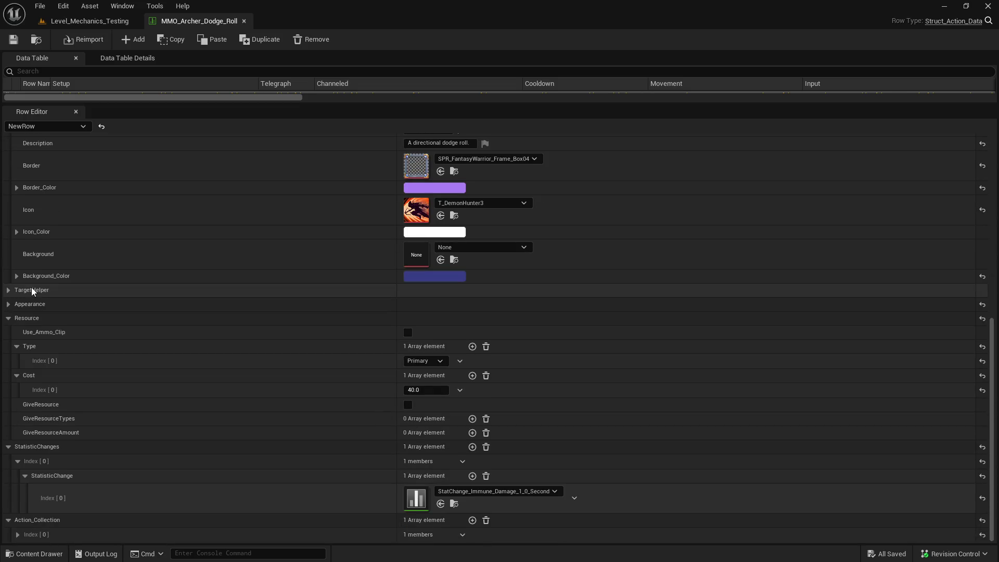
left_click(9, 304)
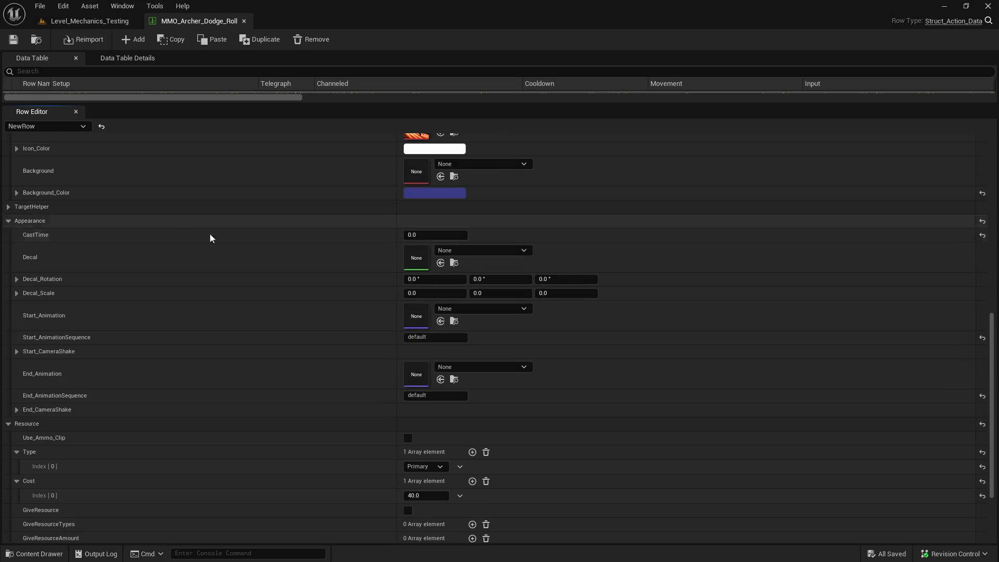
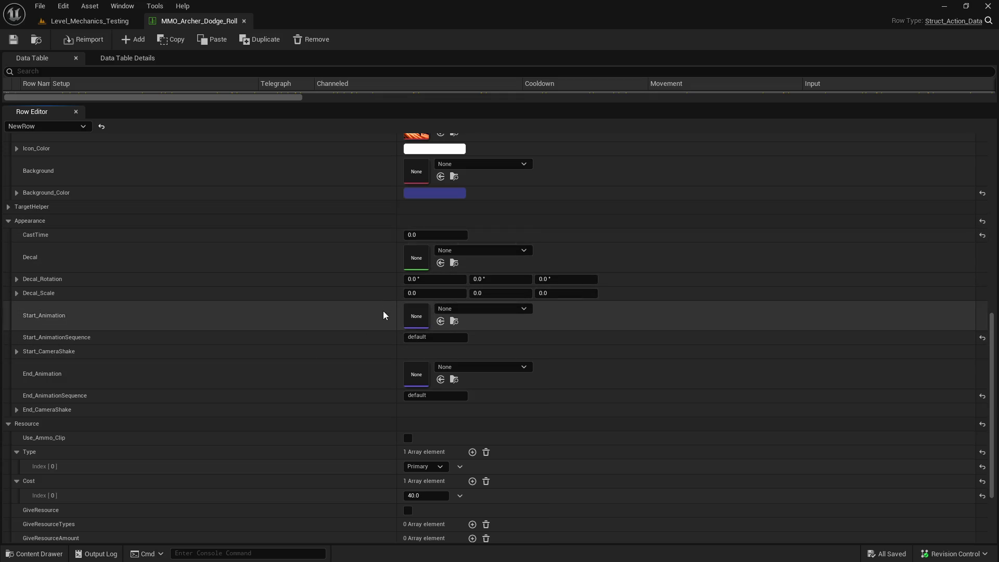
Close the MMO_Archer_Dodge_Roll data table, which keeps its cost of 40.0, and return to the level.
scroll(367, 344, "up", 1)
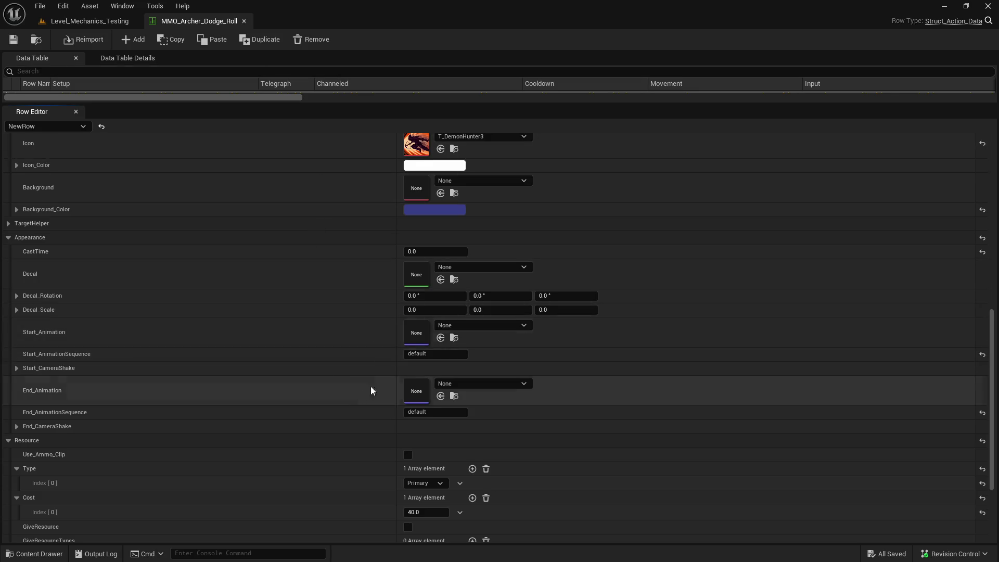
left_click(245, 21)
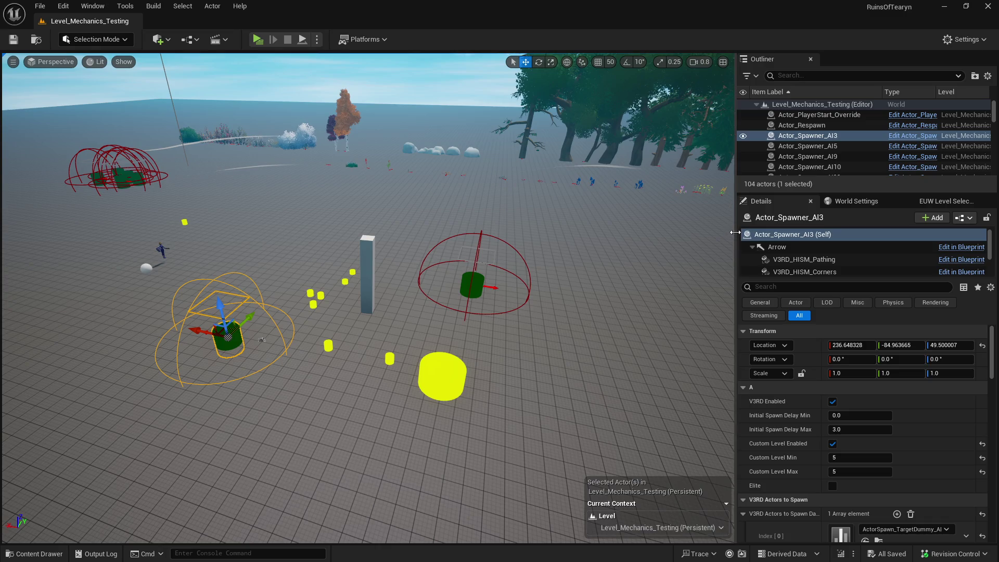
Widen the level viewport, focus on the selected spawner, and bring up the Content Drawer.
left_click_drag(734, 232, 755, 232)
key("f")
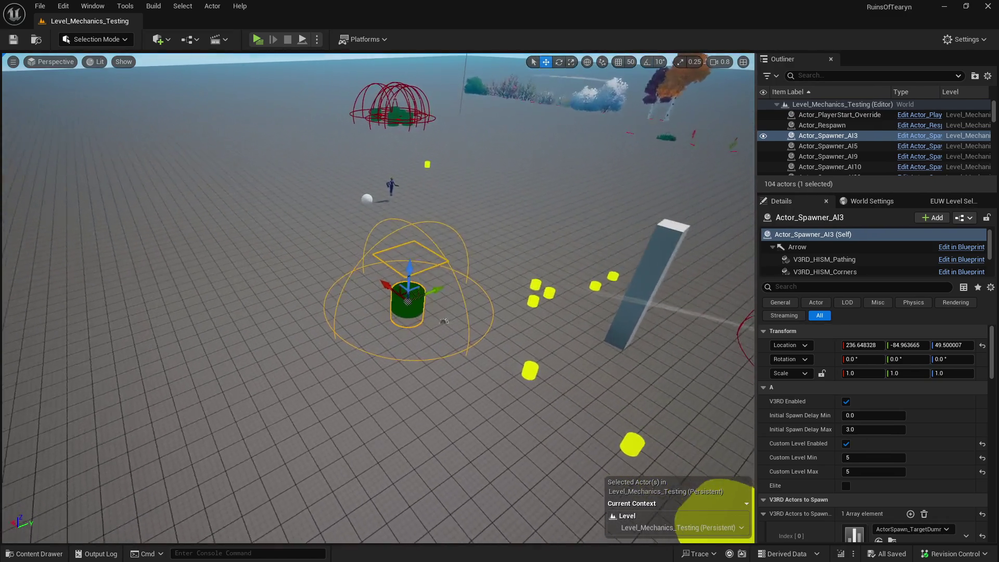
key("ctrl+space")
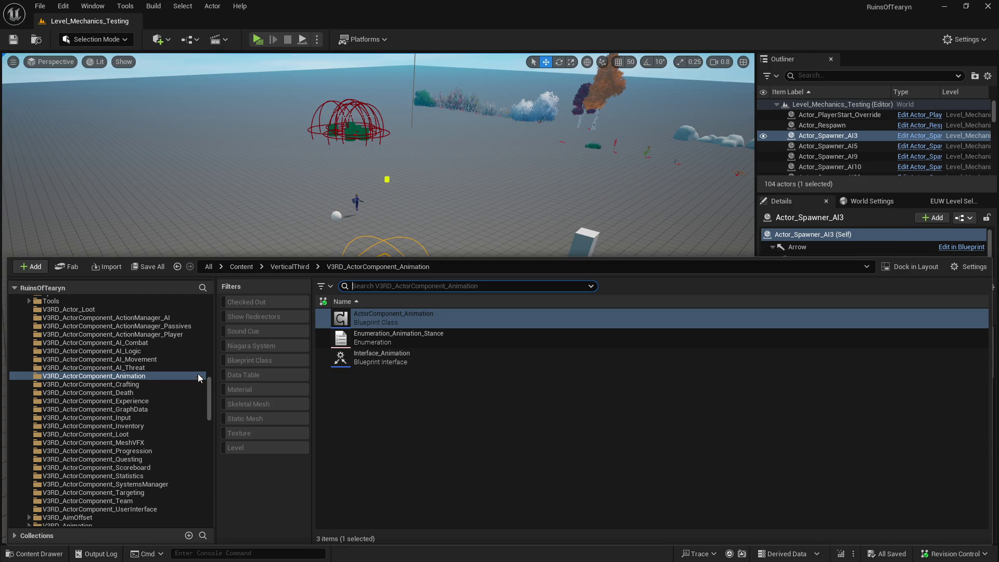
Expand Database > Enemies > Undead > AI_King and list its 23 items.
scroll(179, 321, "up", 10)
left_click(29, 333)
left_click(27, 335)
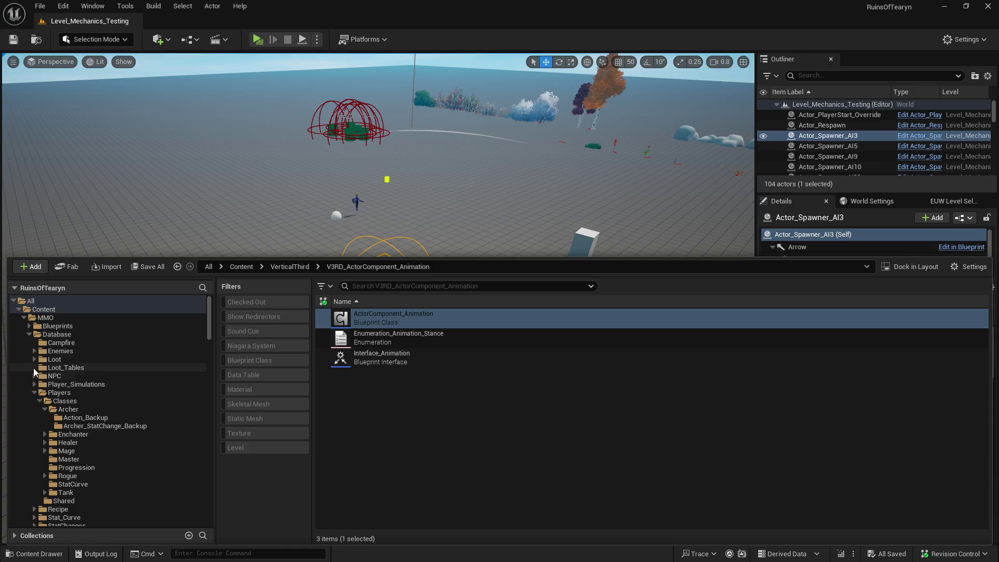
left_click(34, 351)
left_click(40, 434)
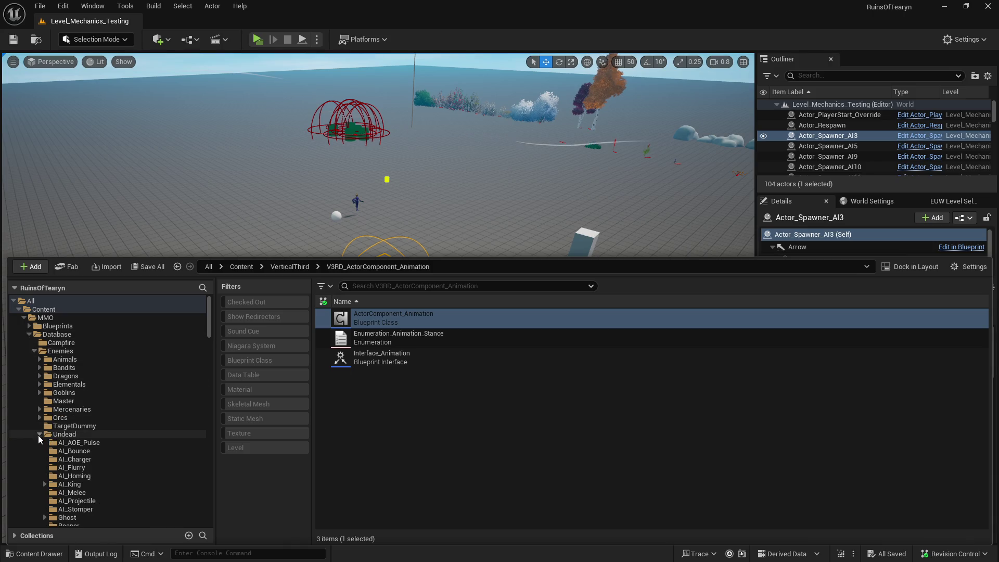
scroll(39, 426, "down", 5)
left_click(45, 384)
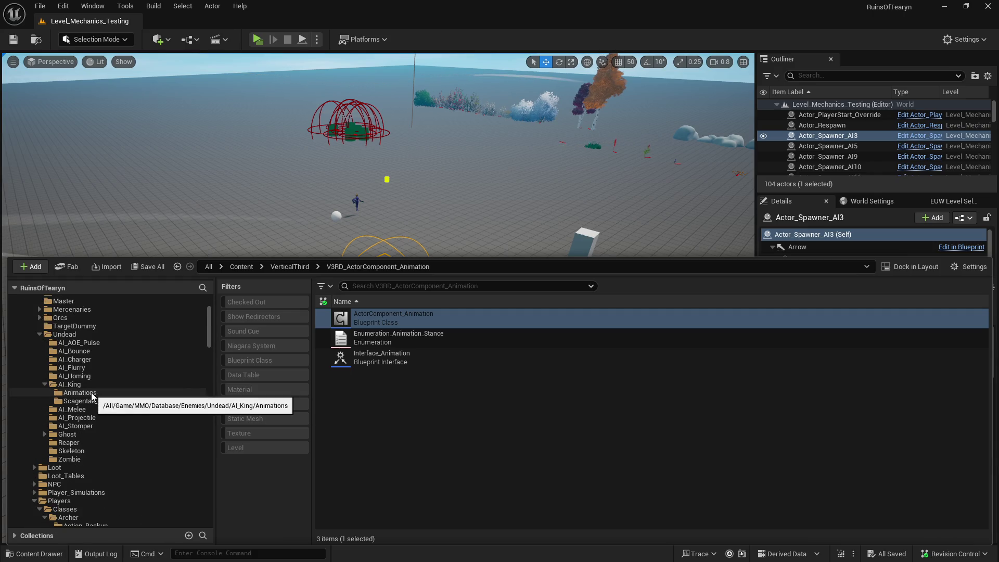
left_click(92, 399)
left_click(70, 384)
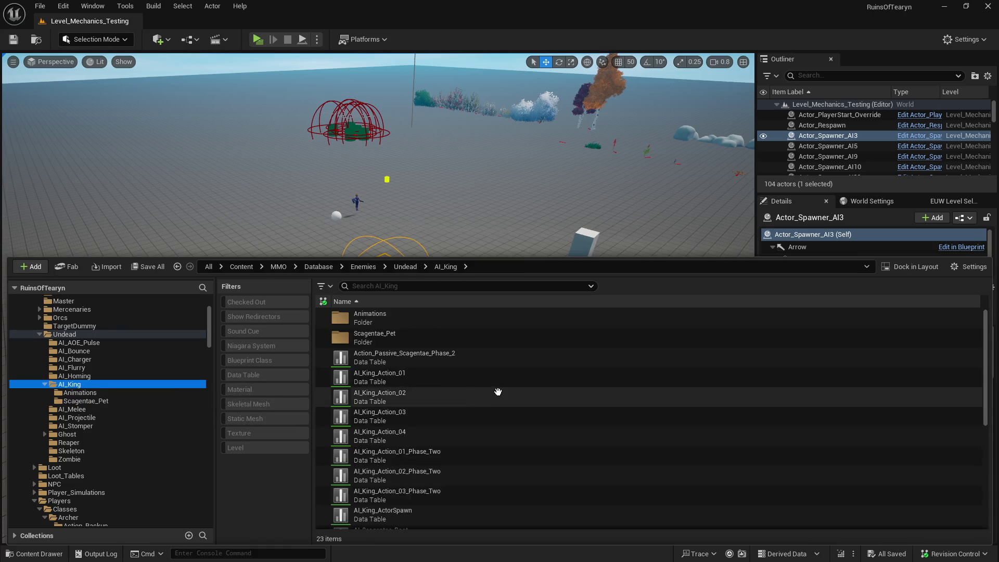
scroll(462, 393, "down", 3)
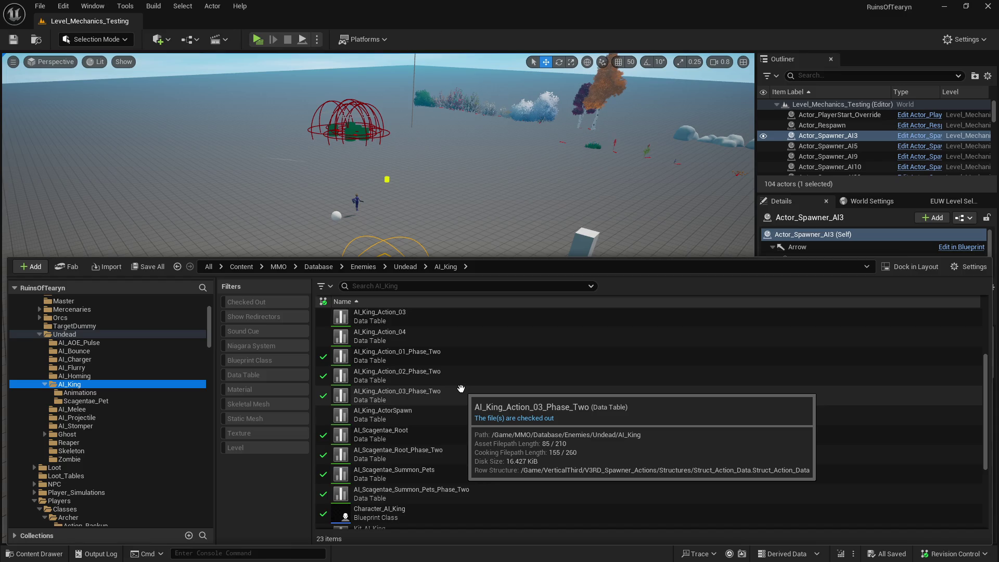
Open AI_King_Action_03_Phase_Two and its Skeleton_King_Jump_Montage_Charge end animation montage.
double_click(461, 388)
scroll(466, 438, "down", 3)
scroll(466, 438, "up", 4)
scroll(466, 438, "down", 6)
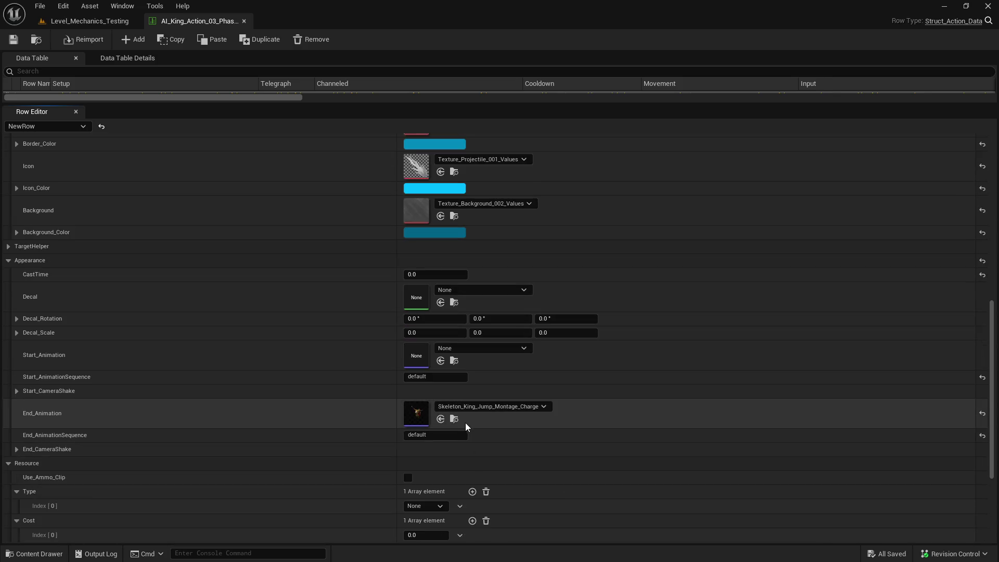
left_click(454, 419)
double_click(415, 470)
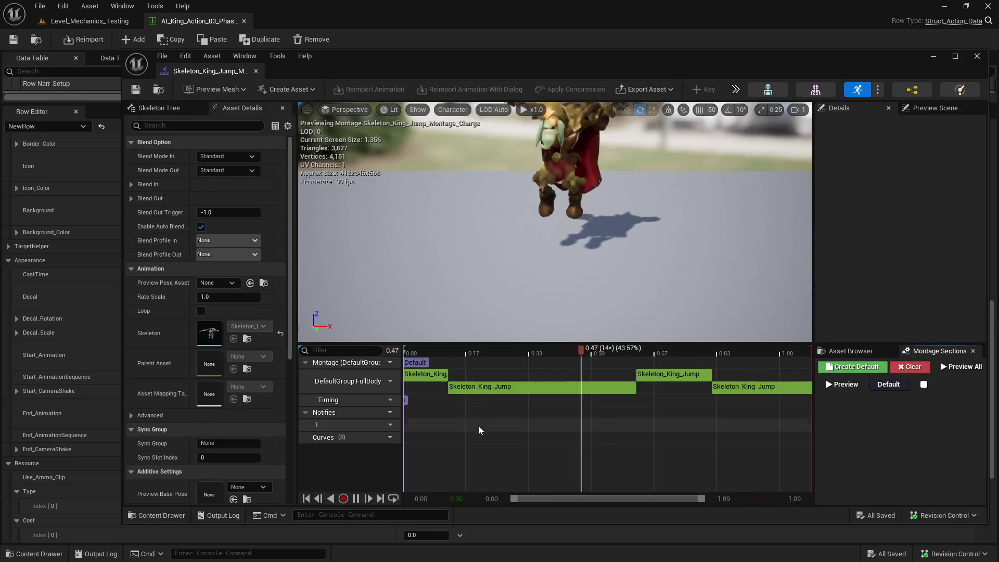
Scrub the jump montage and inspect each segment's start, end and rate timings.
mouse_move(302, 10)
left_mouse_down()
mouse_move(301, 53)
mouse_move(338, 76)
mouse_move(315, 22)
left_mouse_up()
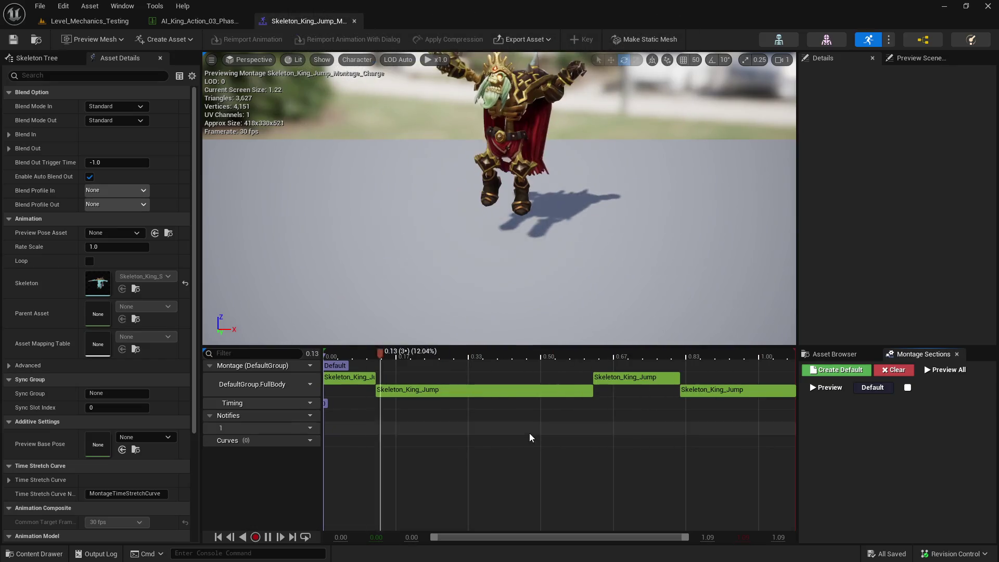
left_click(343, 359)
mouse_move(344, 360)
left_mouse_down()
mouse_move(718, 366)
mouse_move(336, 373)
mouse_move(409, 376)
mouse_move(345, 371)
left_mouse_up()
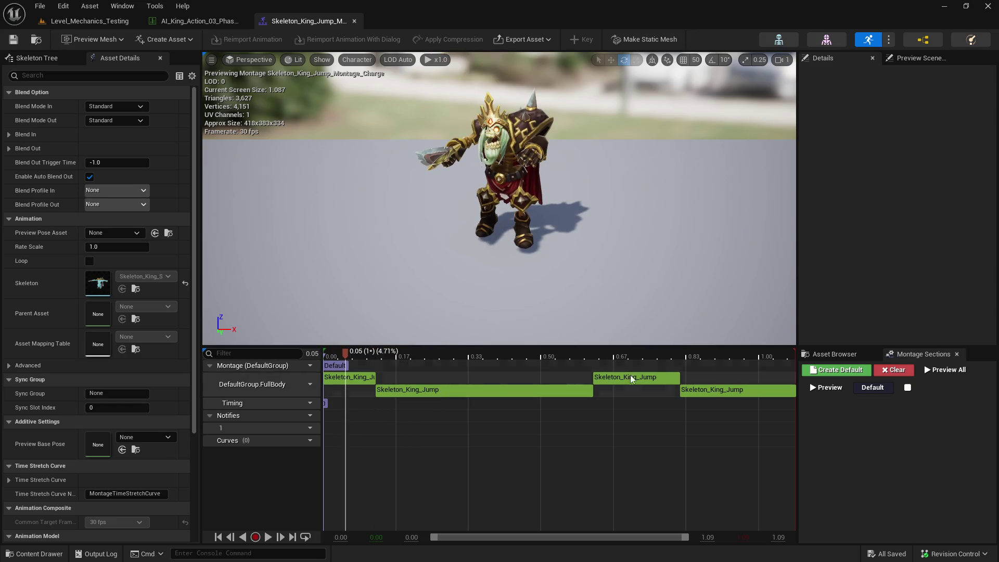
left_click(345, 381)
left_click(699, 392)
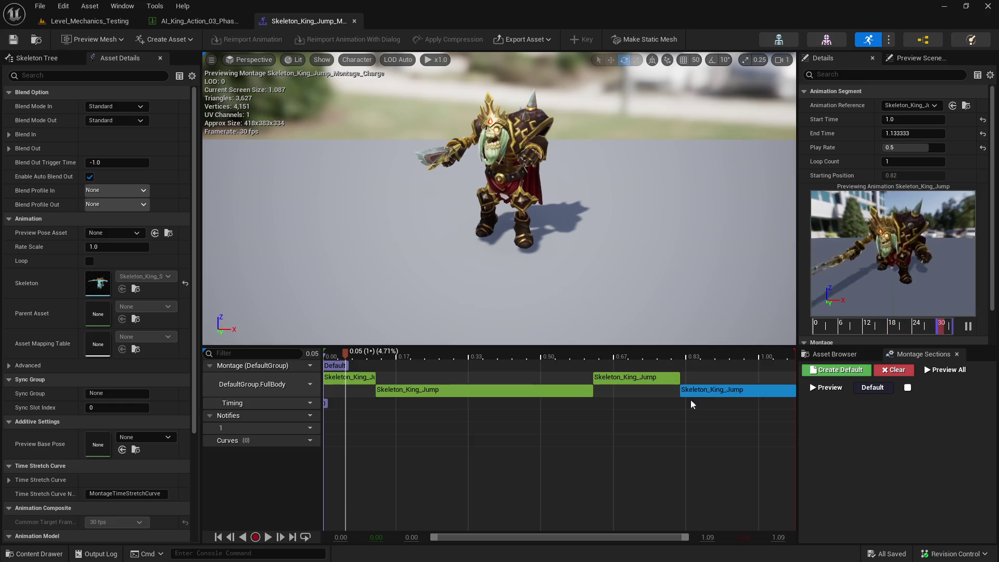
mouse_move(345, 353)
left_mouse_down()
mouse_move(693, 391)
mouse_move(337, 385)
left_mouse_up()
left_click(336, 383)
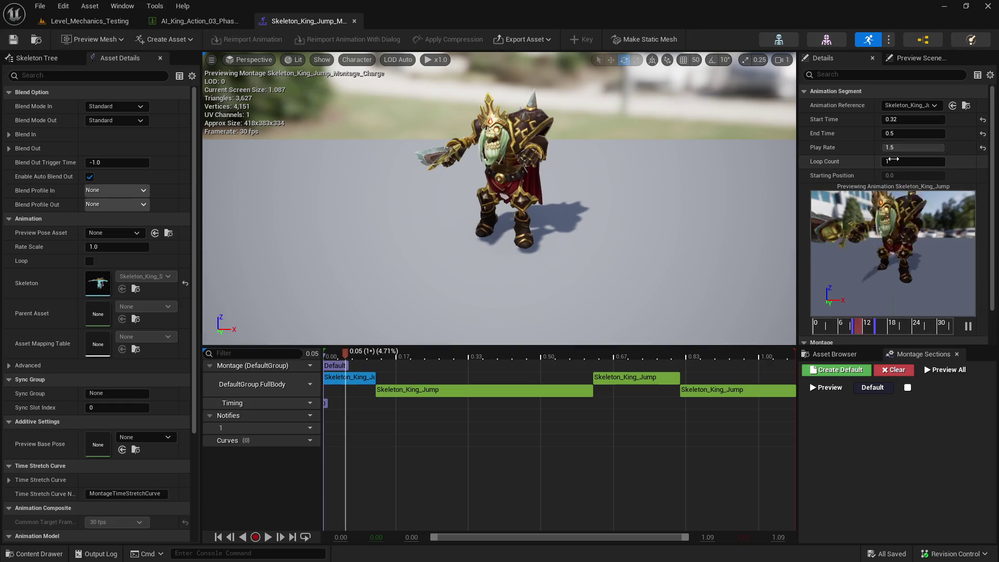
mouse_move(387, 348)
left_mouse_down()
mouse_move(331, 358)
mouse_move(373, 358)
mouse_move(335, 366)
mouse_move(354, 366)
left_mouse_up()
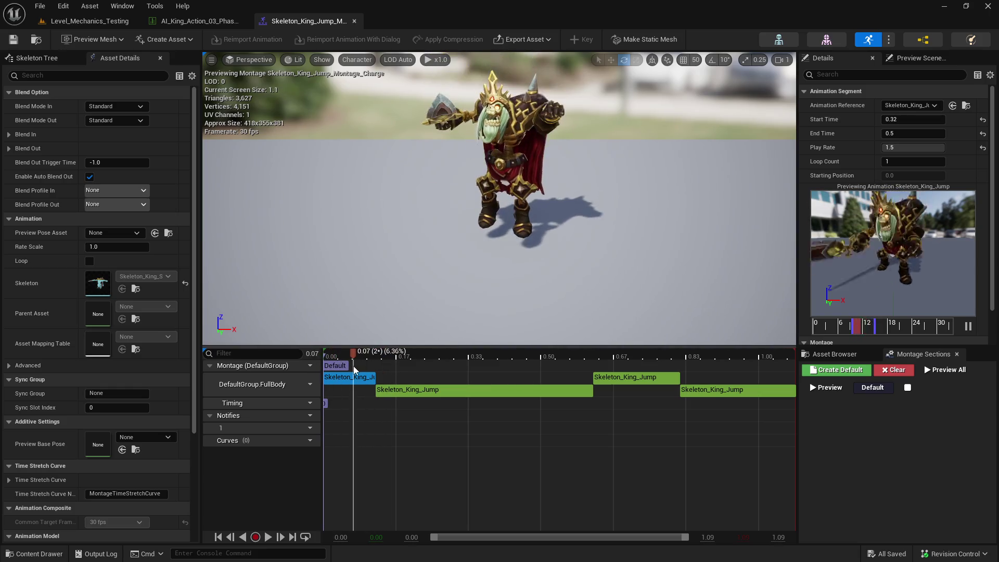
left_click(385, 365)
left_click(377, 390)
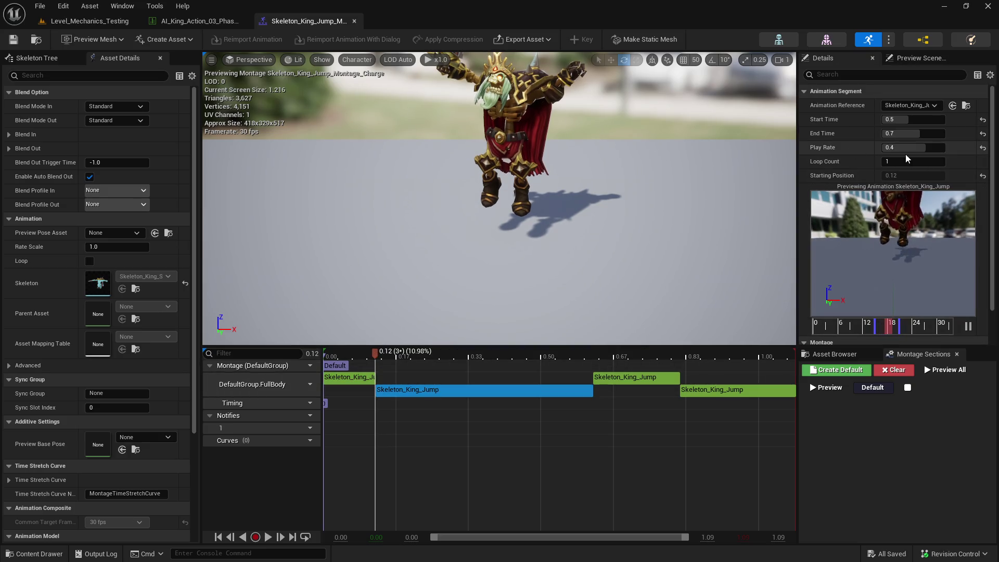
mouse_move(375, 353)
left_mouse_down()
mouse_move(614, 357)
mouse_move(587, 367)
mouse_move(729, 361)
mouse_move(674, 369)
mouse_move(677, 379)
mouse_move(789, 375)
mouse_move(715, 379)
mouse_move(765, 379)
left_mouse_up()
left_click(635, 380)
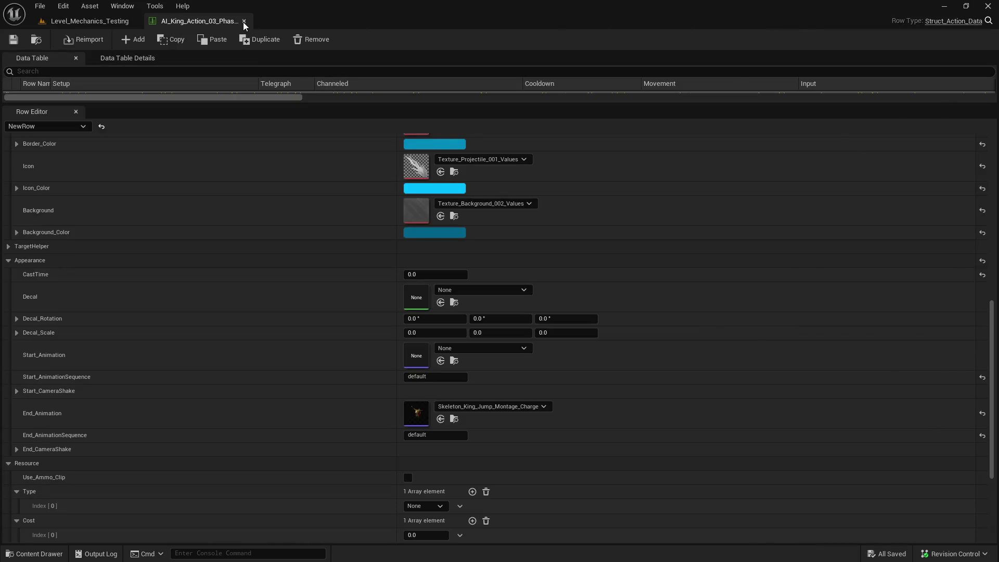
Close the AI_King_Action_03_Phase_Two data table and widen the level viewport.
left_click(243, 20)
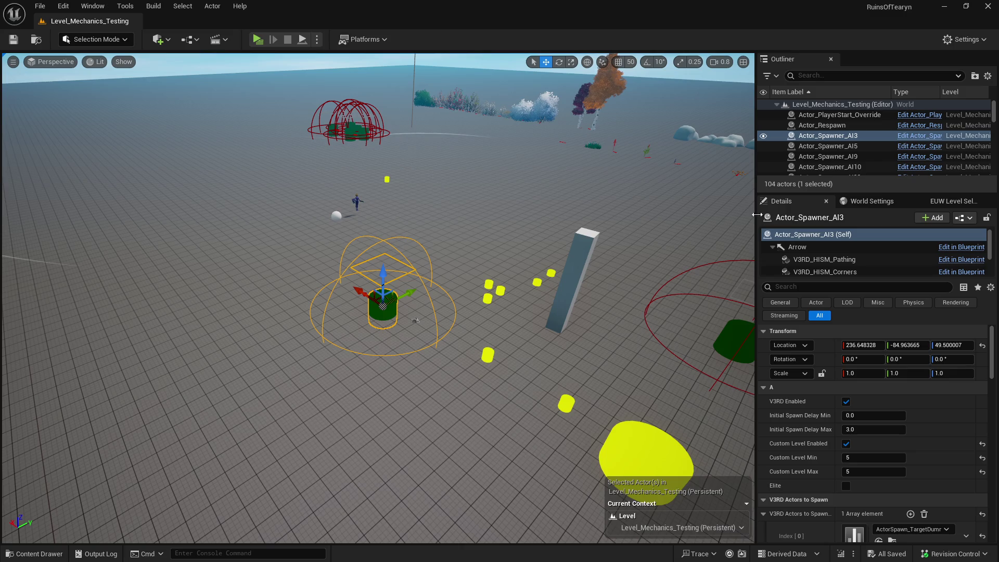
left_click_drag(754, 212, 786, 213)
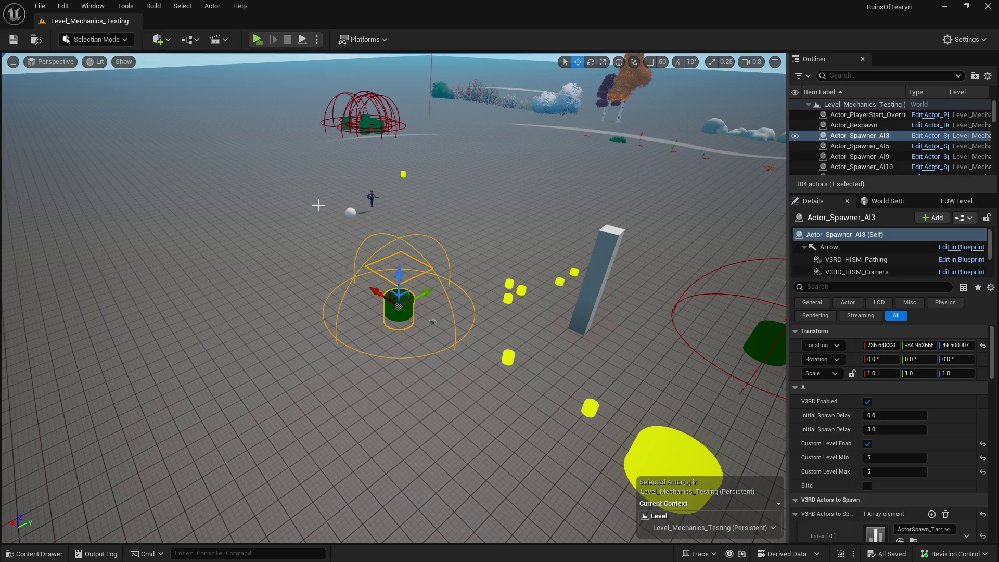
Browse the Content Drawer through Animals and Dragons into the Dragon_001 folder.
key("ctrl+space")
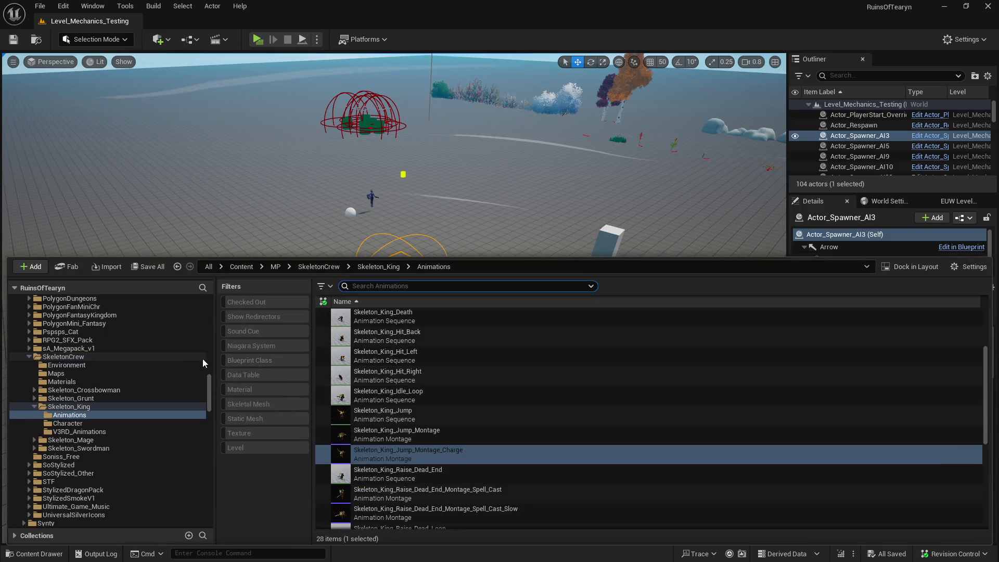
left_click_drag(211, 377, 215, 296)
left_click(30, 387)
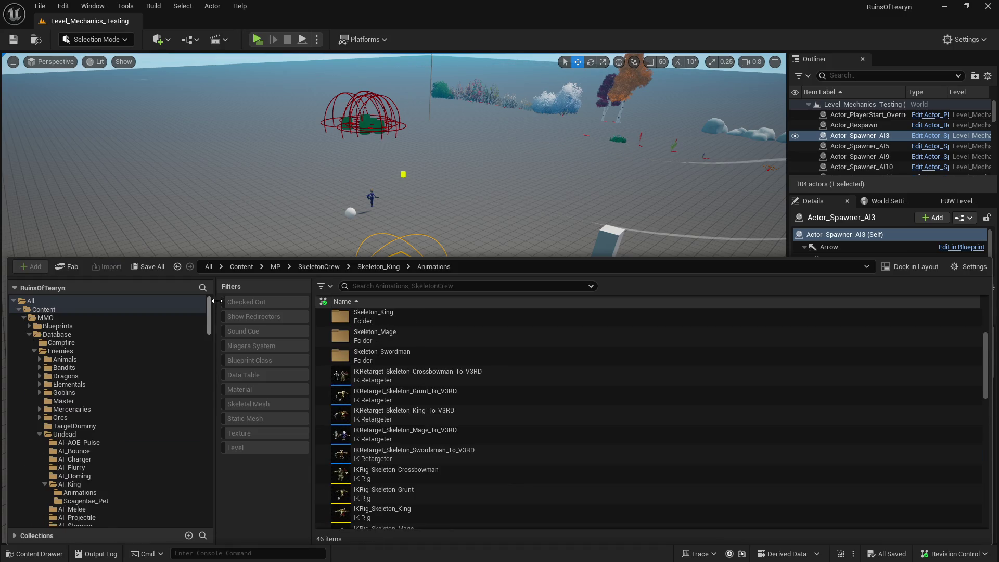
scroll(217, 320, "down", 2)
left_click(112, 336)
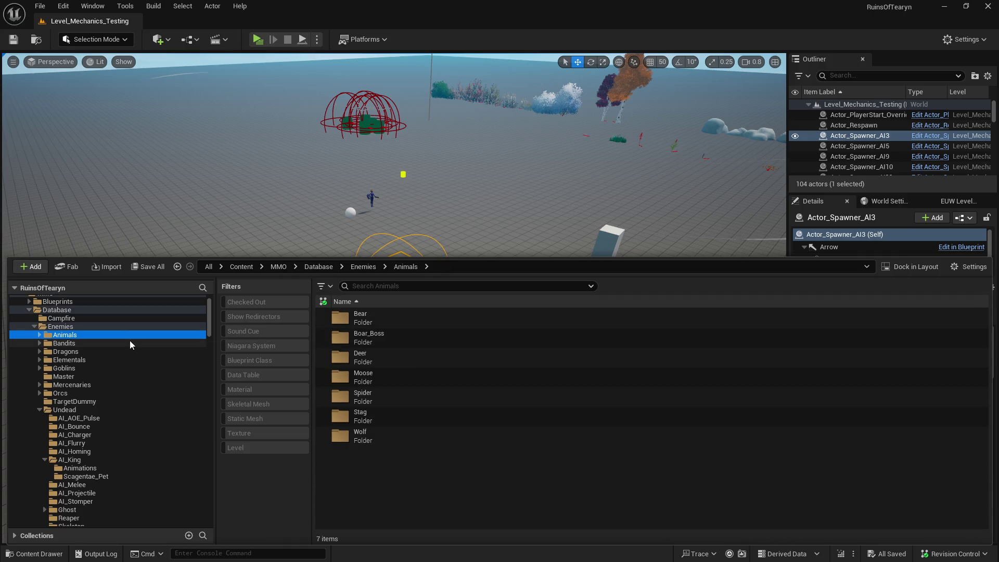
left_click(71, 354)
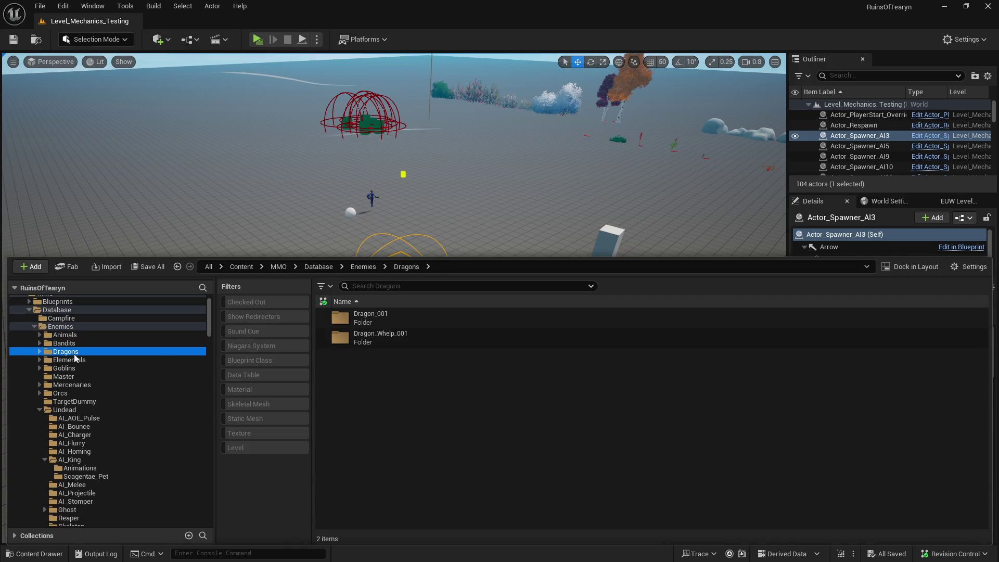
double_click(437, 318)
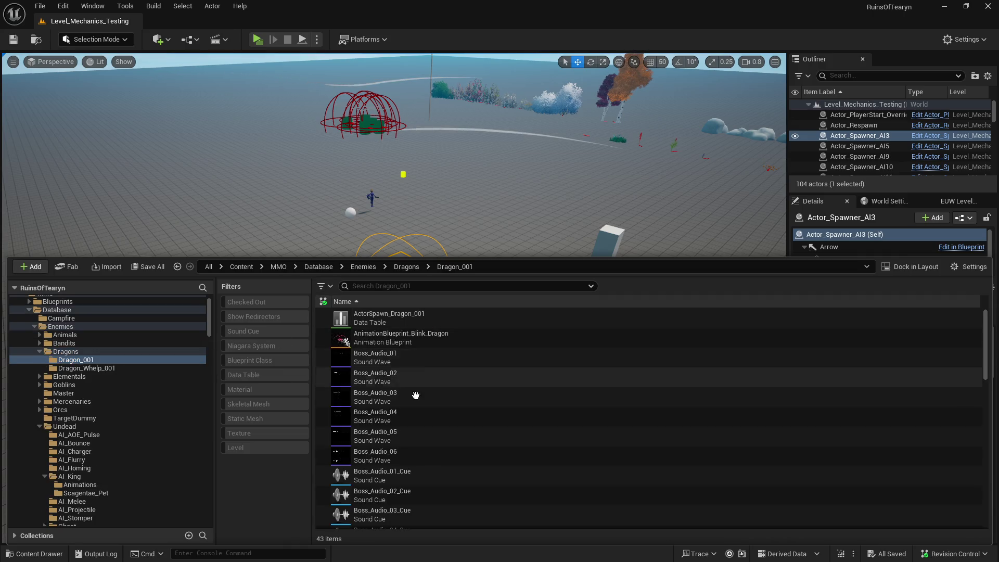
Open the BS_Dragon_001 blend space (Speed axis 0–600), review it, and close it.
left_click(405, 336)
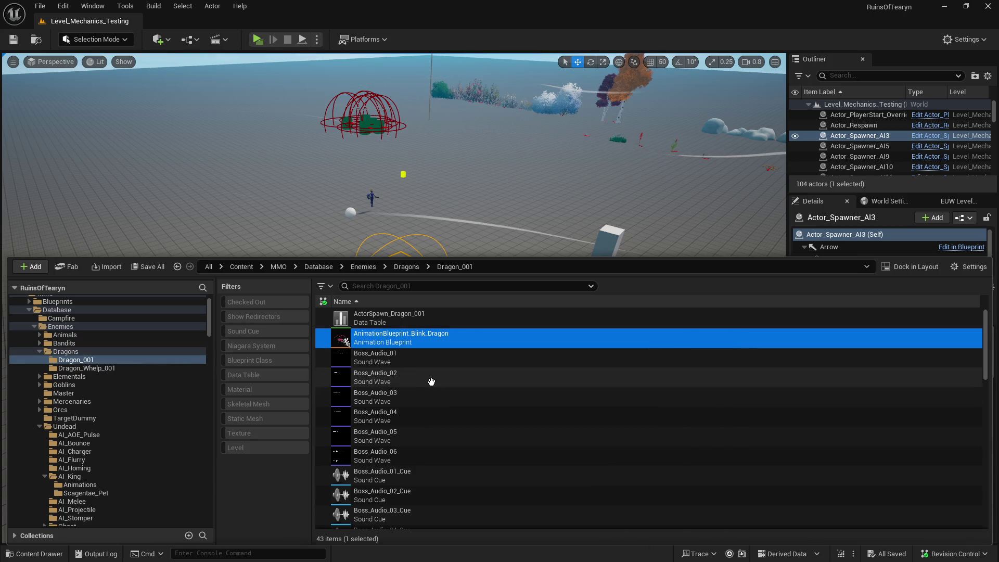
scroll(431, 382, "down", 10)
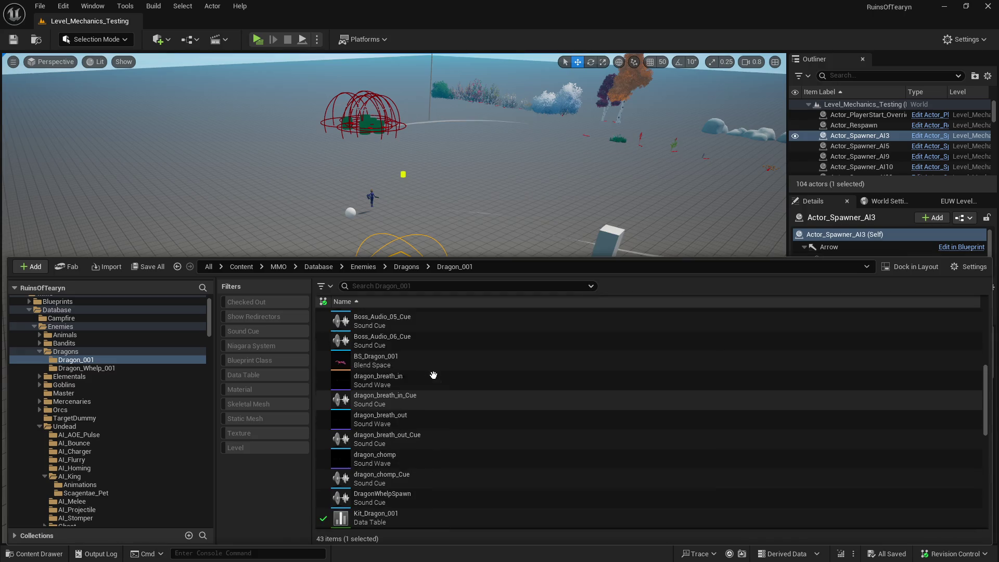
scroll(433, 375, "down", 3)
scroll(433, 375, "down", 6)
scroll(431, 375, "down", 4)
scroll(426, 377, "up", 15)
scroll(424, 377, "up", 2)
left_click(388, 357)
key("Return")
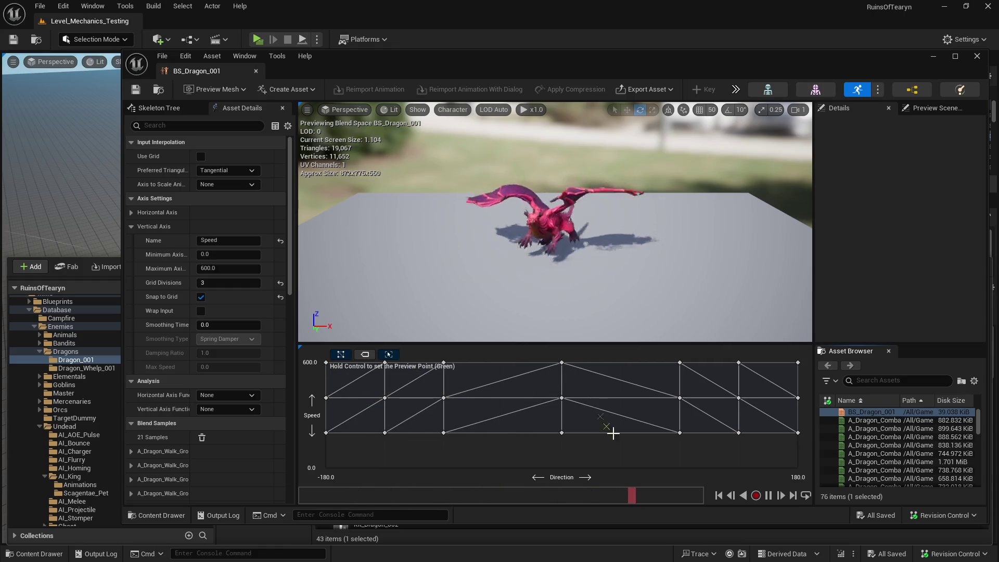
left_click(978, 59)
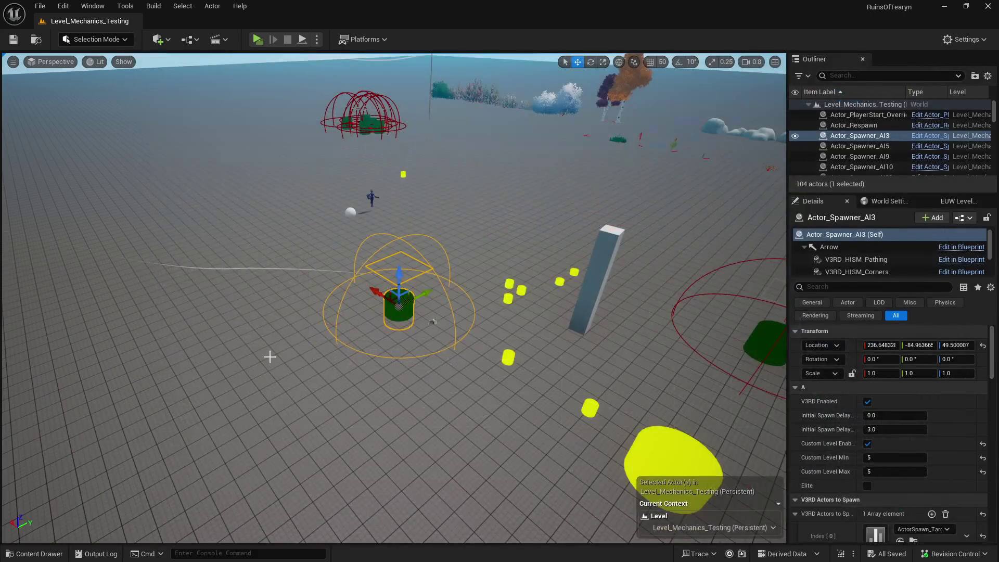
Search the project content for 'dodge bs' and open the second BS_Dodge blend space.
key("ctrl+space")
scroll(92, 311, "up", 2)
left_click(93, 310)
left_click(408, 286)
type("dodge bs")
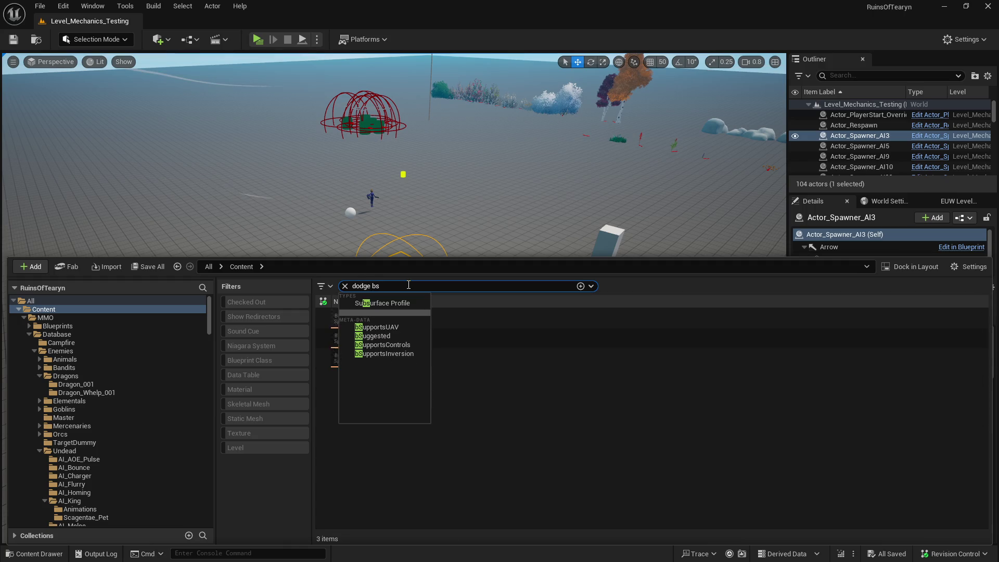
left_click(495, 362)
mouse_move(445, 320)
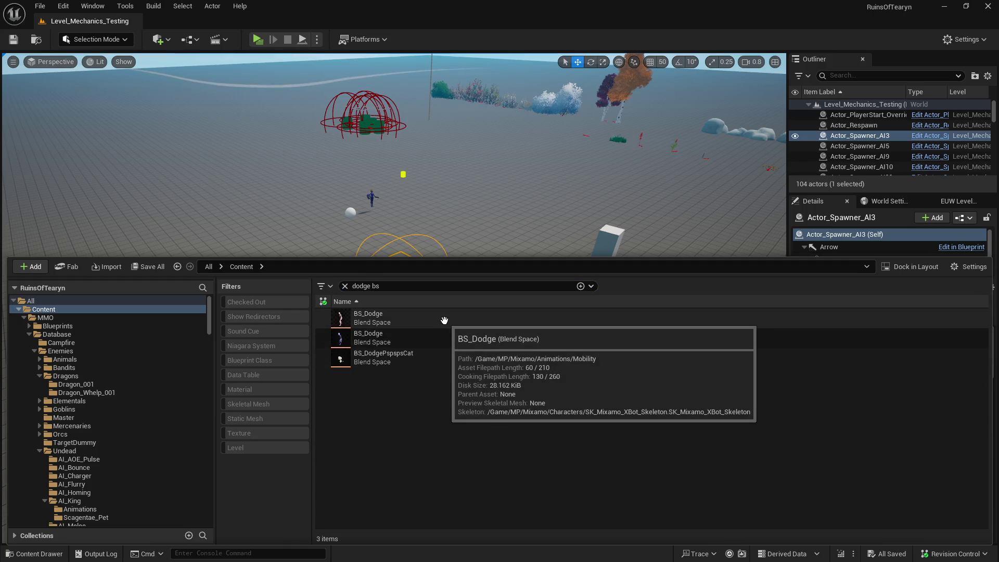
left_click(444, 332)
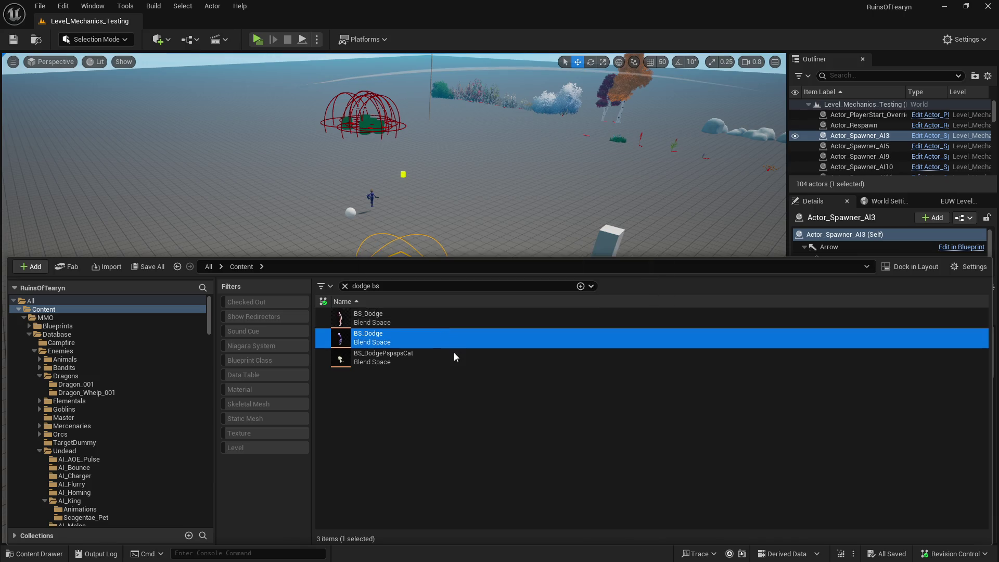
key("Return")
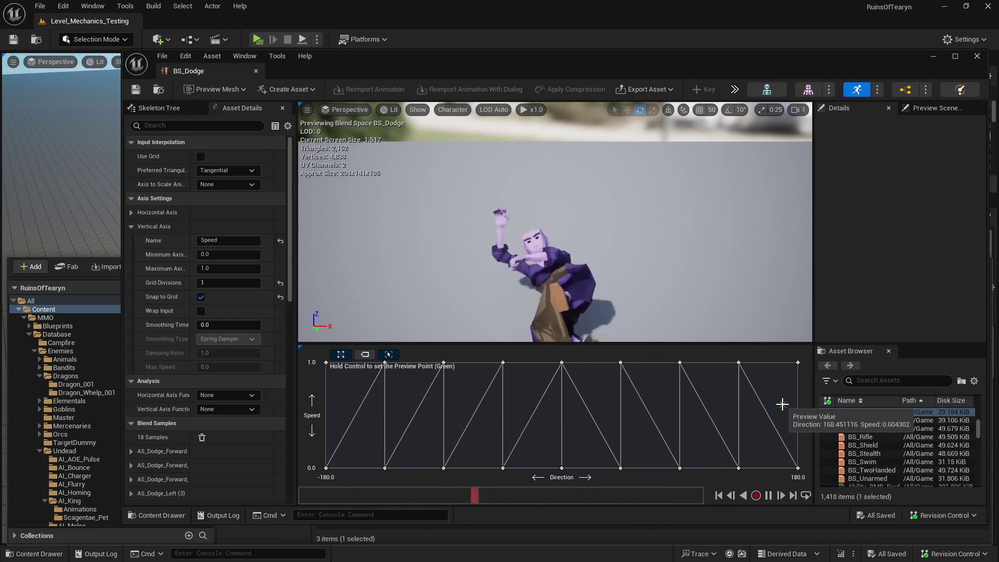
Look through the BS_Magic, BS_Rifle and BS_Stealth blend spaces.
left_click(869, 420)
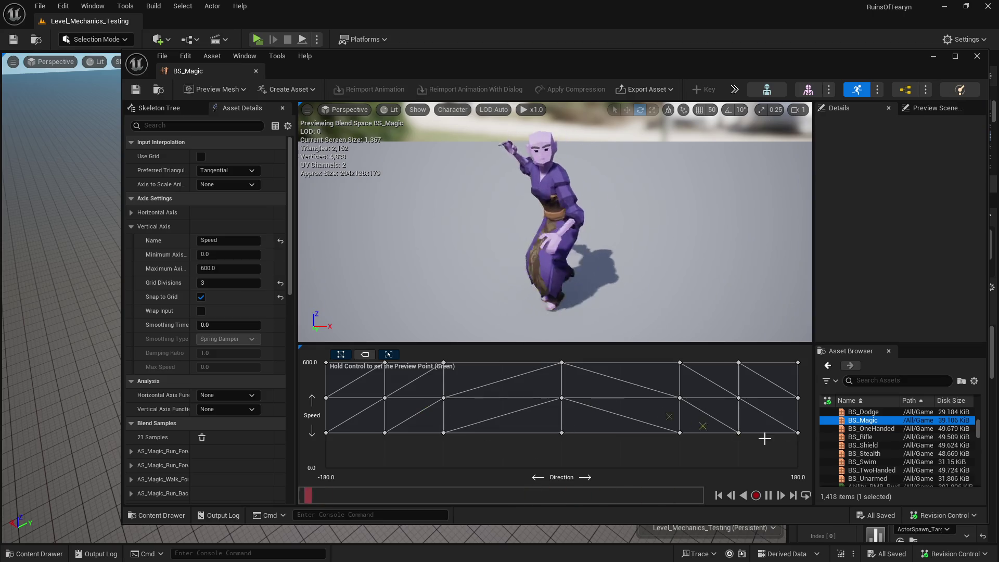
left_click(861, 437)
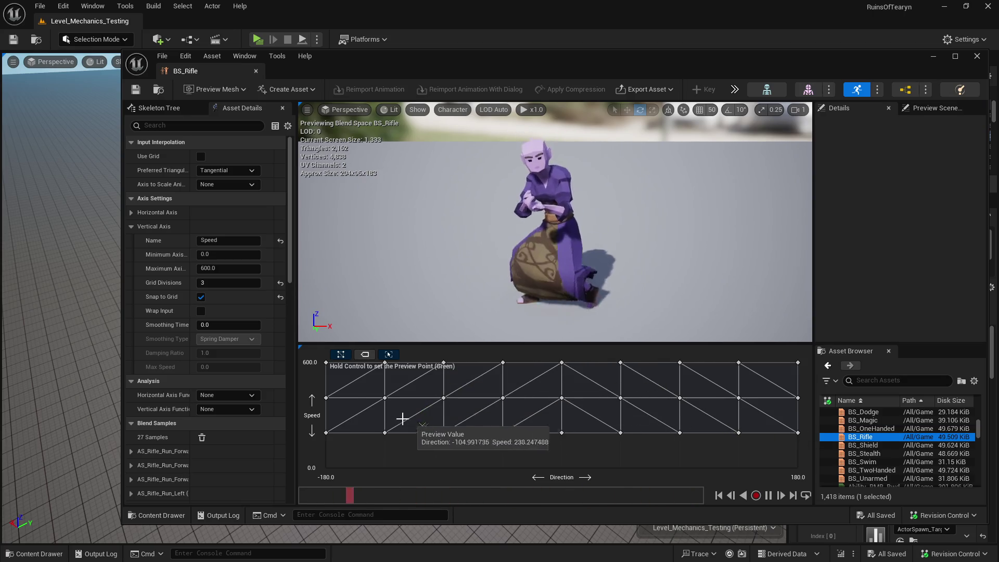
left_click(889, 456)
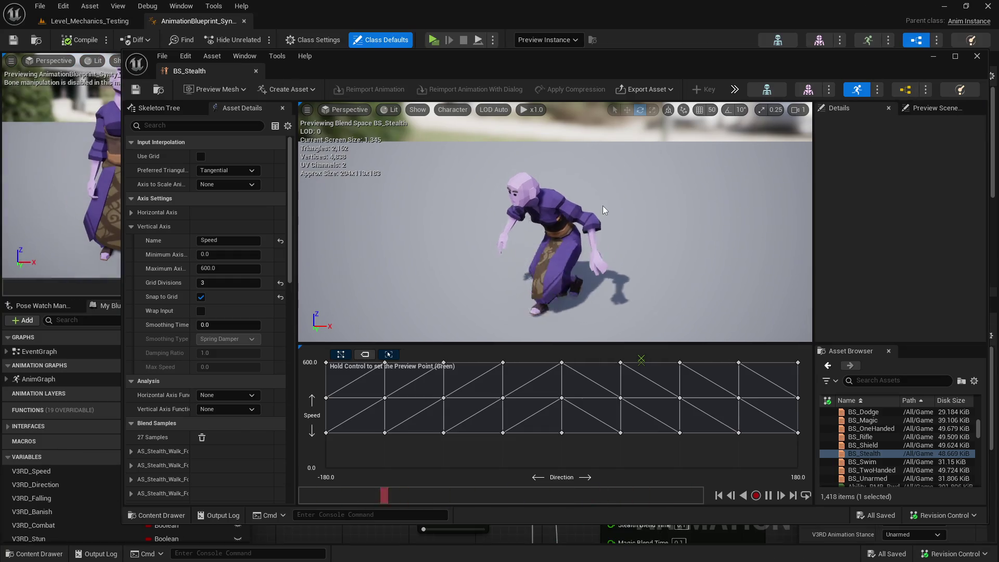
Close BS_Stealth and open the AnimGraph of AnimationBlueprint_Synty_Core.
left_click(255, 71)
scroll(455, 182, "down", 6)
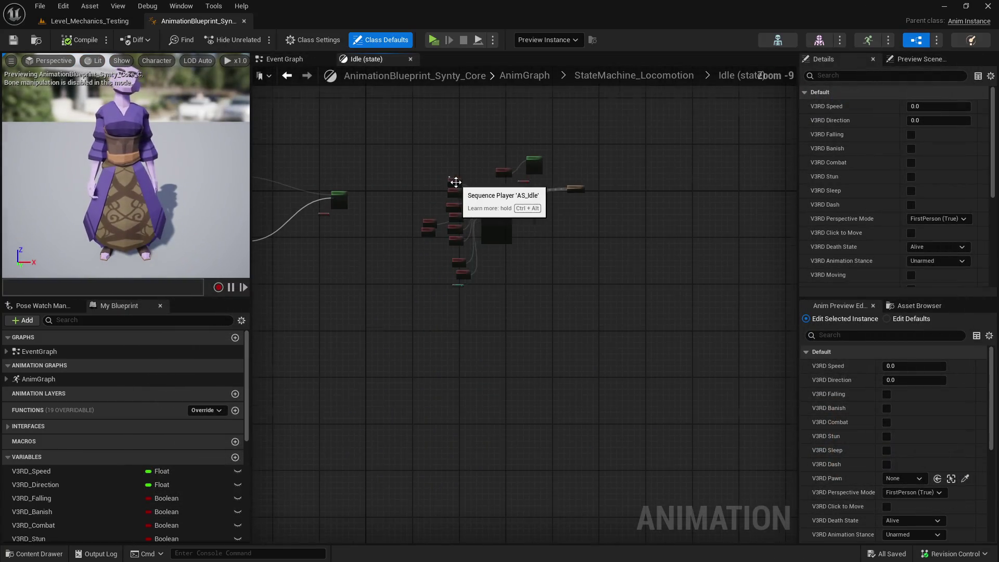
scroll(557, 218, "up", 2)
scroll(557, 219, "down", 2)
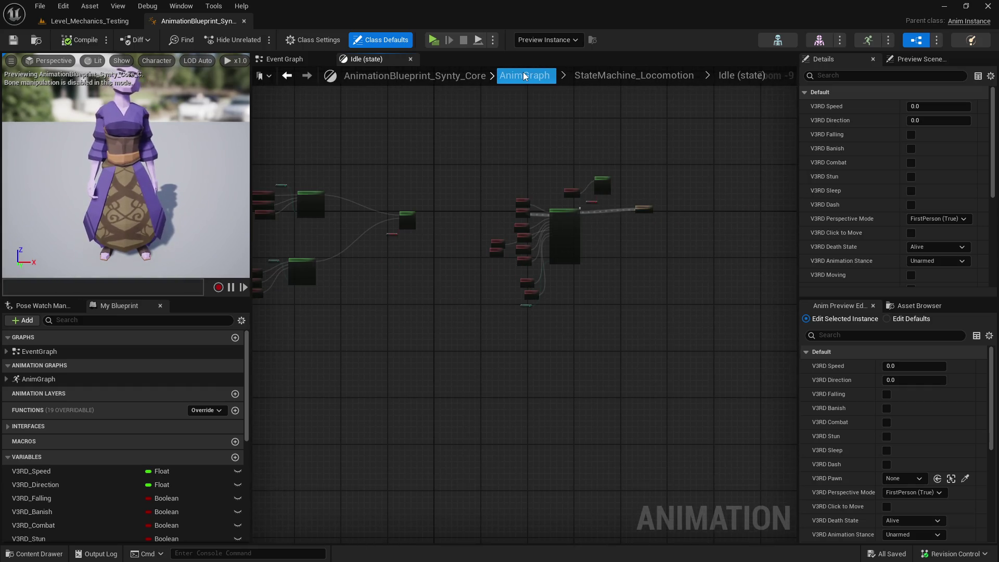
left_click(283, 60)
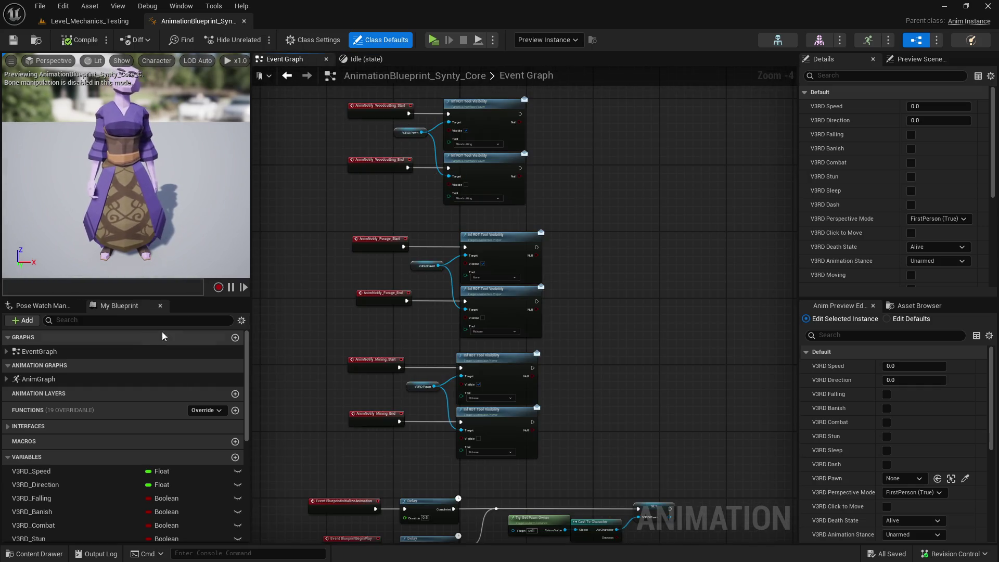
left_click(62, 351)
double_click(39, 379)
Inspect the Layered blend per bone, Blend Poses by bool, BS_Dodge and Slot FullBody nodes, then close the blueprint.
scroll(411, 284, "up", 9)
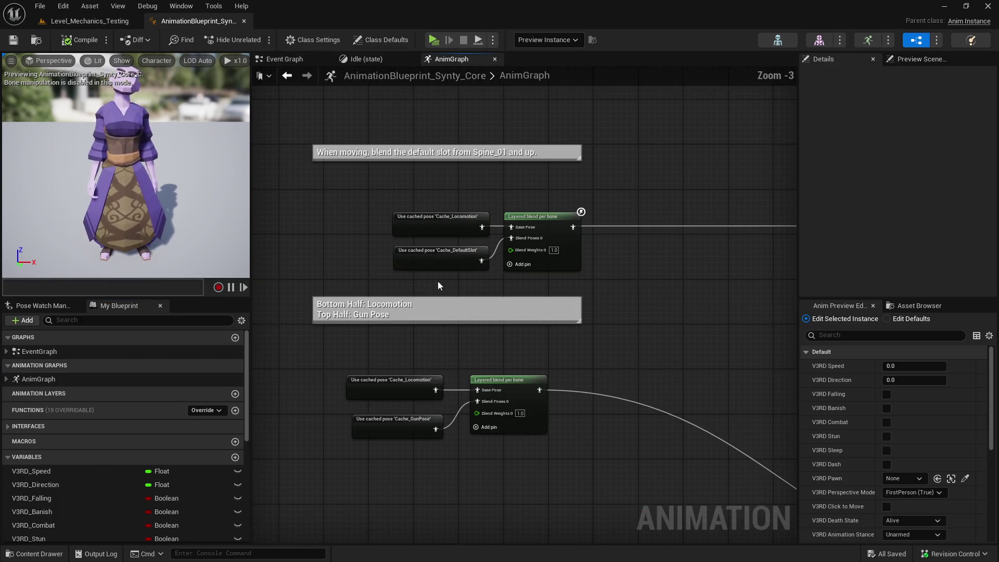
left_click(579, 224)
scroll(638, 255, "down", 1)
mouse_move(639, 255)
left_mouse_down()
mouse_move(392, 225)
mouse_move(582, 261)
mouse_move(659, 247)
left_mouse_up()
mouse_move(578, 215)
left_mouse_down()
mouse_move(319, 189)
mouse_move(651, 248)
mouse_move(547, 290)
left_mouse_up()
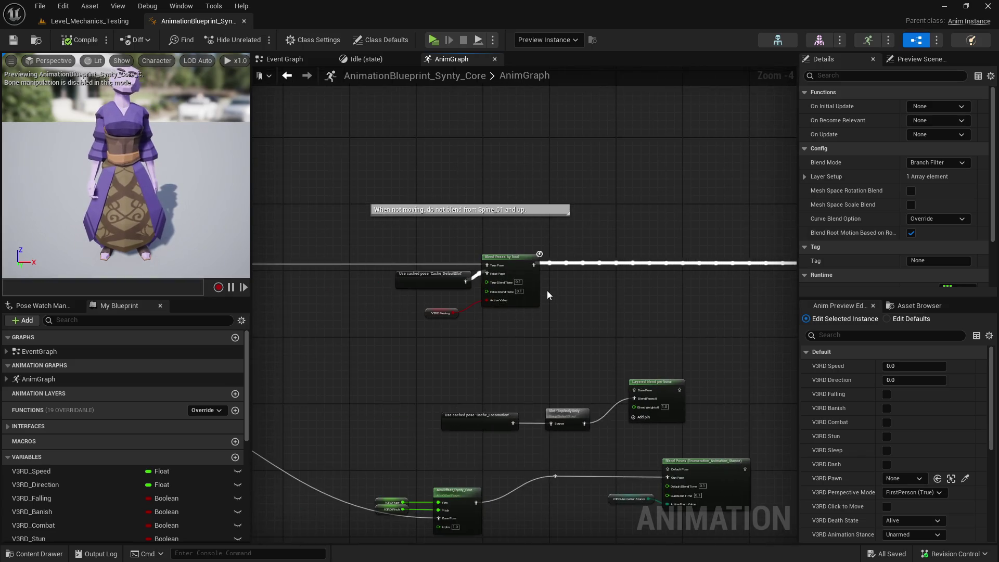
left_click_drag(547, 290, 320, 261)
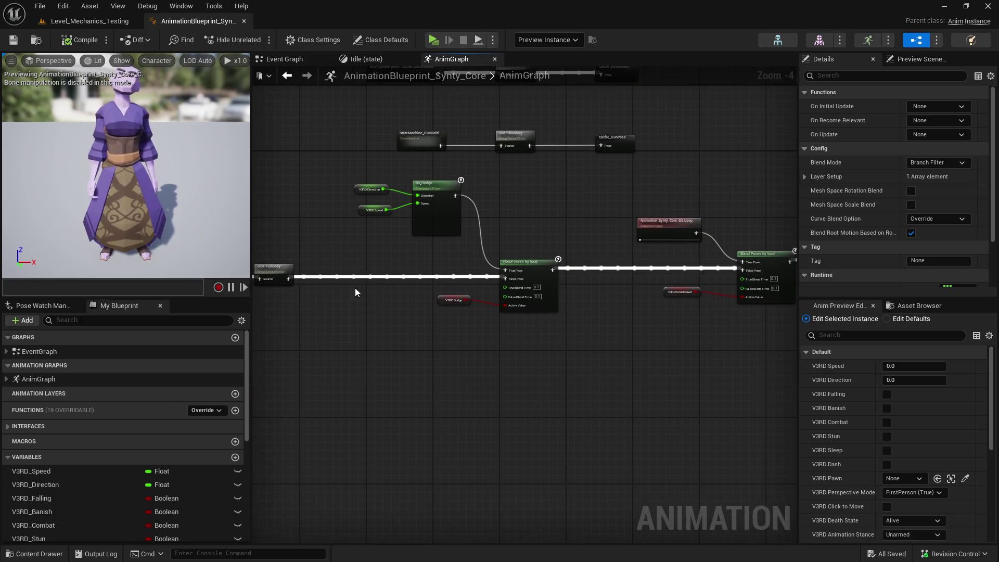
left_click_drag(379, 288, 605, 277)
left_click(498, 259)
left_click(401, 221)
left_click(498, 259)
left_click_drag(469, 312, 294, 319)
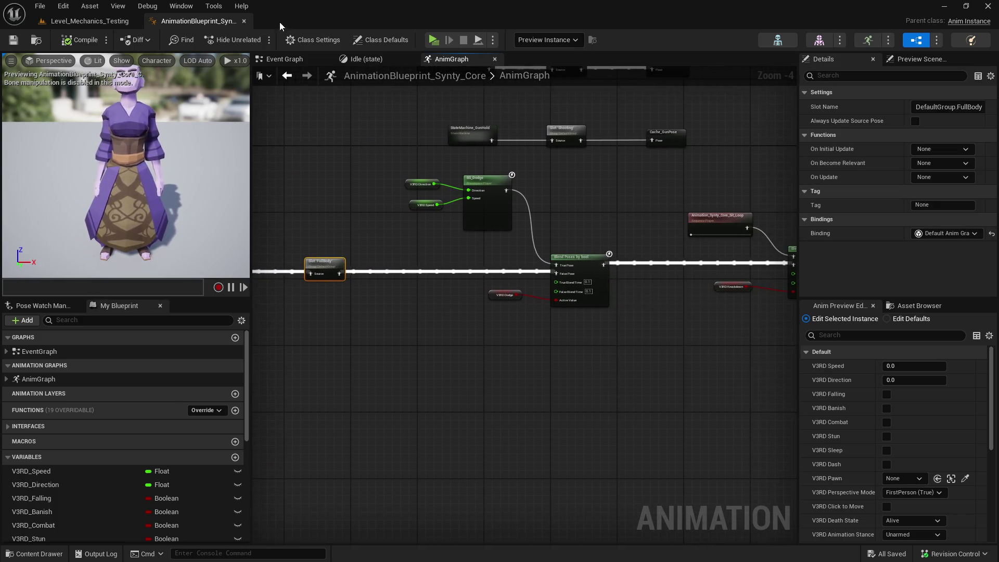
left_click(243, 20)
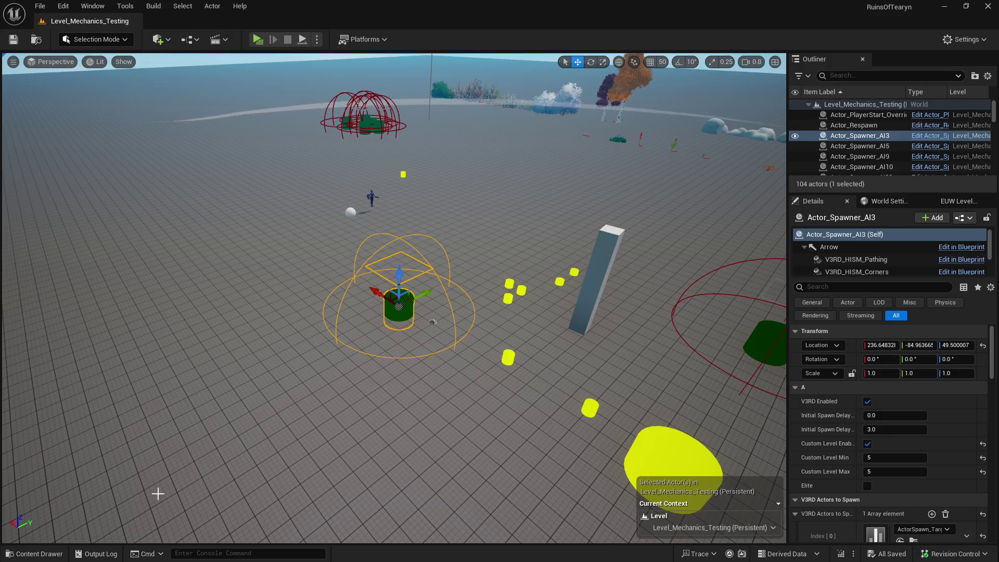
Bring up the content browser, clear the 'dodge bs' search, and show the Database folder.
left_click(22, 554)
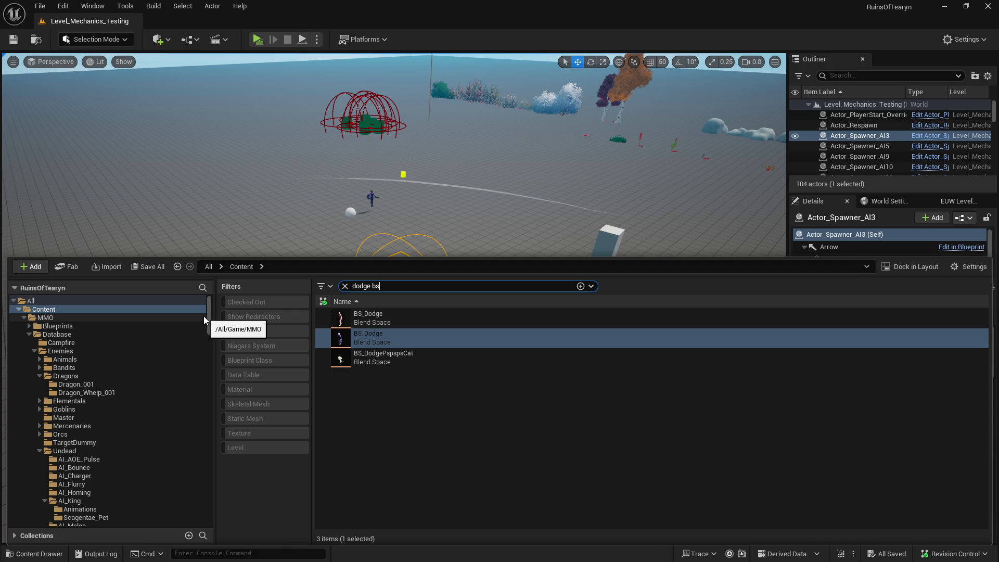
left_click(345, 286)
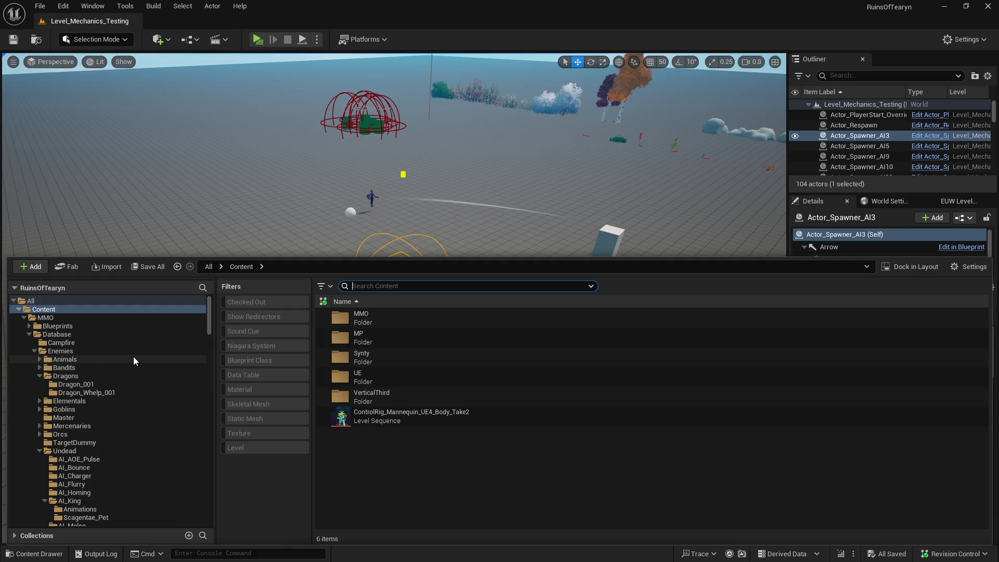
left_click(35, 351)
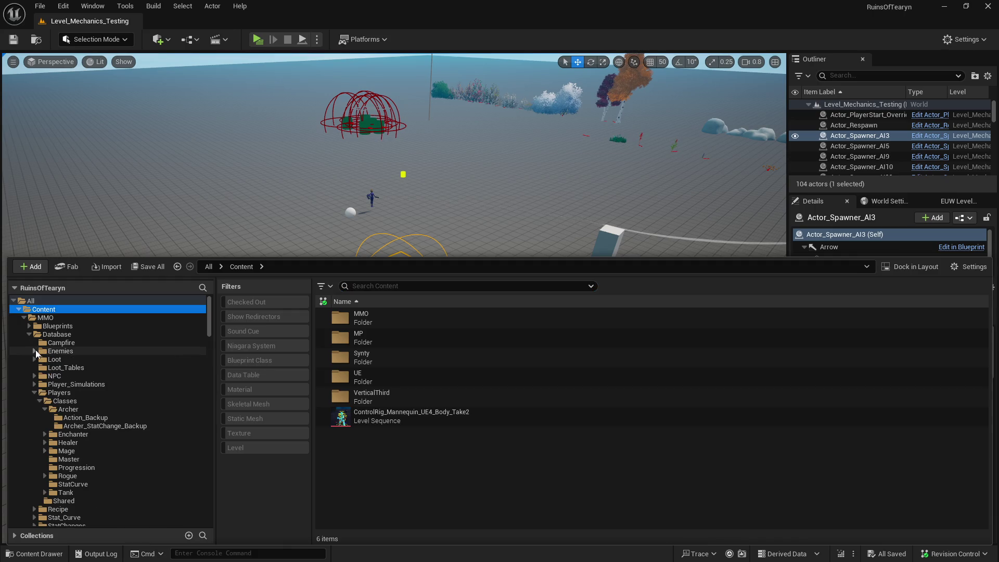
left_click(36, 335)
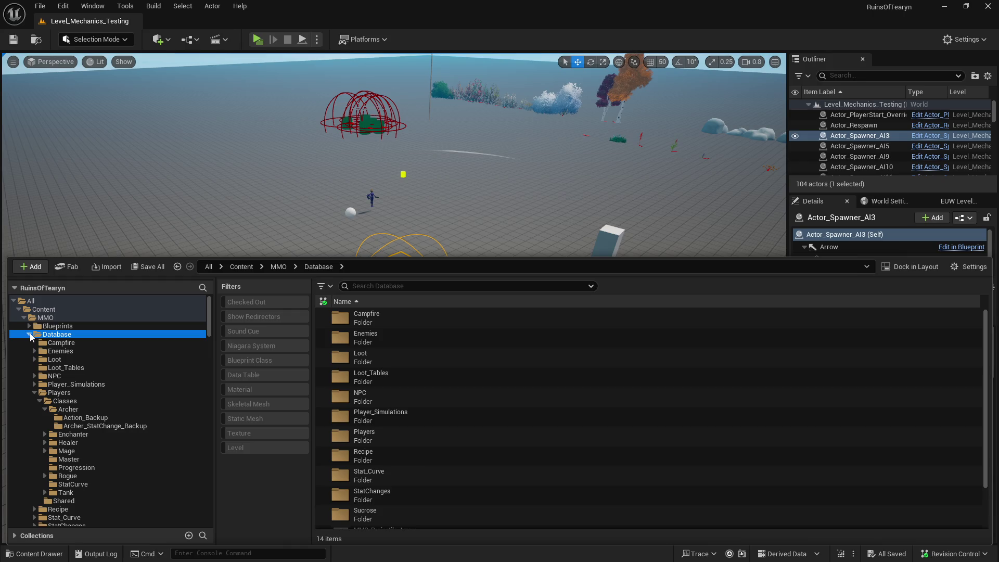
Expand and collapse the Blueprints and Database folders to browse the folder tree.
left_click(29, 335)
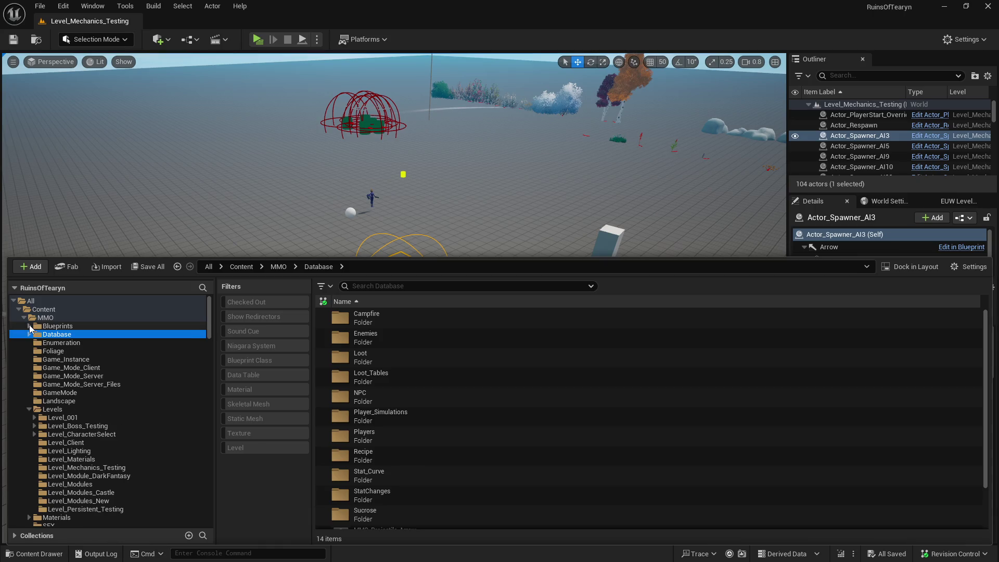
left_click(30, 326)
left_click(29, 327)
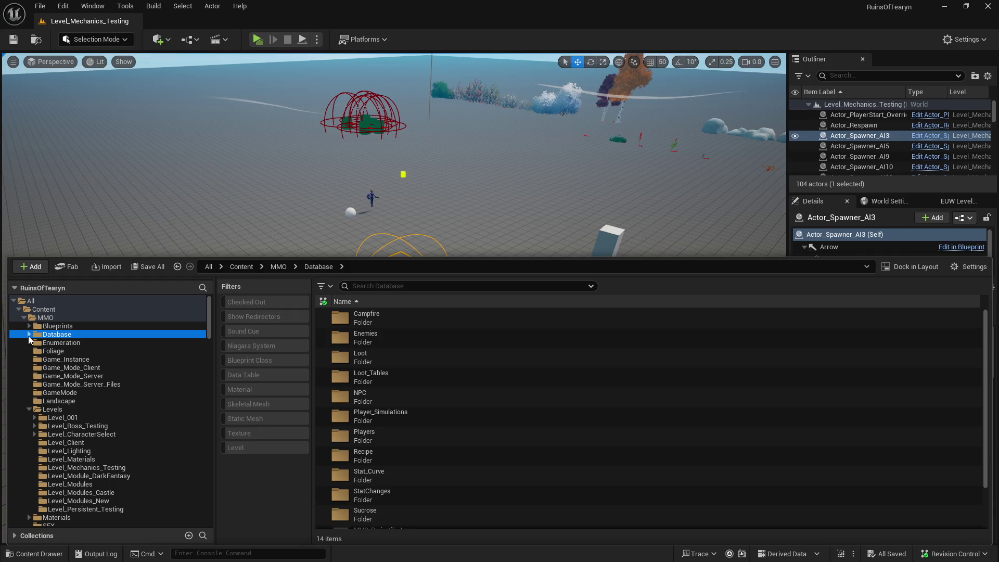
left_click(29, 334)
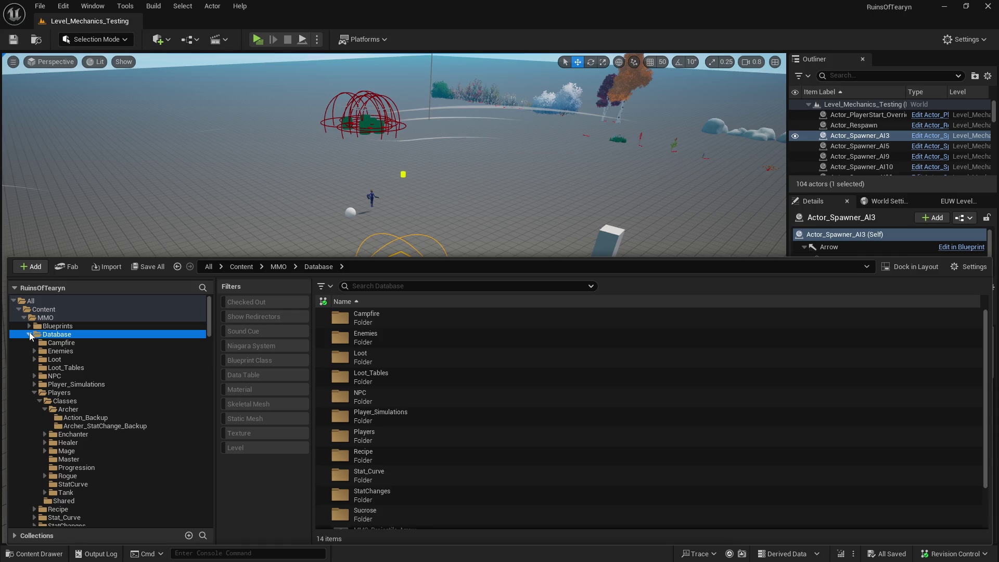
left_click(30, 334)
left_click(30, 326)
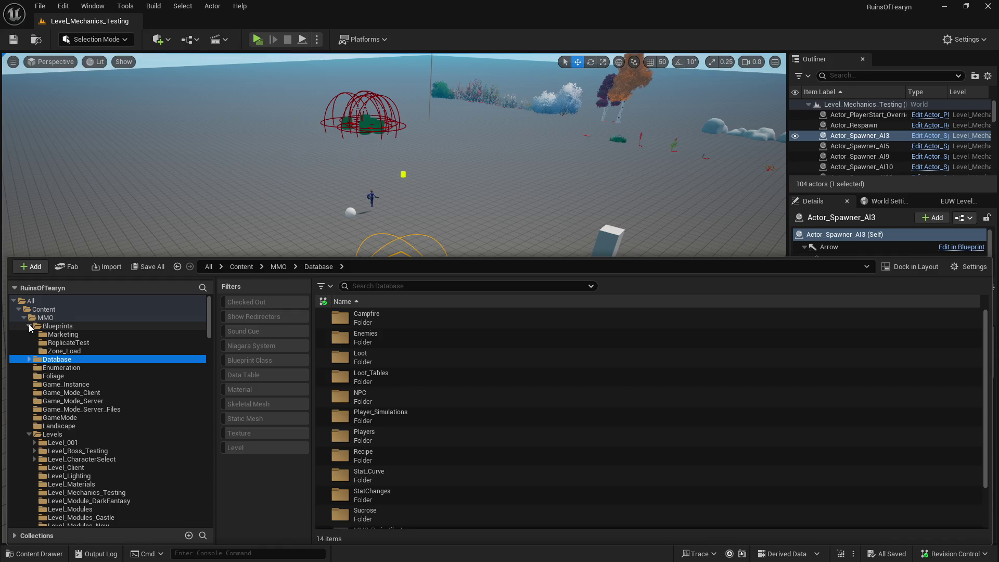
left_click(30, 325)
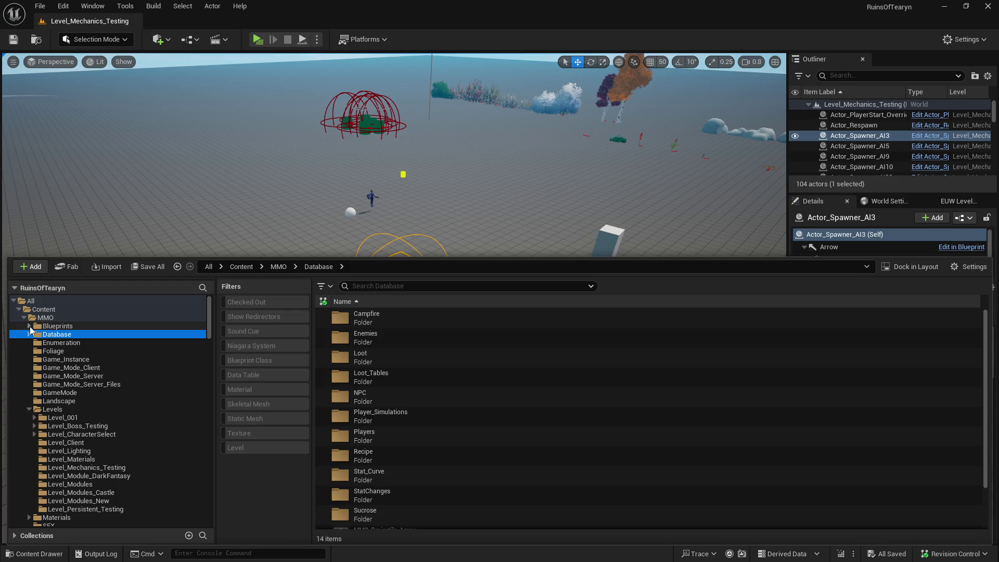
left_click(29, 326)
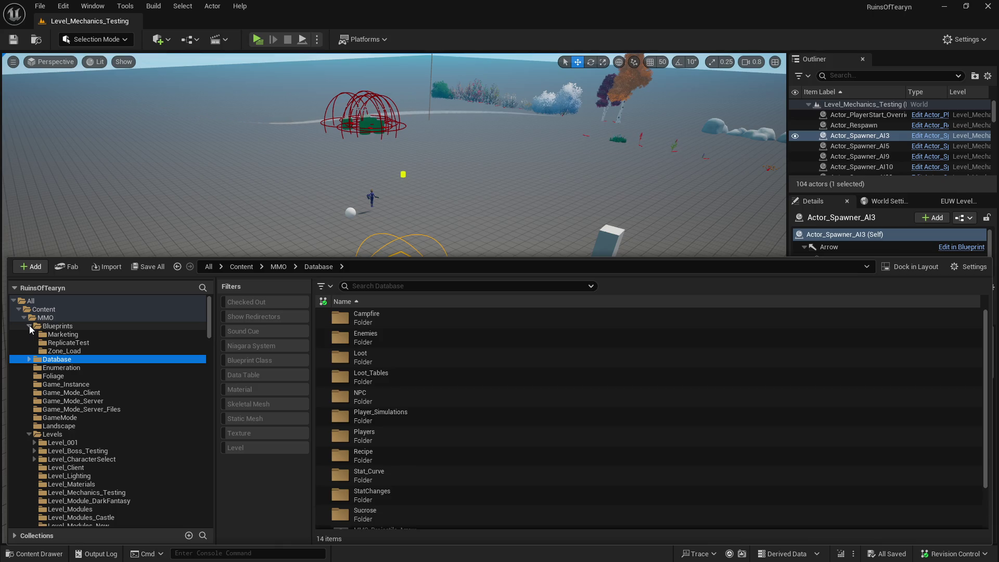
left_click(29, 326)
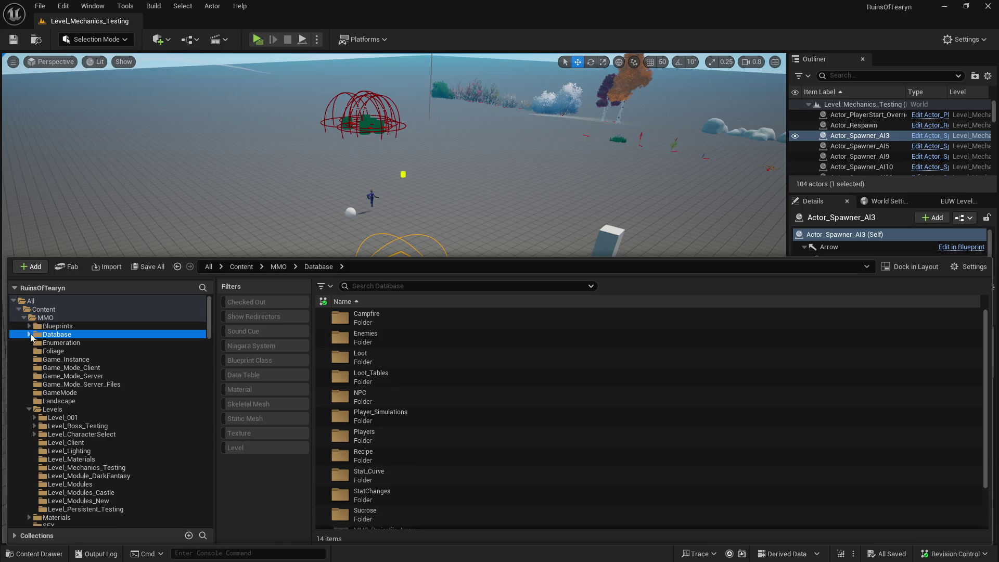
Navigate to Database > Players > Classes > Archer and open the MMO_Player_Character_Archer blueprint.
left_click(29, 409)
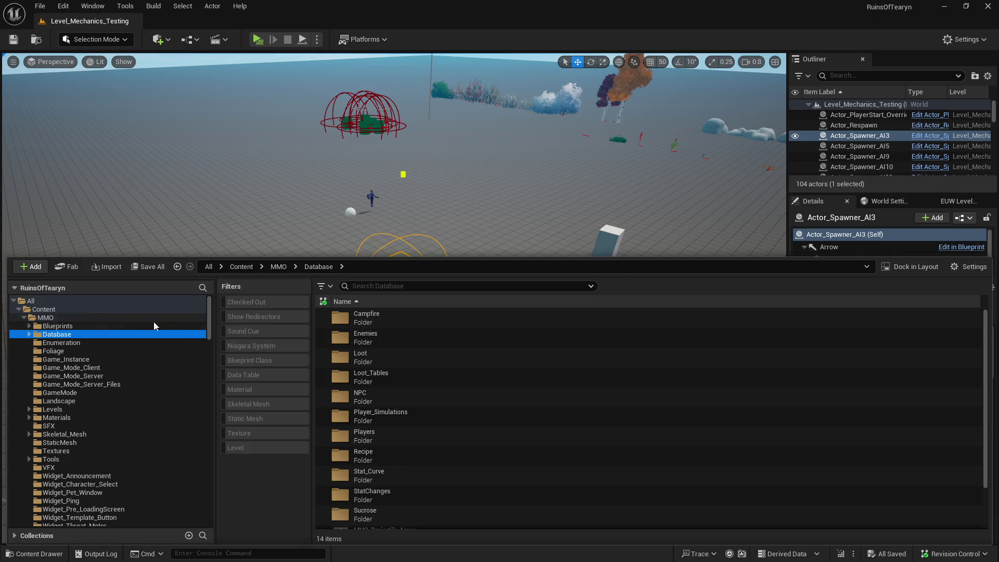
left_click(30, 327)
left_click(29, 326)
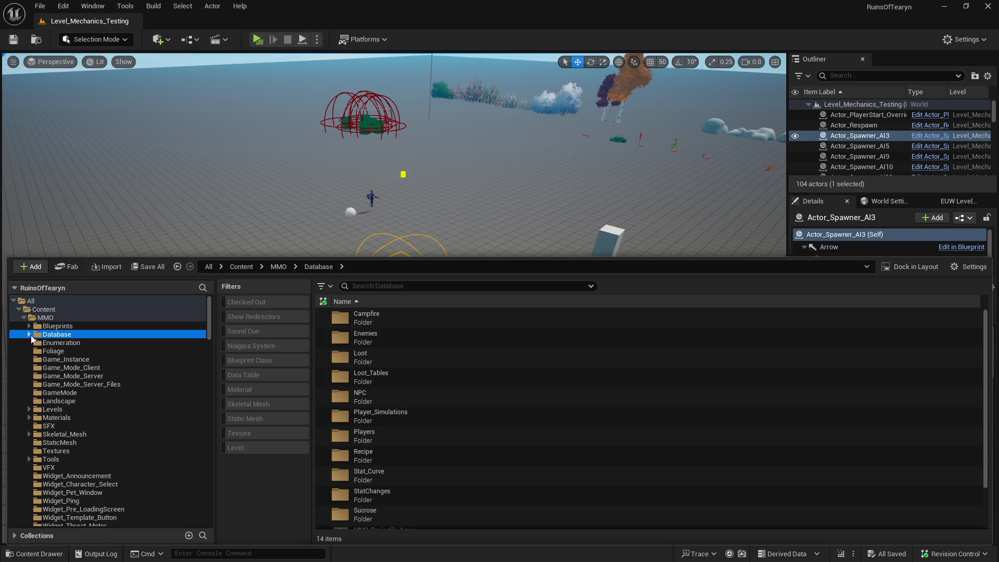
left_click(30, 335)
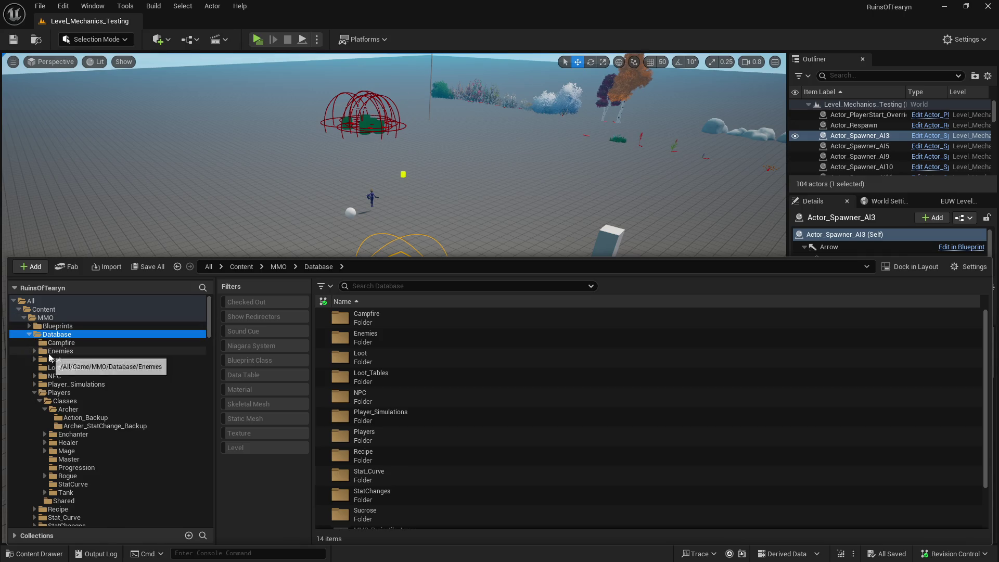
left_click(59, 393)
left_click(63, 401)
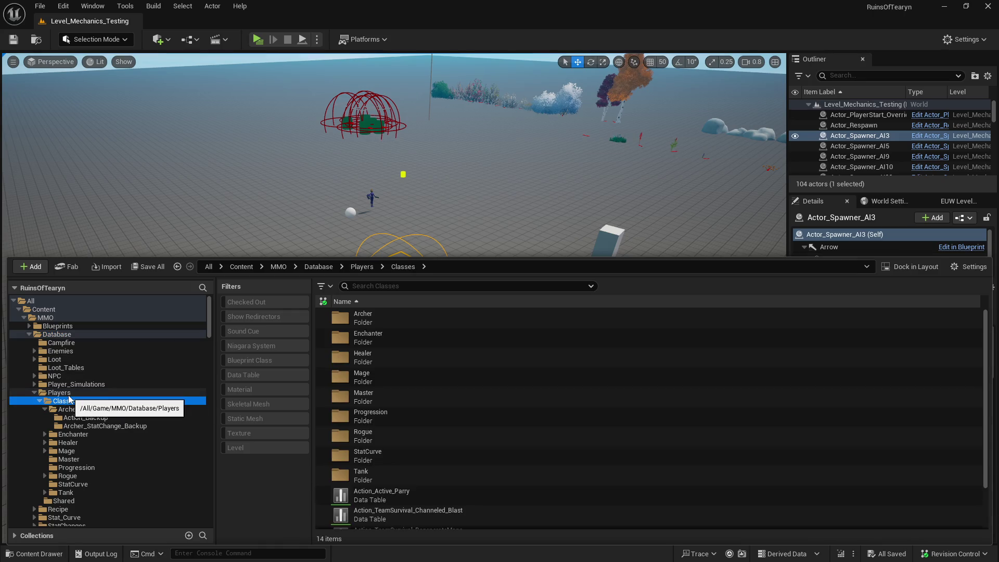
left_click(72, 408)
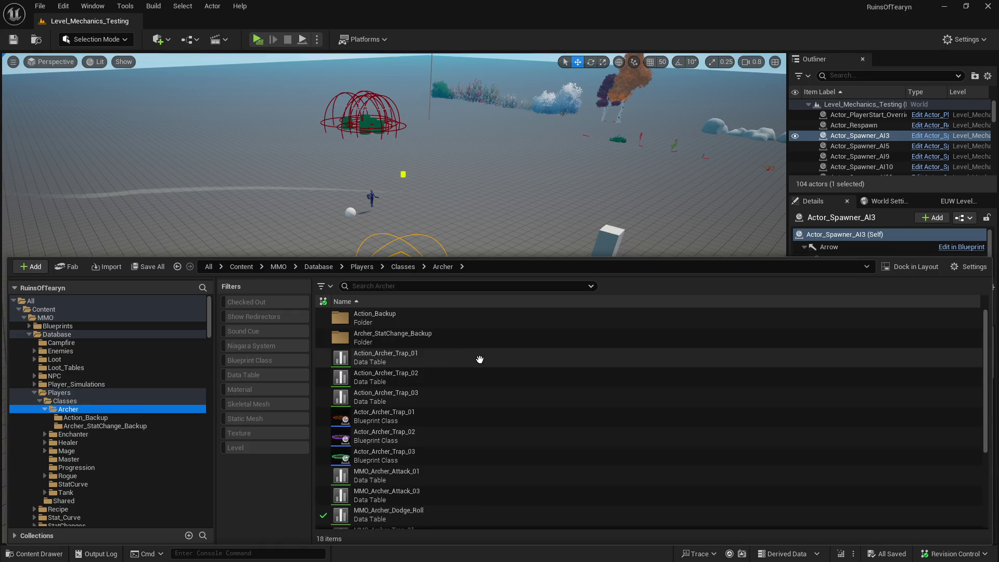
scroll(450, 426, "down", 5)
double_click(431, 494)
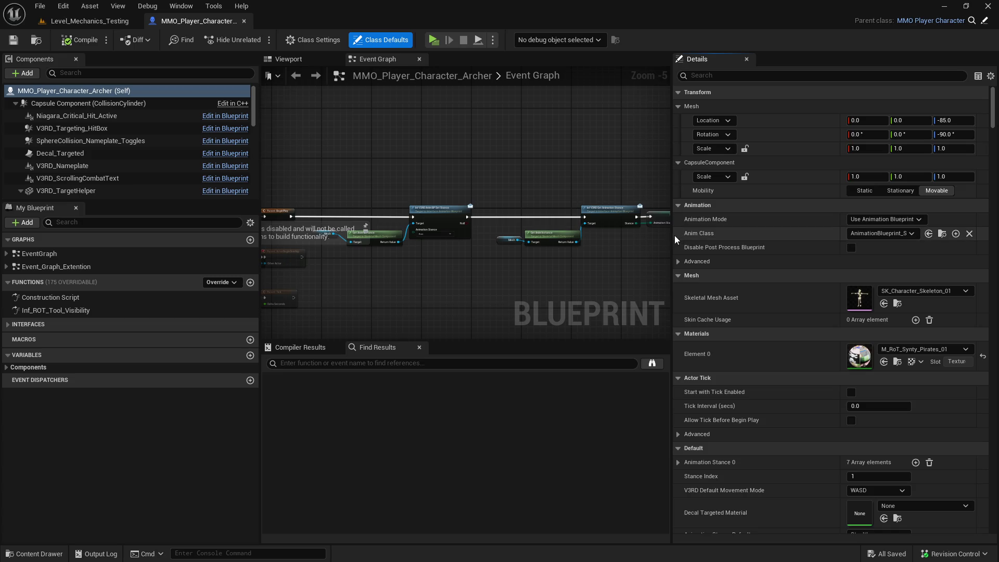
Resize the Archer blueprint panels and filter V3RD_Comp_Statistics details to regen (Primary Regeneration 15.0, Rate 2.0).
left_click_drag(671, 236, 732, 241)
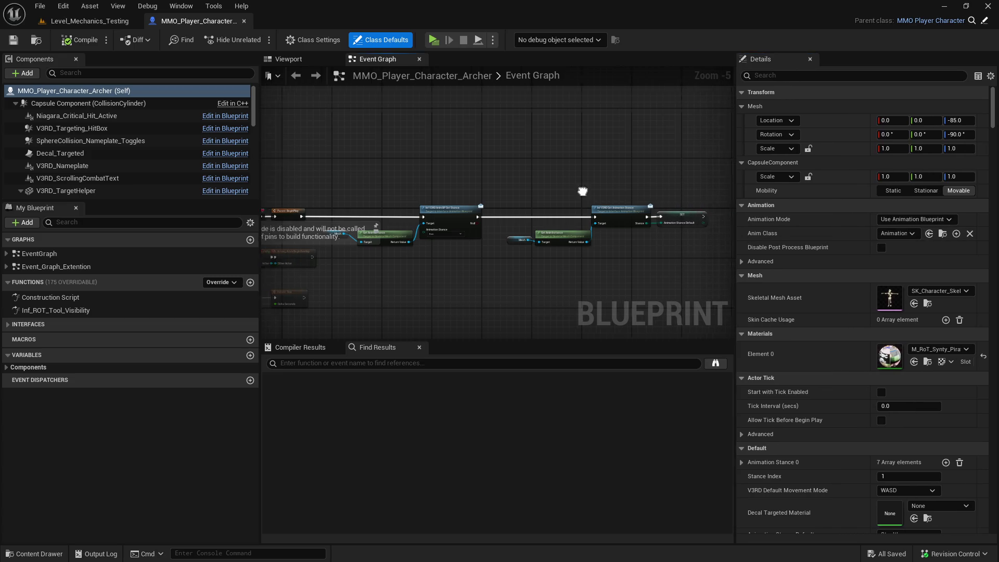
left_click_drag(510, 184, 500, 153)
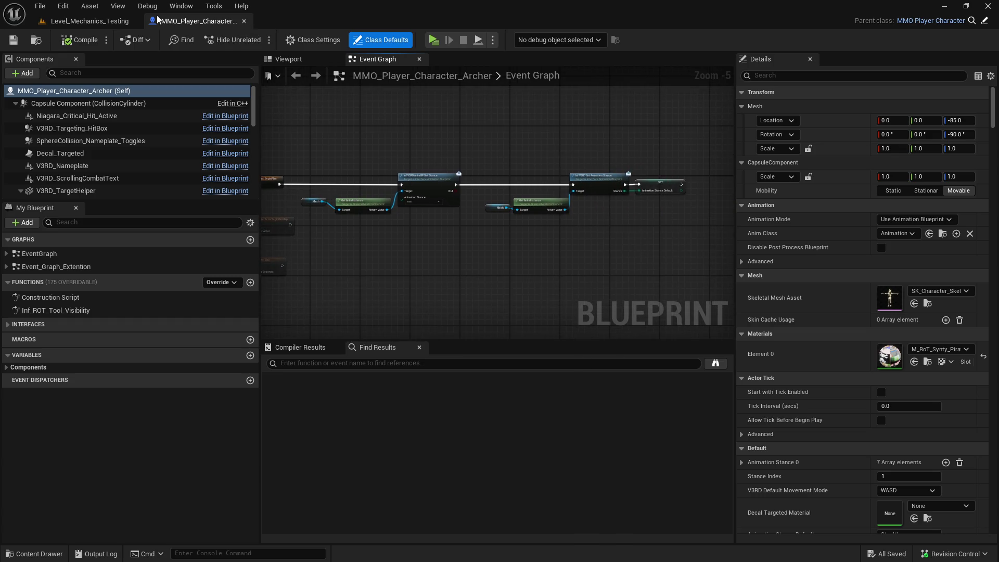
mouse_move(254, 140)
left_mouse_down()
mouse_move(290, 134)
mouse_move(289, 120)
mouse_move(290, 181)
left_mouse_up()
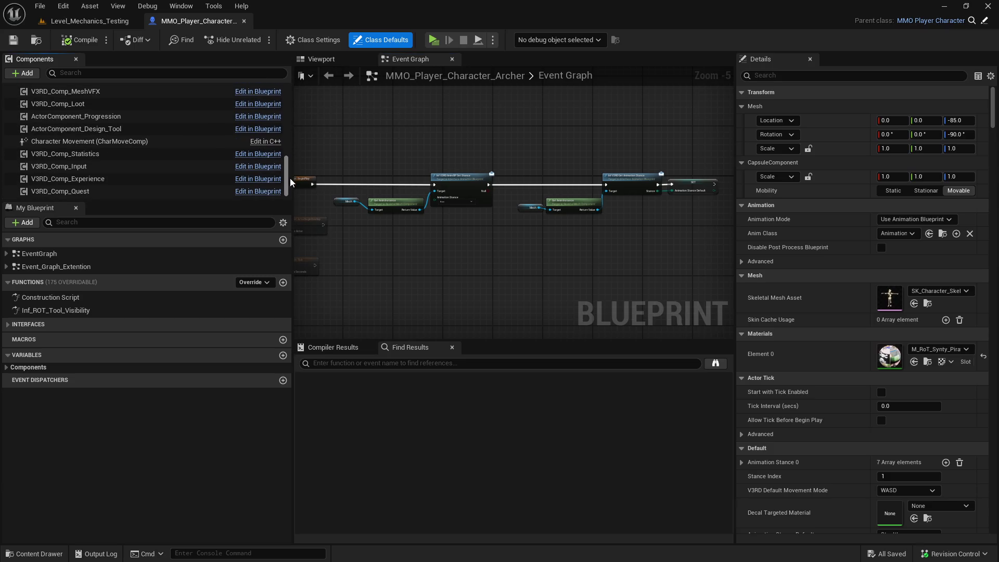
left_click_drag(292, 147, 268, 164)
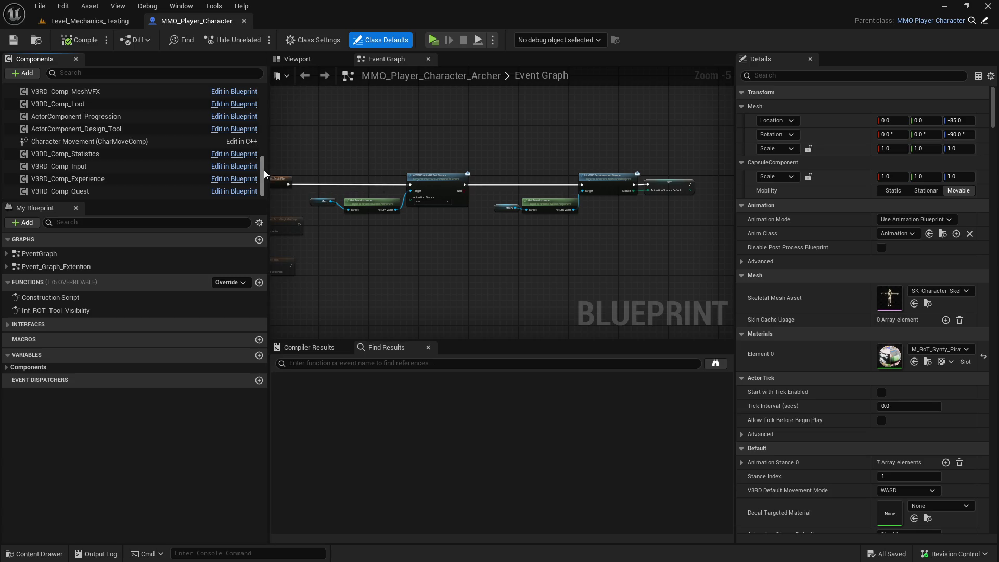
mouse_move(263, 173)
left_mouse_down()
mouse_move(264, 133)
mouse_move(258, 179)
left_mouse_up()
left_click(156, 153)
left_click(798, 75)
type("regen")
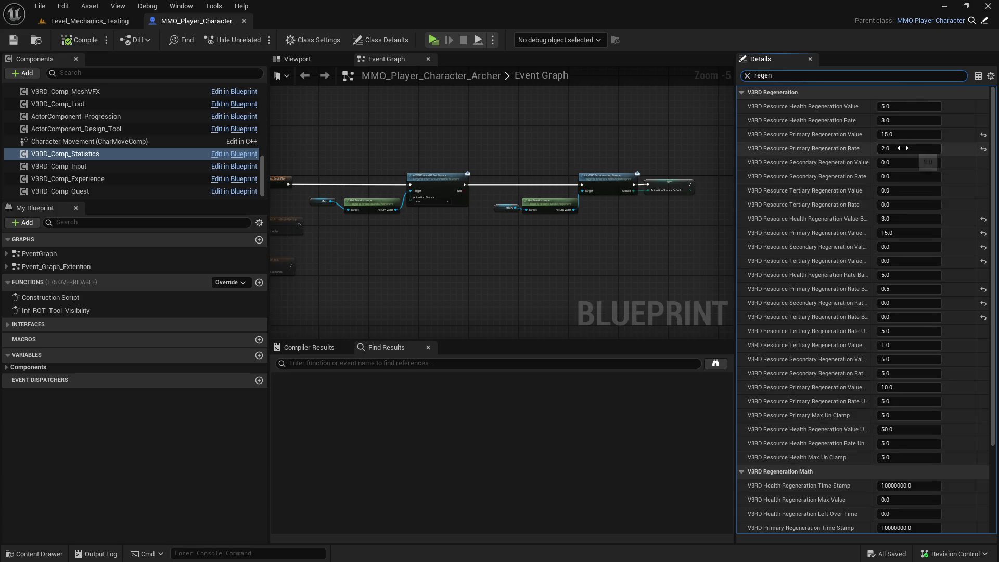
Change the Archer's Primary Regeneration Value from 15.0 to 10 and save the blueprint.
left_click(903, 148)
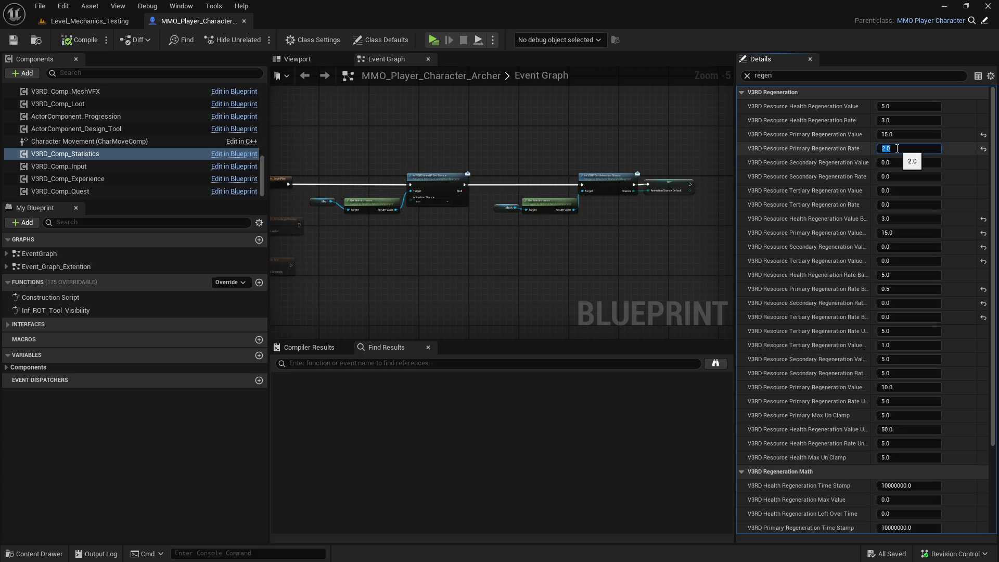
left_click(904, 135)
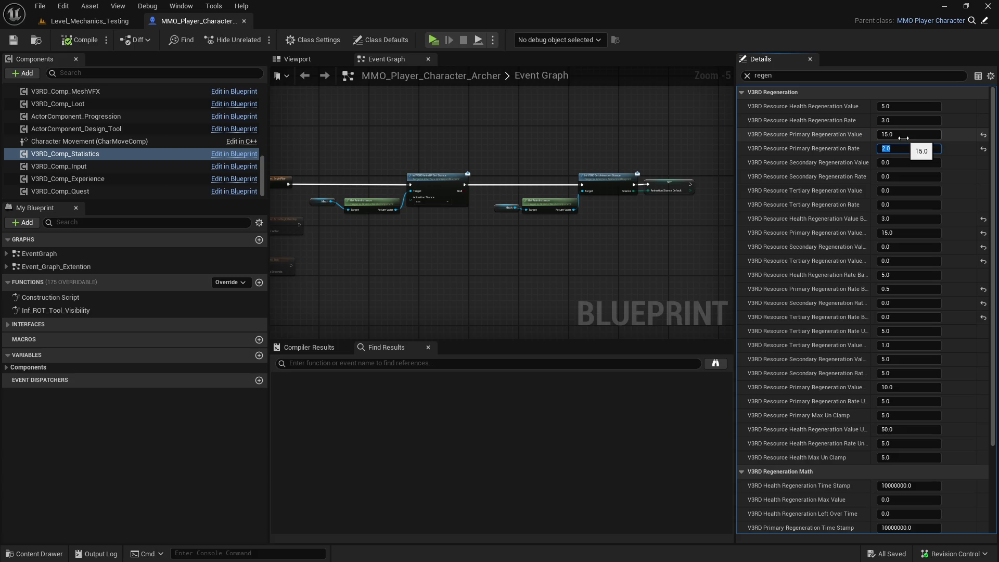
type("10")
key("Return")
left_click(13, 40)
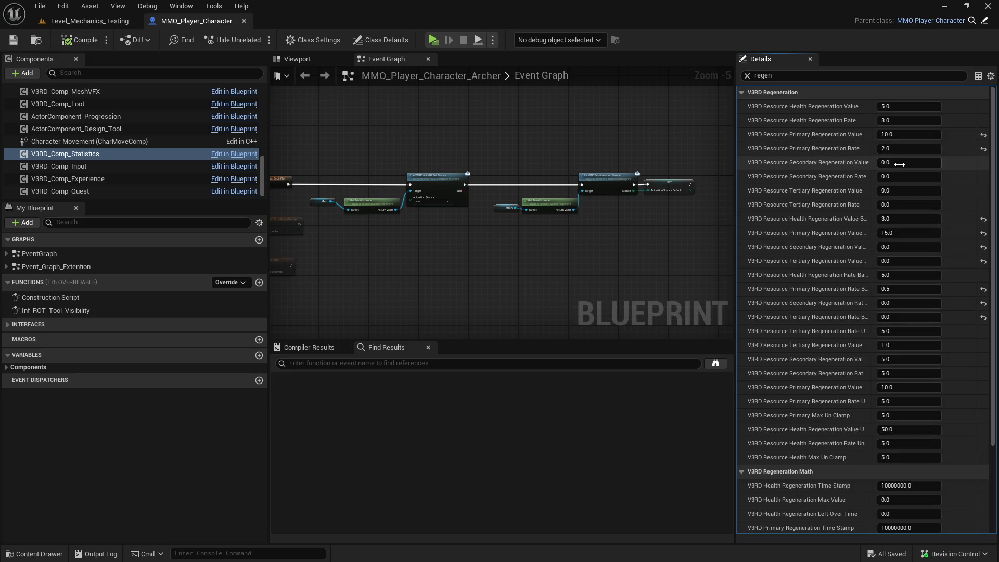
left_click(433, 39)
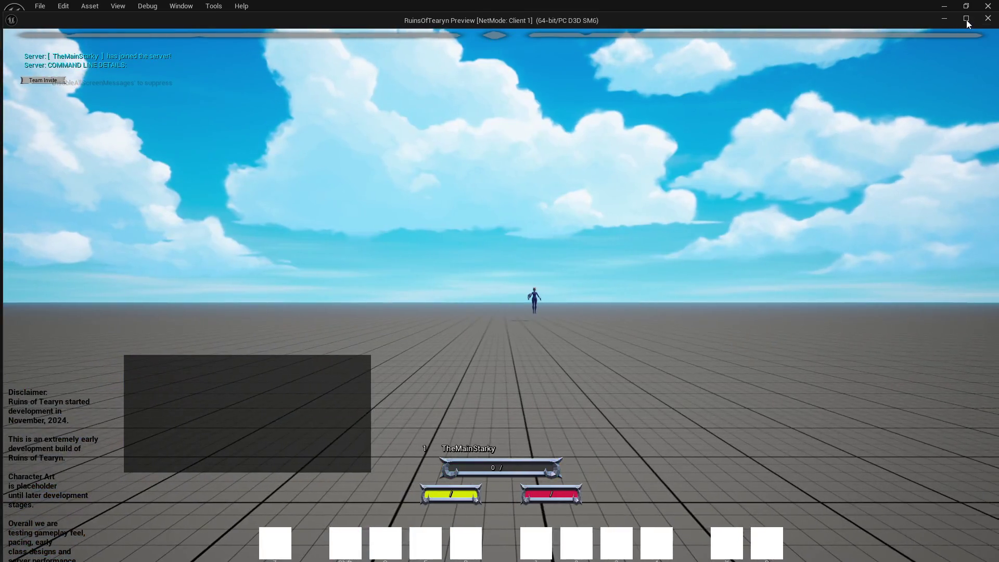
left_click(966, 20)
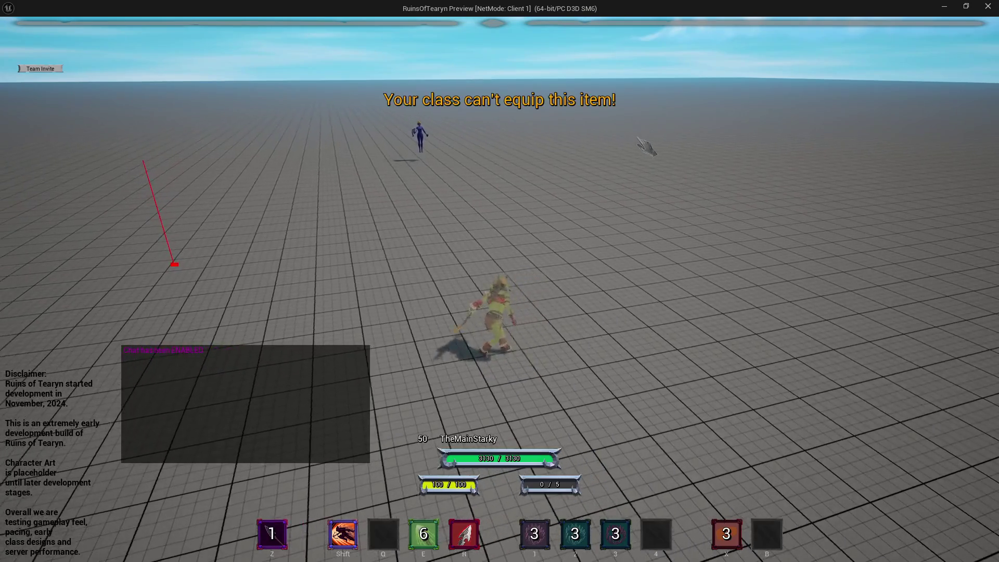
key("shift")
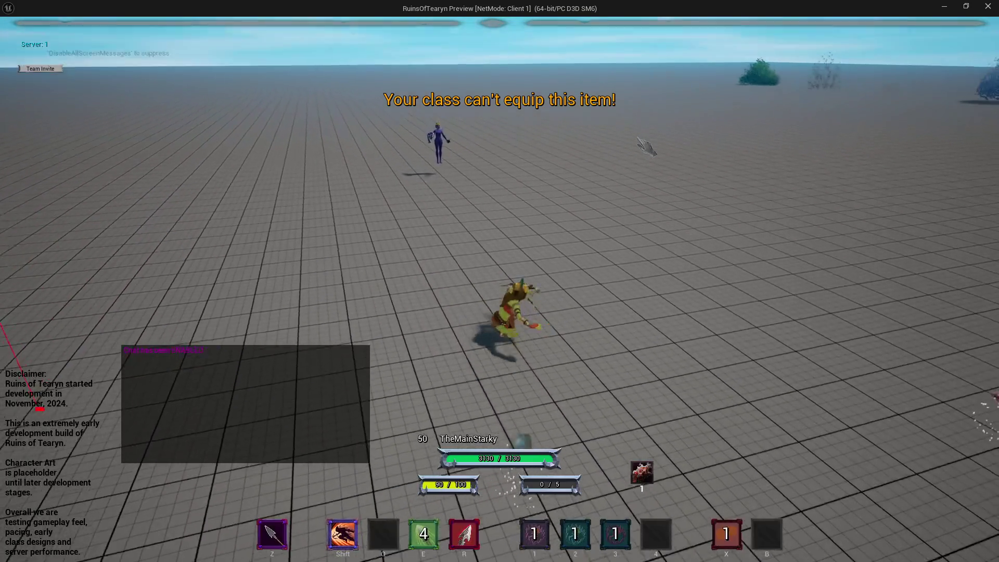
left_click(646, 147)
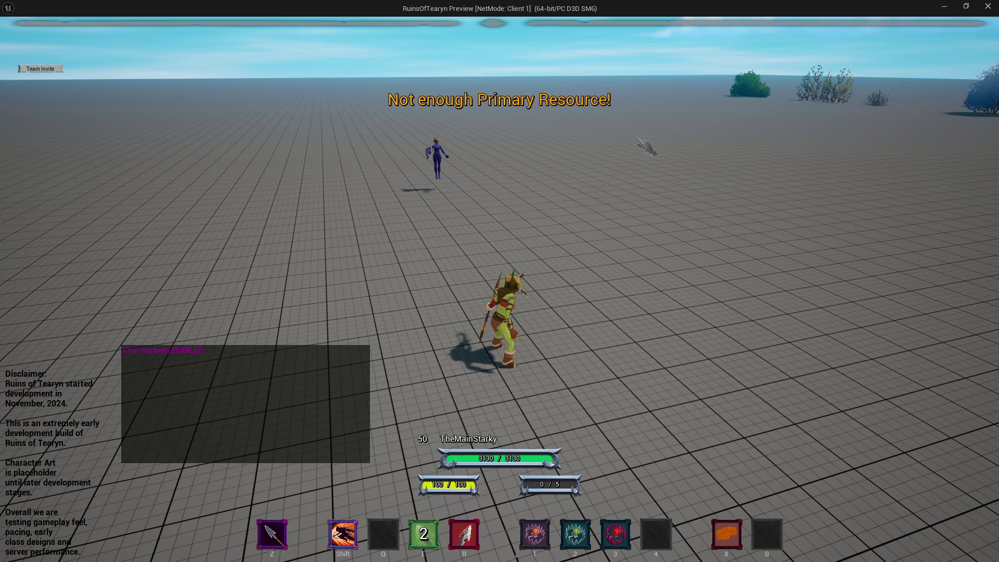
key("shift")
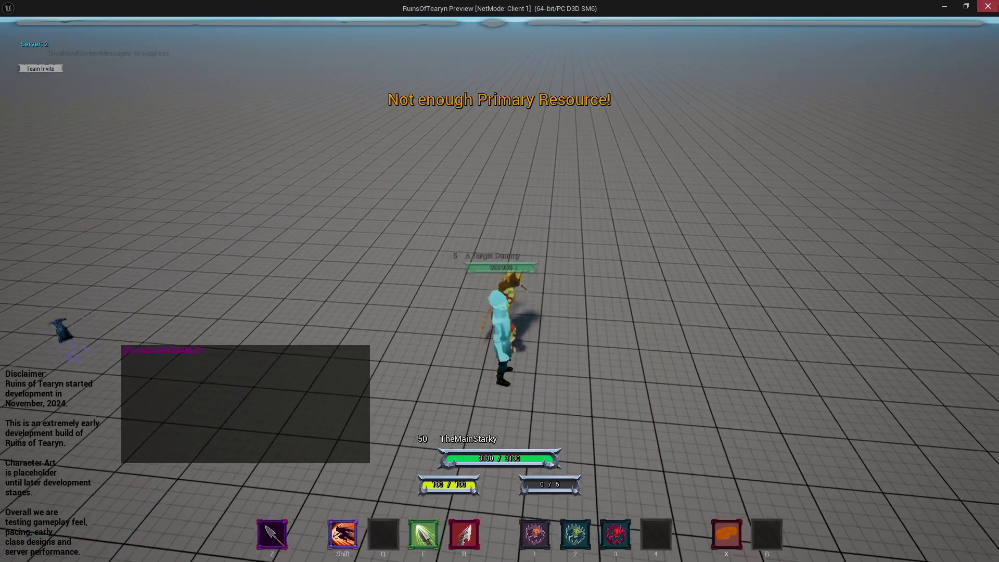
key("Escape")
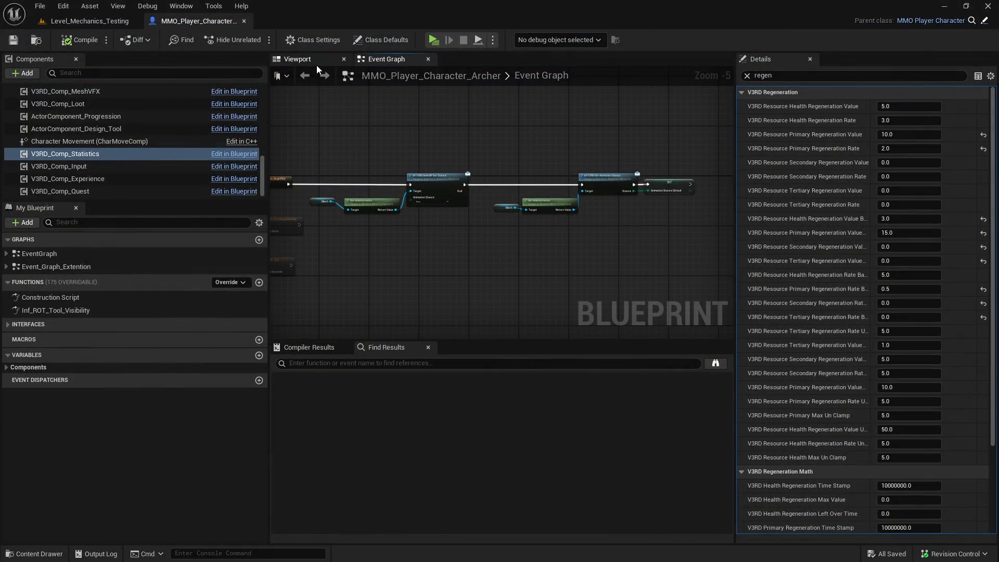
left_click(83, 24)
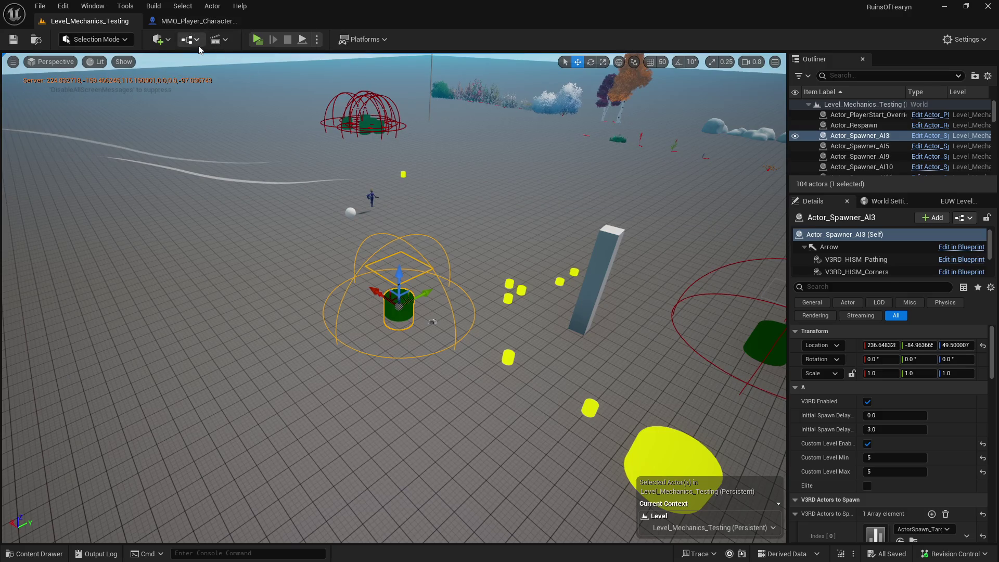
Open the ActorComponent_Statistics blueprint from the V3RD_ActorComponent_Statistics folder.
key("ctrl+space")
scroll(211, 431, "down", 10)
scroll(211, 432, "up", 3)
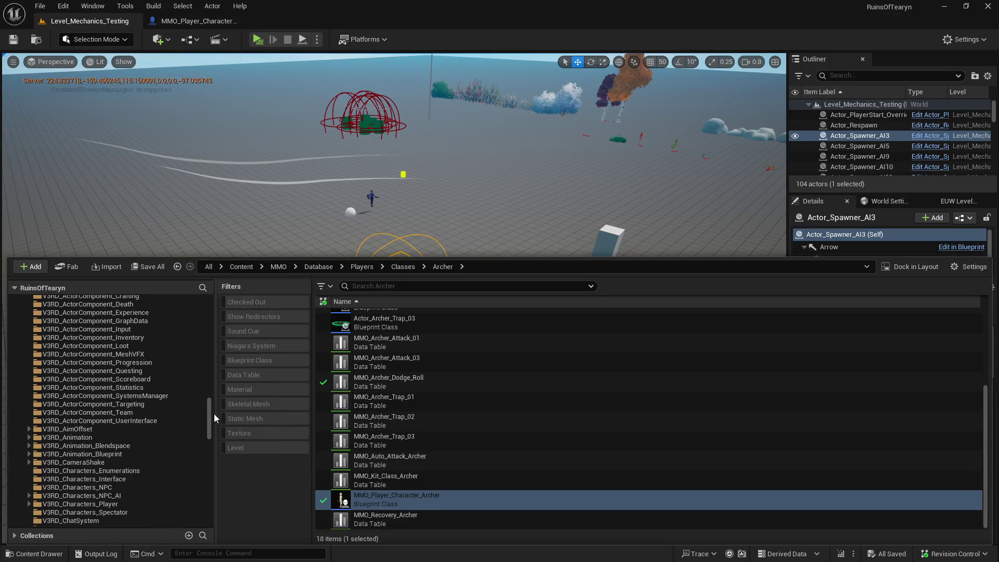
left_click(167, 388)
left_click(387, 318)
scroll(395, 317, "up", 3)
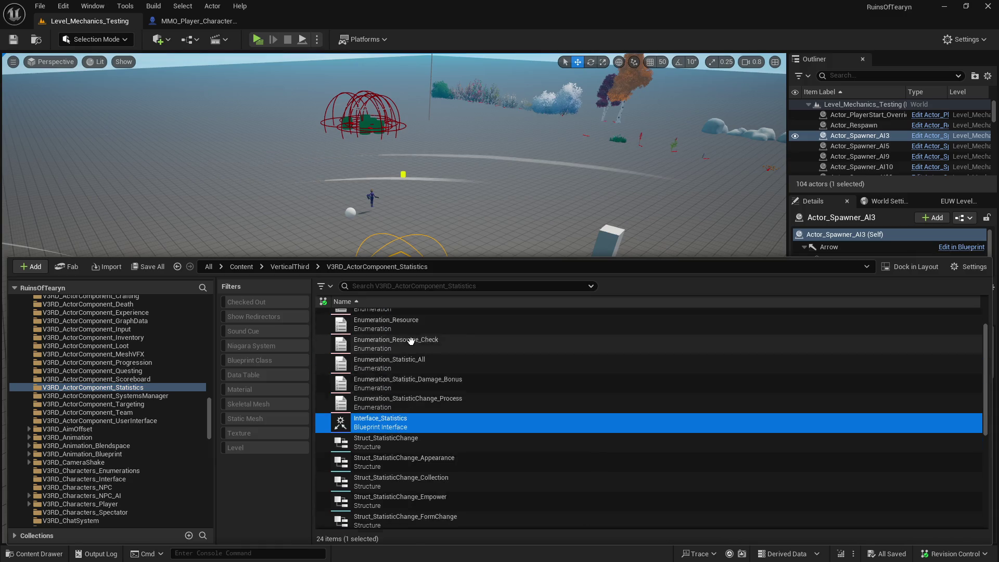
left_click(410, 316)
double_click(400, 315)
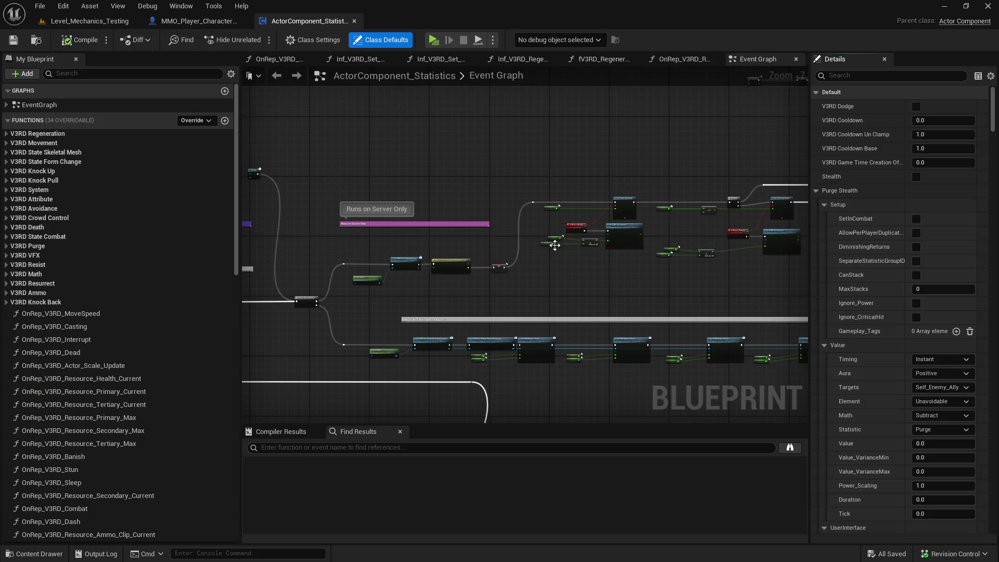
Box-select the Primary Current and regeneration value nodes and shift them right.
scroll(485, 146, "up", 3)
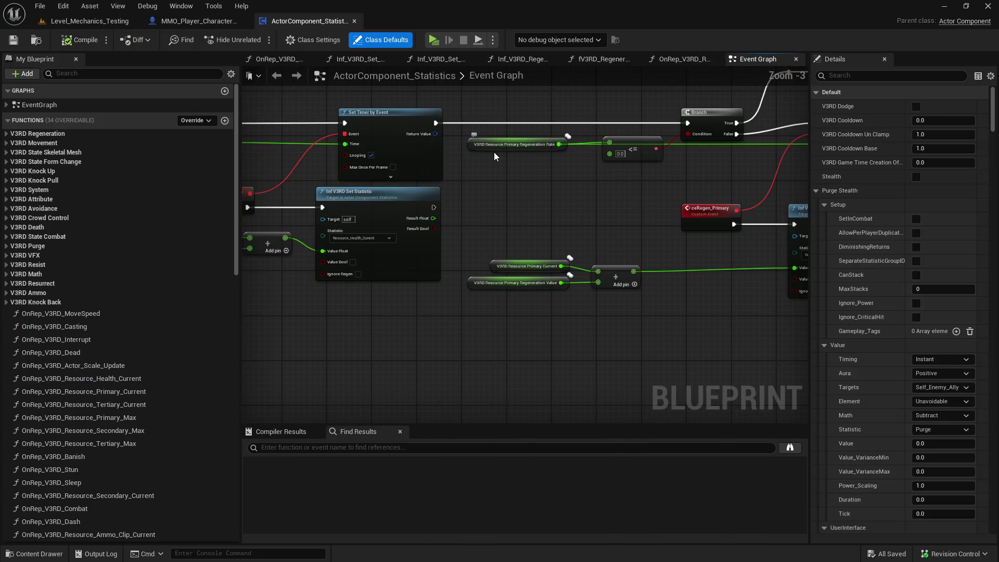
mouse_move(526, 219)
left_mouse_down()
mouse_move(250, 216)
mouse_move(325, 241)
mouse_move(454, 238)
left_mouse_up()
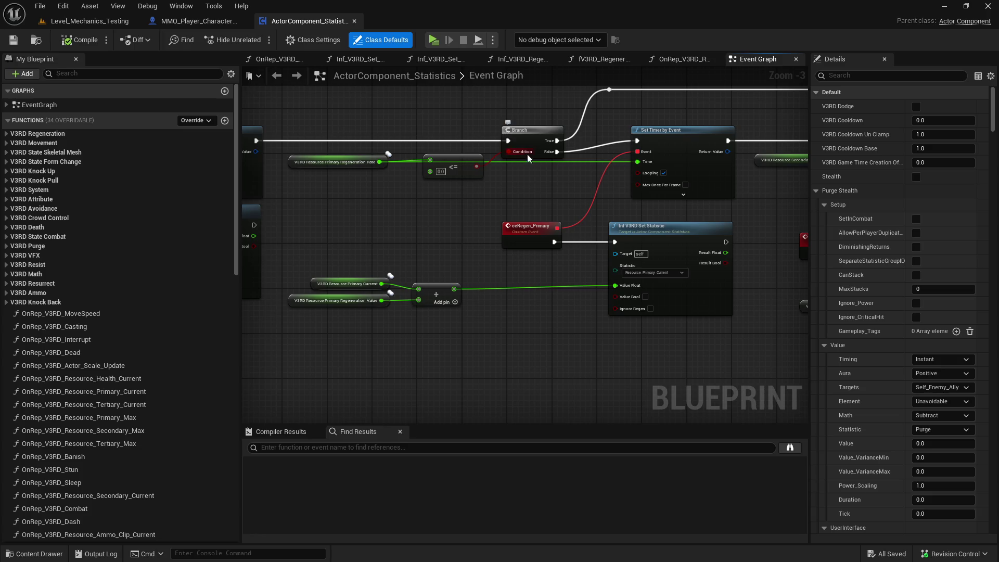
left_click(357, 159)
left_click_drag(358, 144, 370, 164)
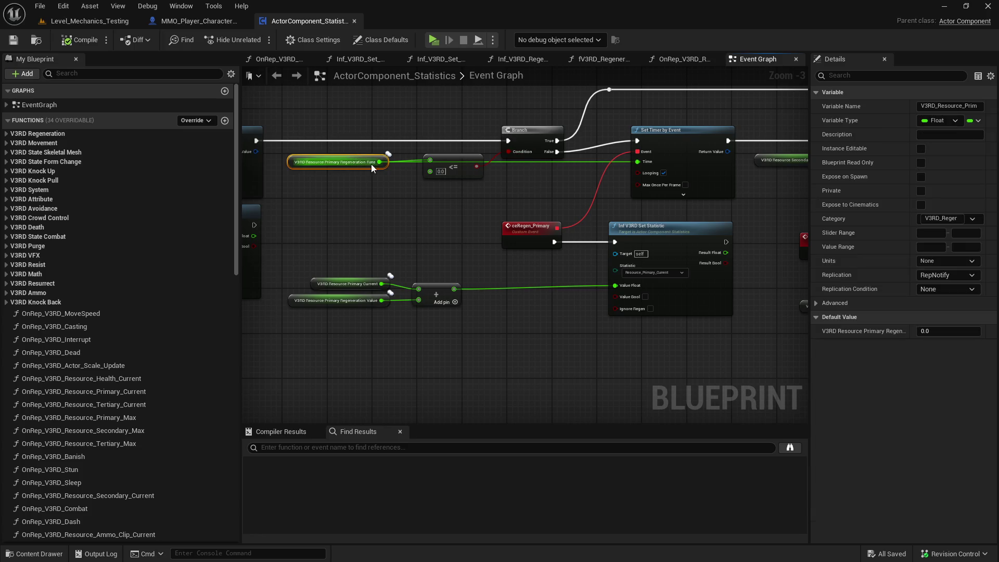
left_click(425, 208)
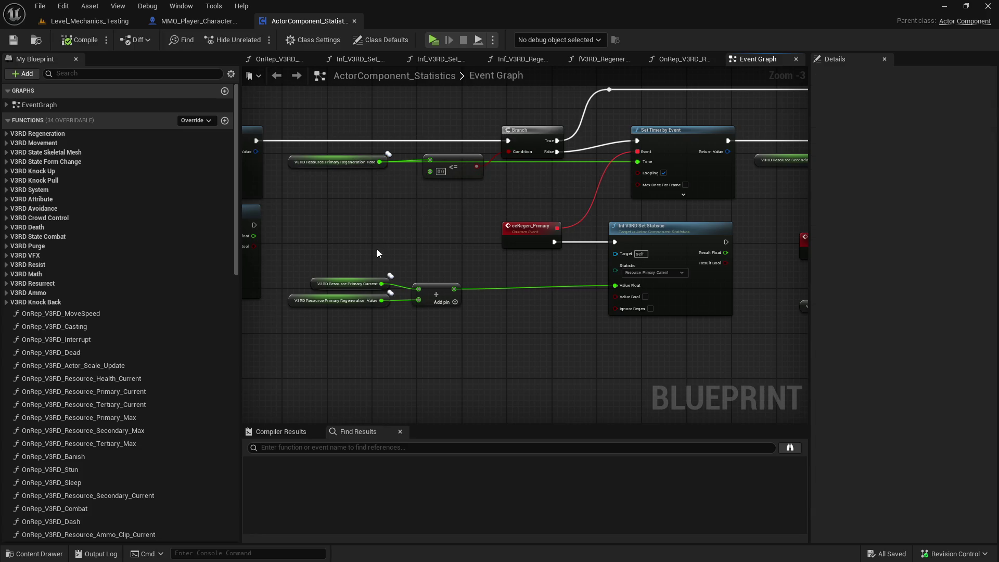
left_click(372, 283)
mouse_move(367, 338)
left_mouse_down()
mouse_move(369, 305)
mouse_move(398, 323)
mouse_move(437, 281)
mouse_move(477, 298)
left_mouse_up()
left_click(533, 296)
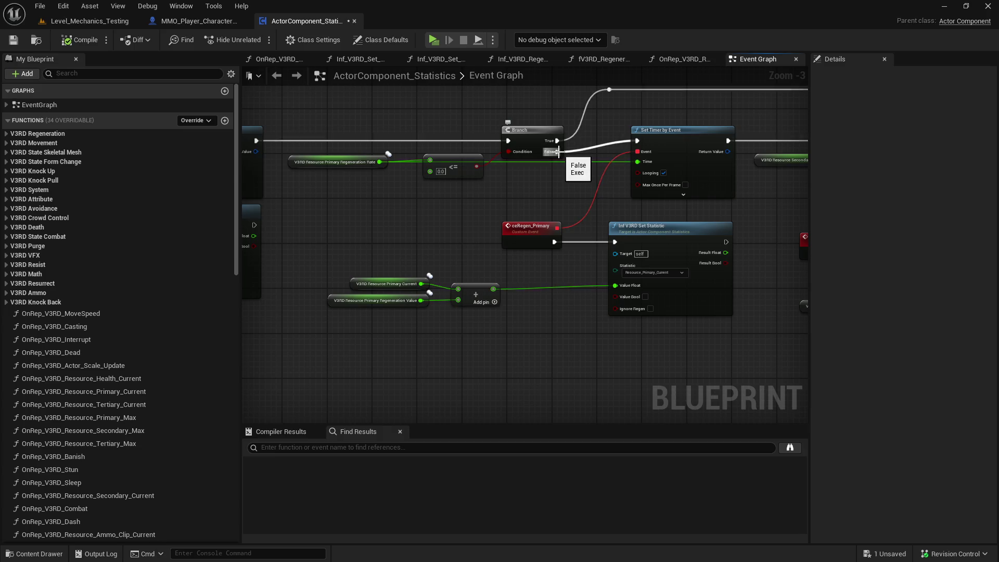
Start a new node from the Branch's False output searching 'pr', then return to the Archer blueprint.
left_click_drag(558, 152, 579, 135)
type("pr")
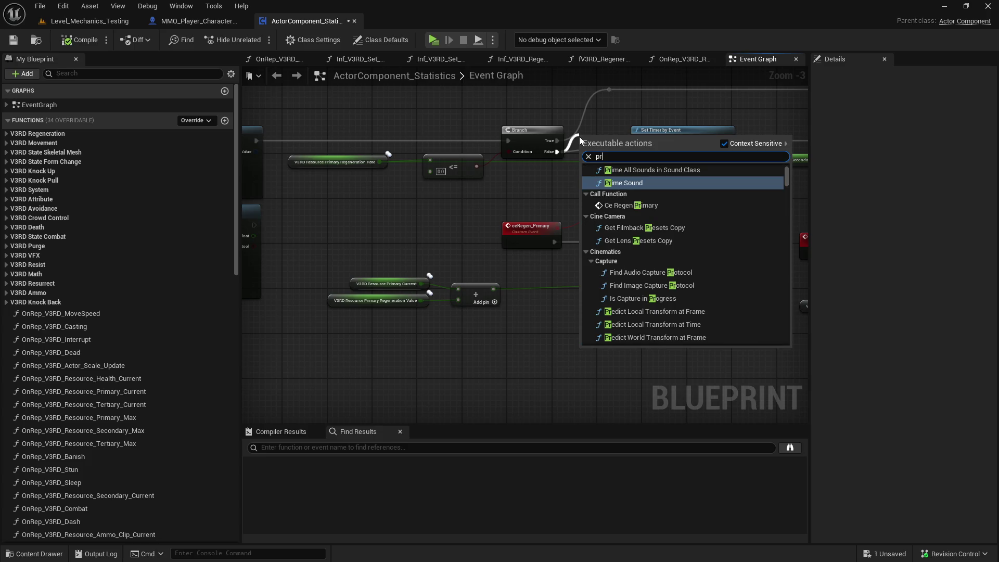
left_click(540, 139)
left_click(194, 19)
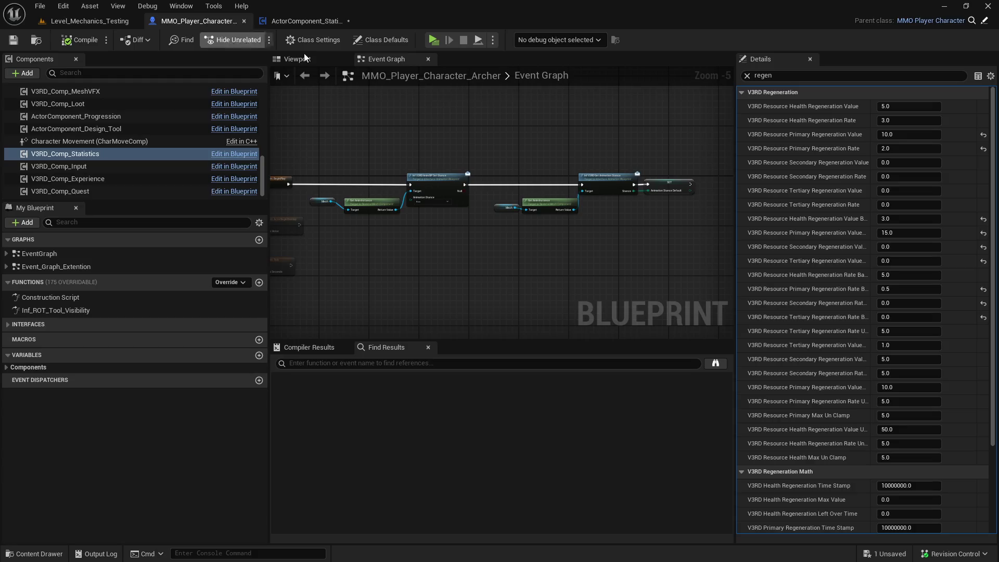
Reset the Archer's Primary Regeneration Value and Rate to their defaults, briefly running a play session.
left_click_drag(913, 150, 908, 133)
left_click(983, 134)
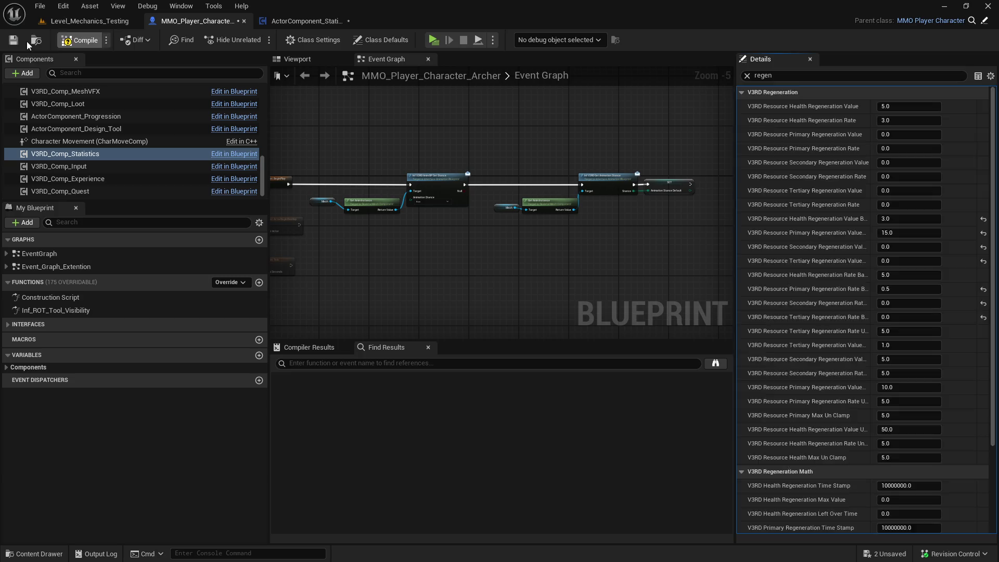
left_click(113, 24)
left_click(261, 40)
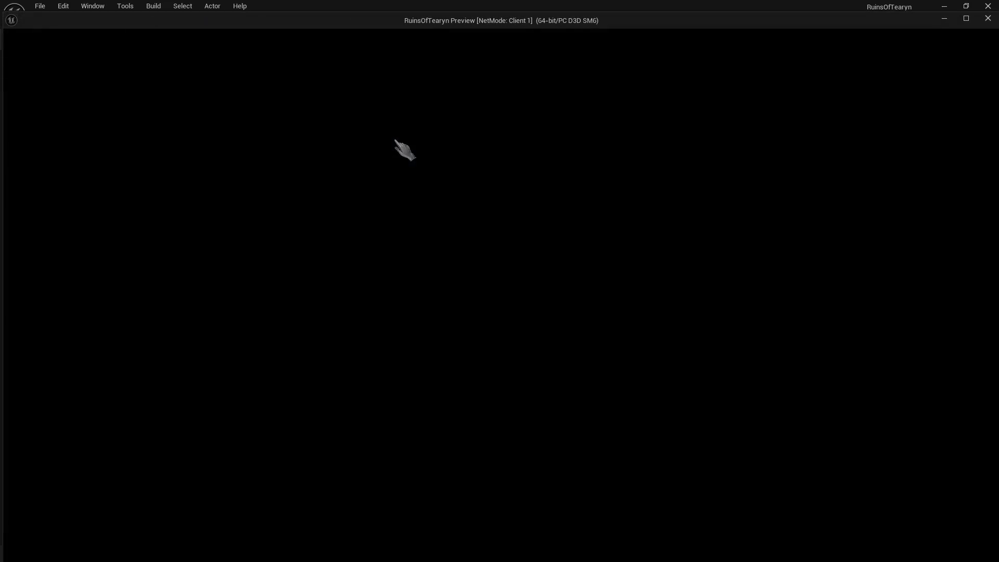
key("Escape")
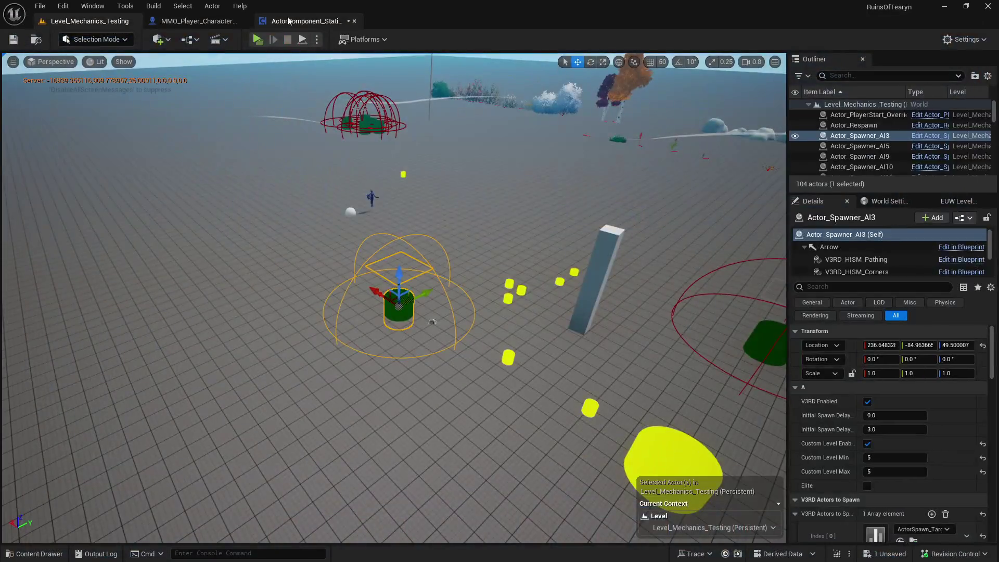
left_click(307, 21)
left_click(200, 20)
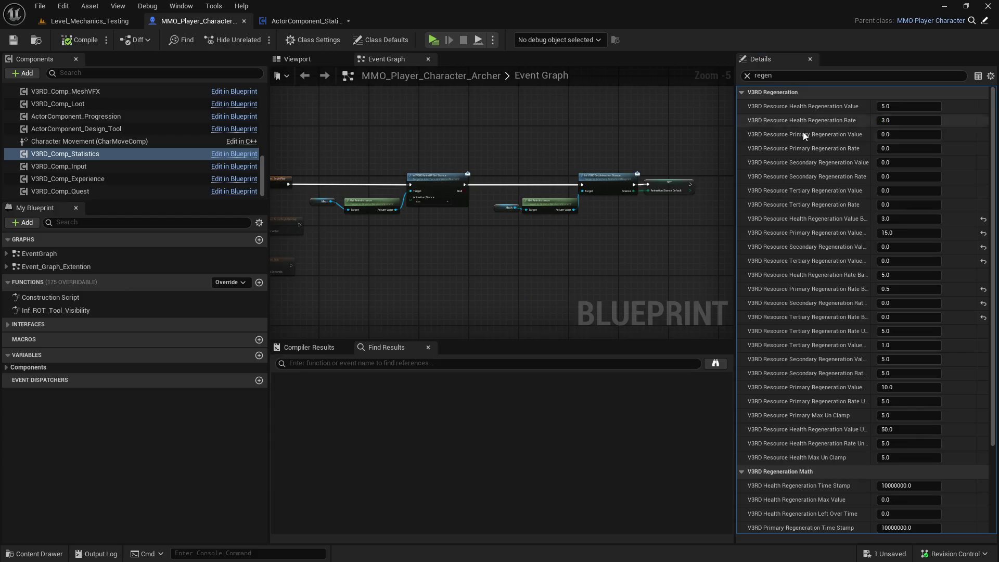
Filter Details by 'regen base', set Primary Regeneration Rate Base to 2.0, then compile and save.
left_click(793, 73)
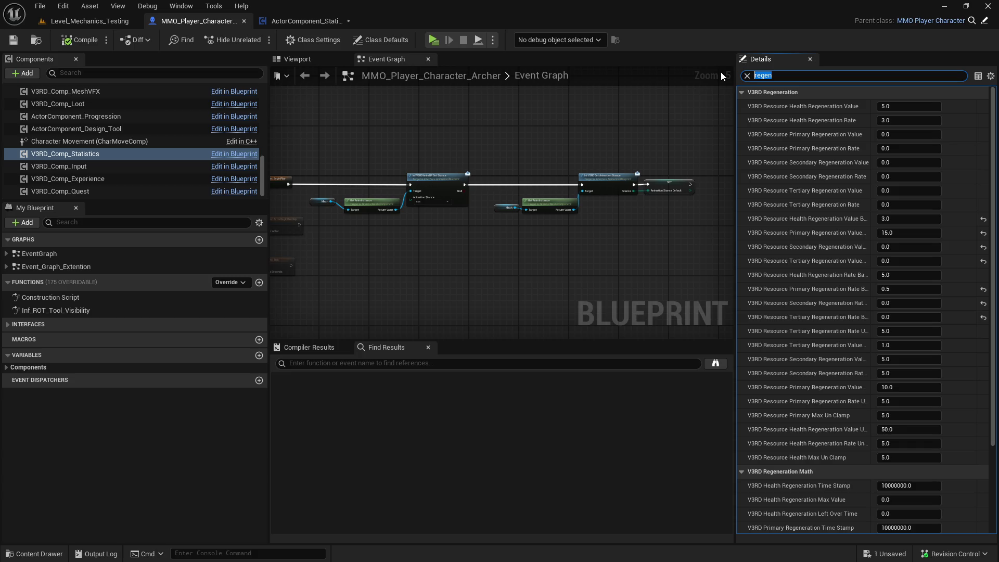
type("regen base")
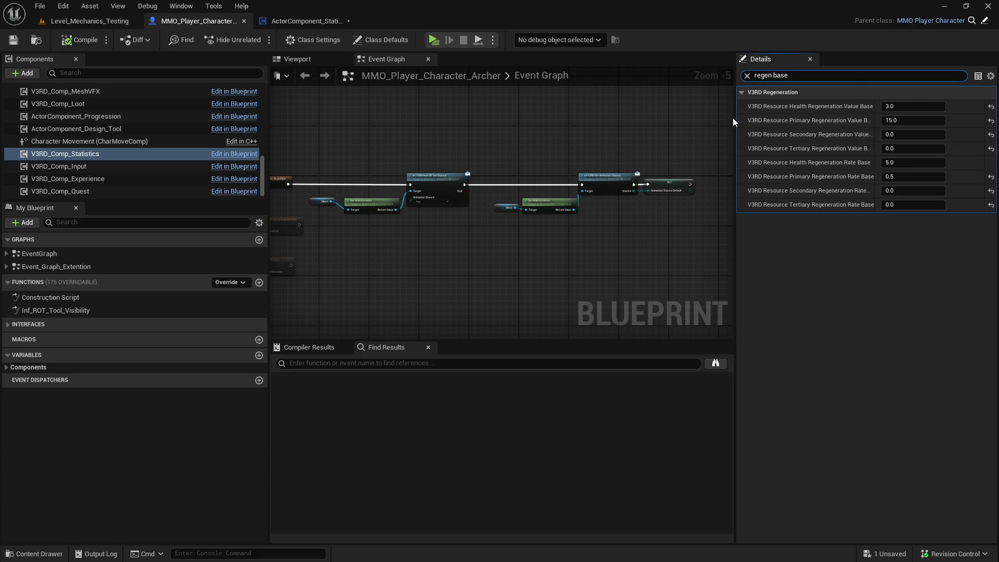
left_click_drag(734, 124, 623, 125)
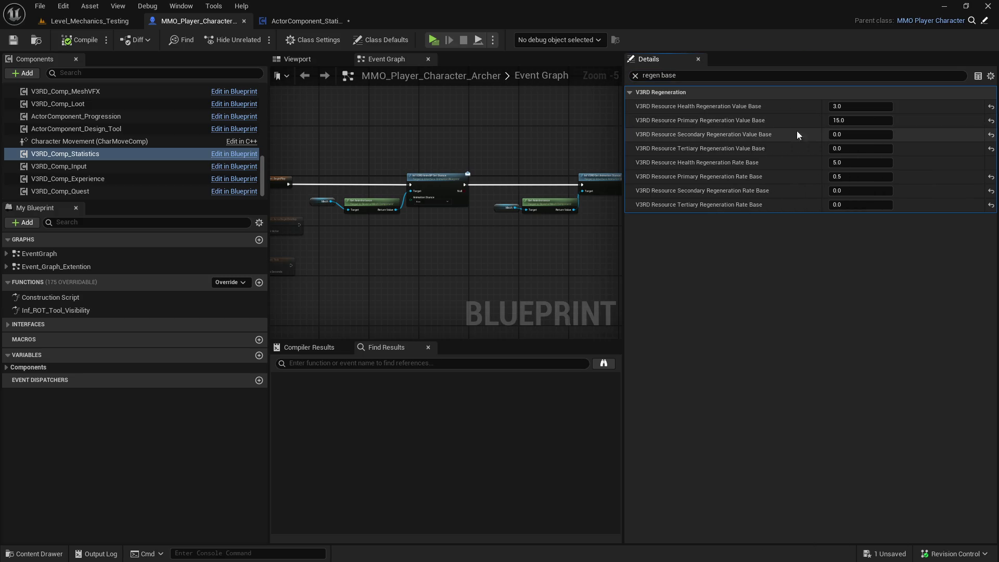
left_click(859, 120)
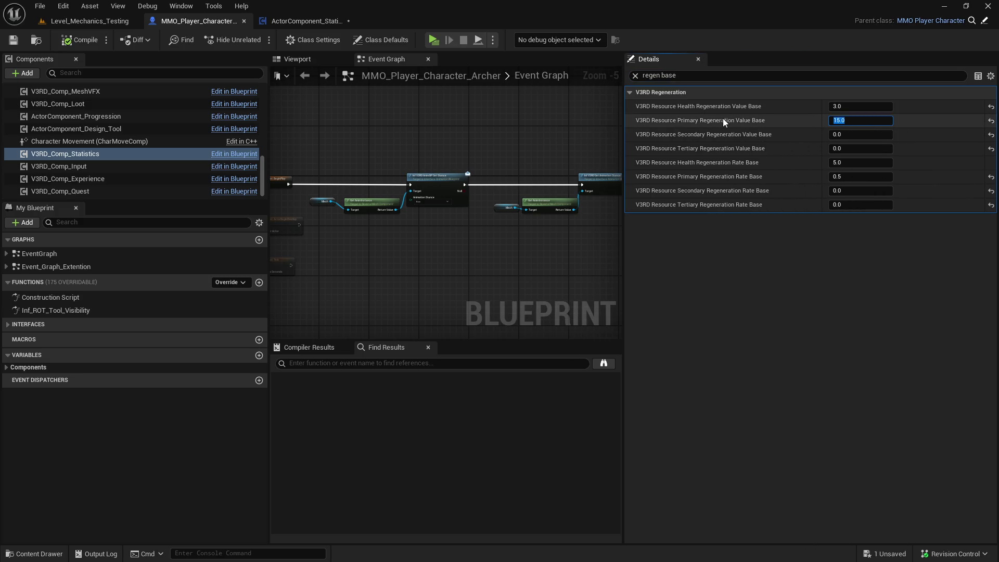
left_click(862, 177)
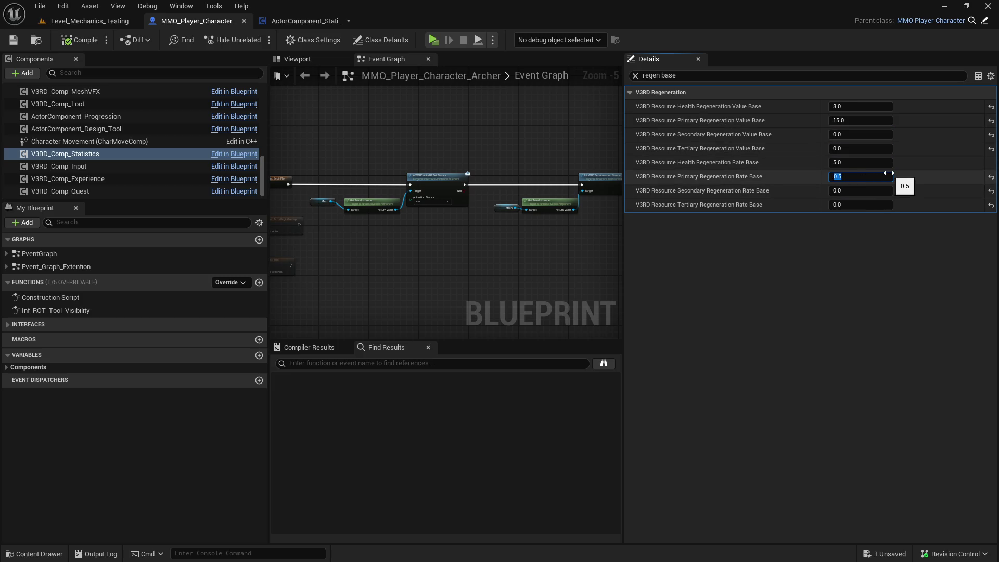
type("2")
key("Return")
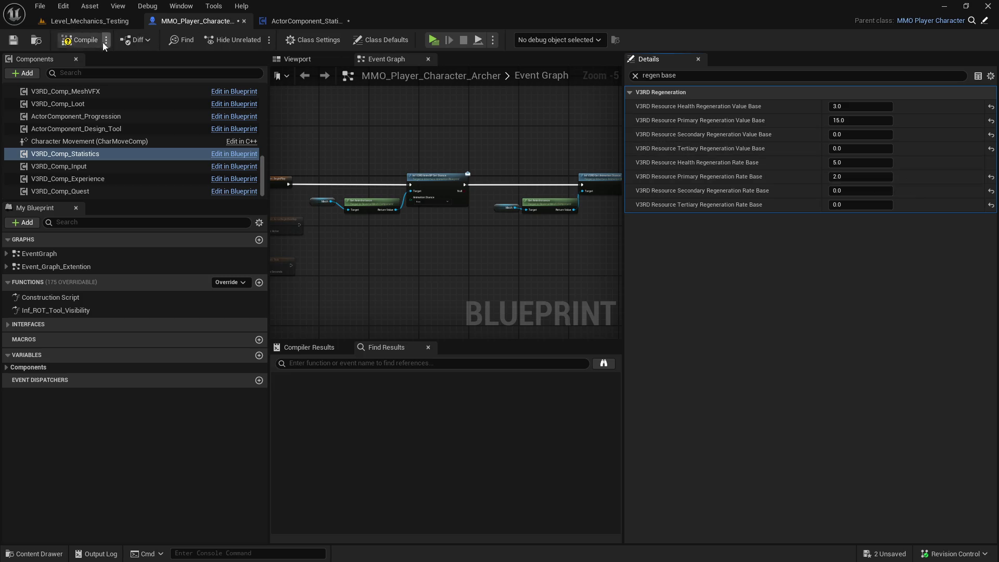
left_click(22, 39)
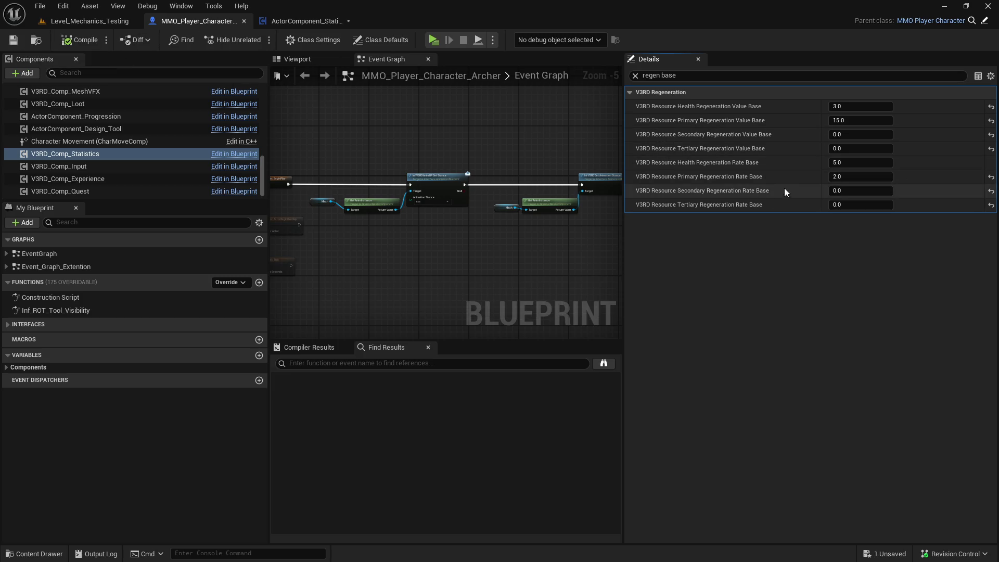
left_click(83, 23)
left_click(258, 39)
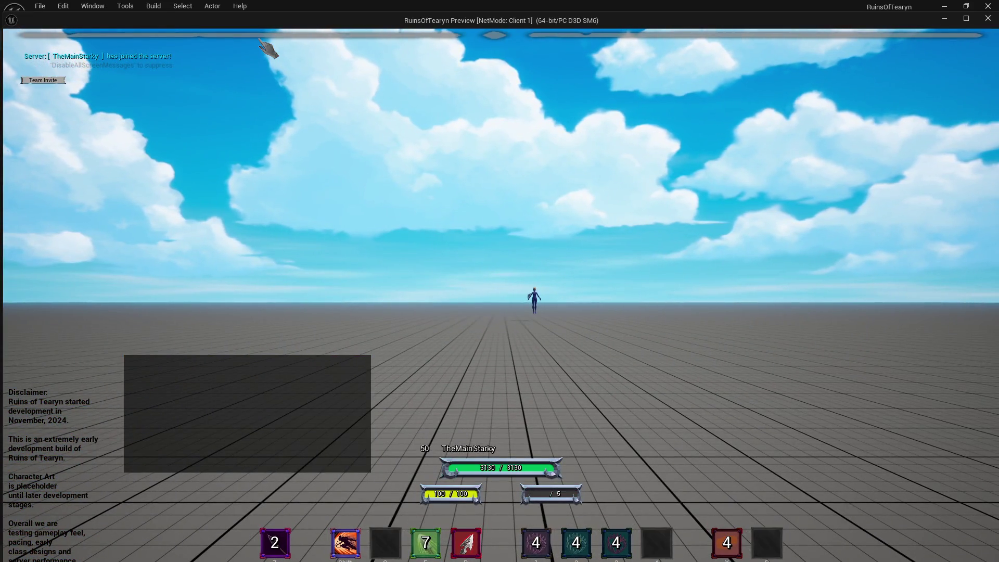
Run the Archer across the test area to the target dummy.
left_click_drag(364, 130, 430, 177)
key("5")
key("5")
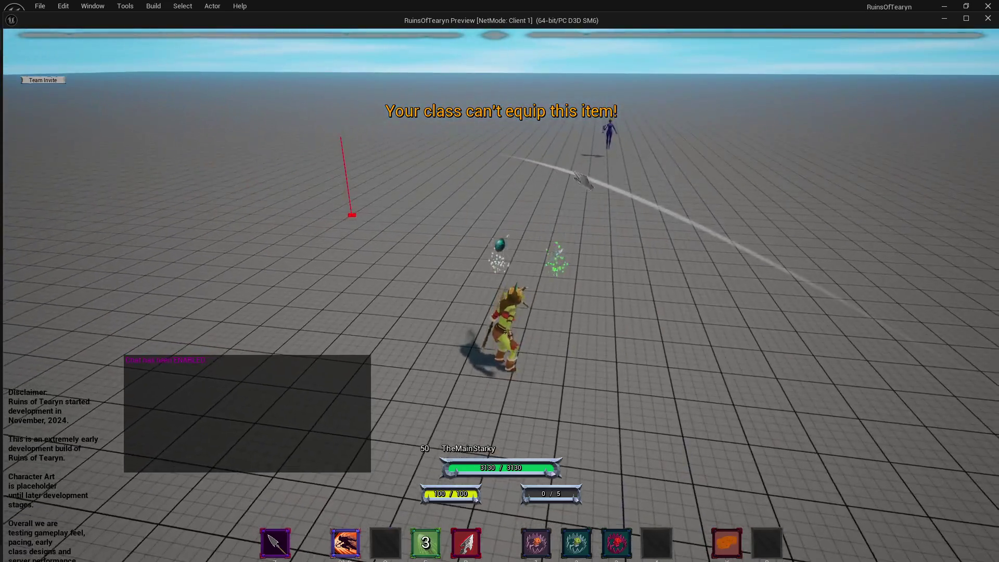
key("w")
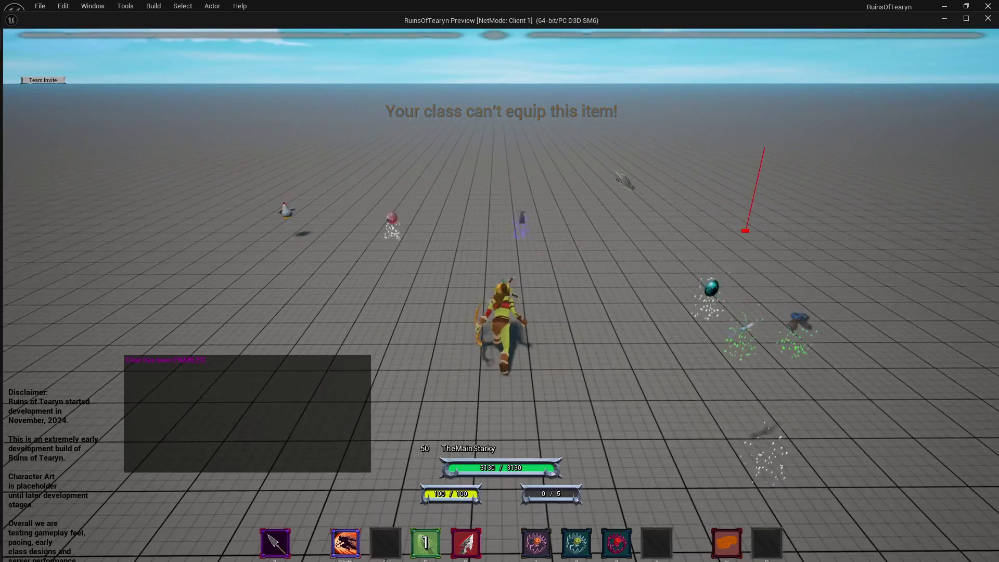
key("w")
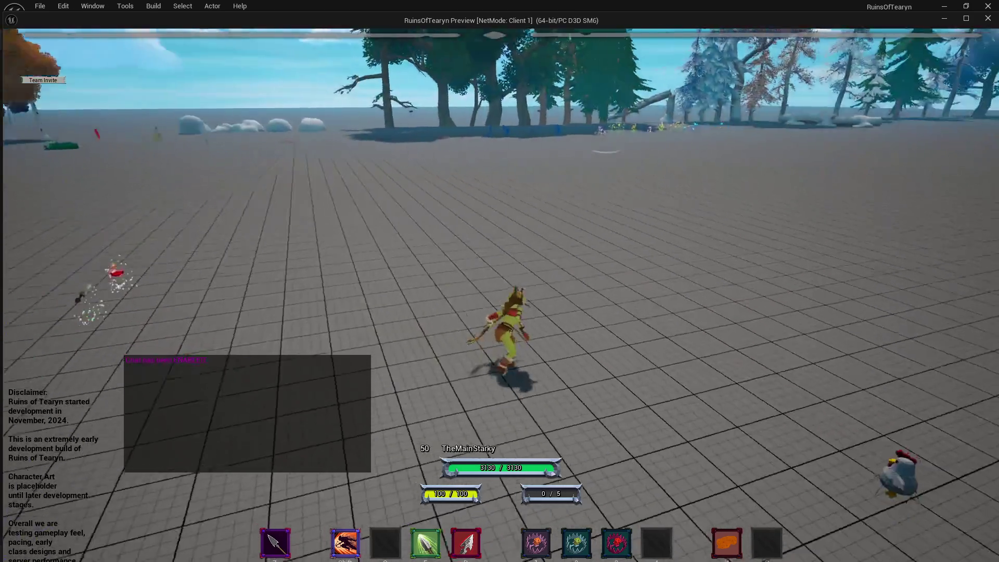
key("w")
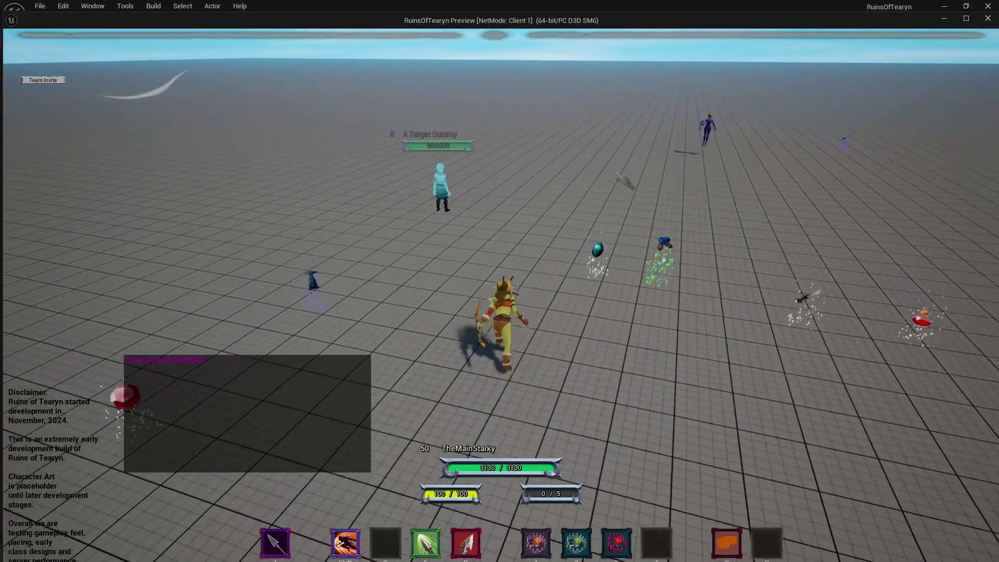
key("w")
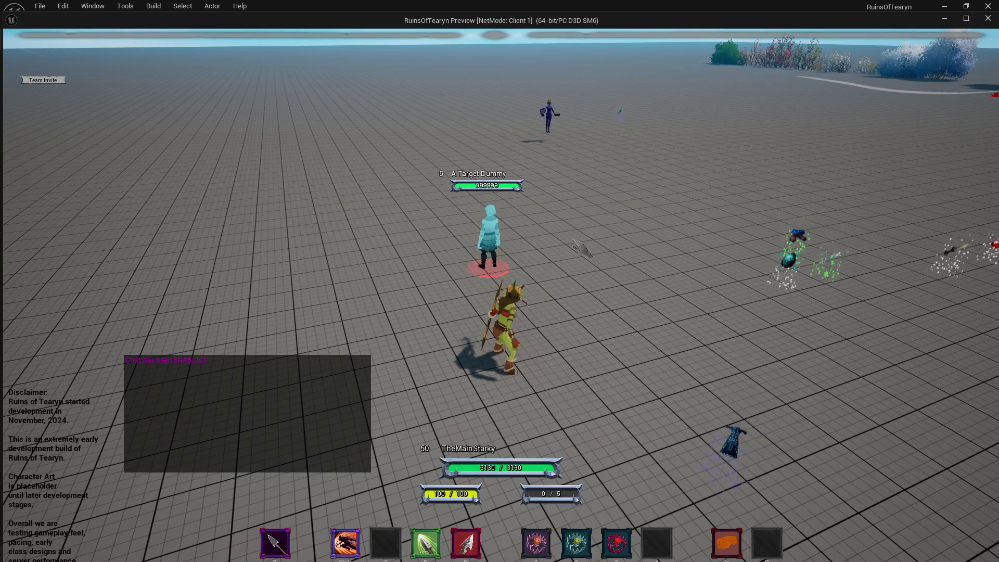
key("w")
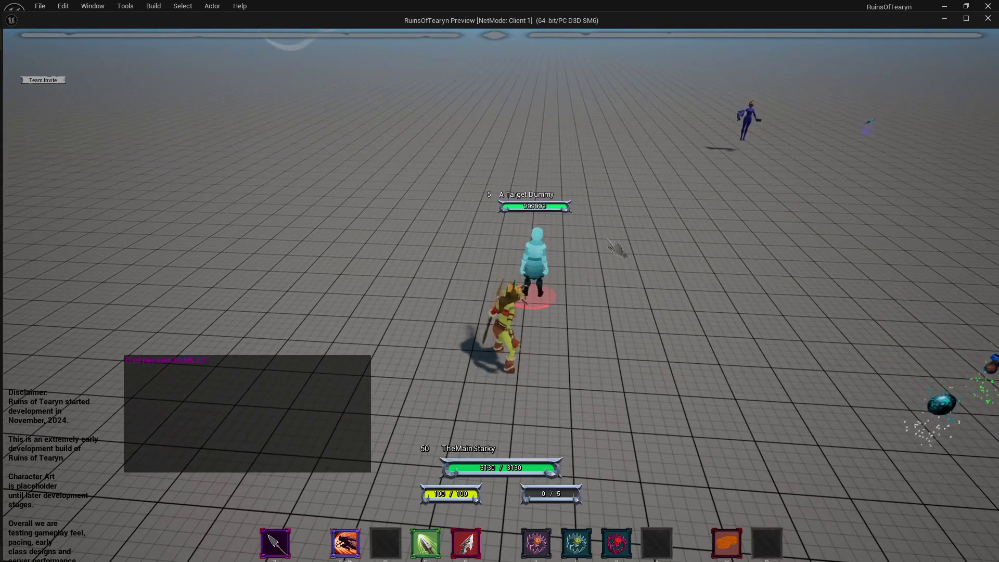
key("w")
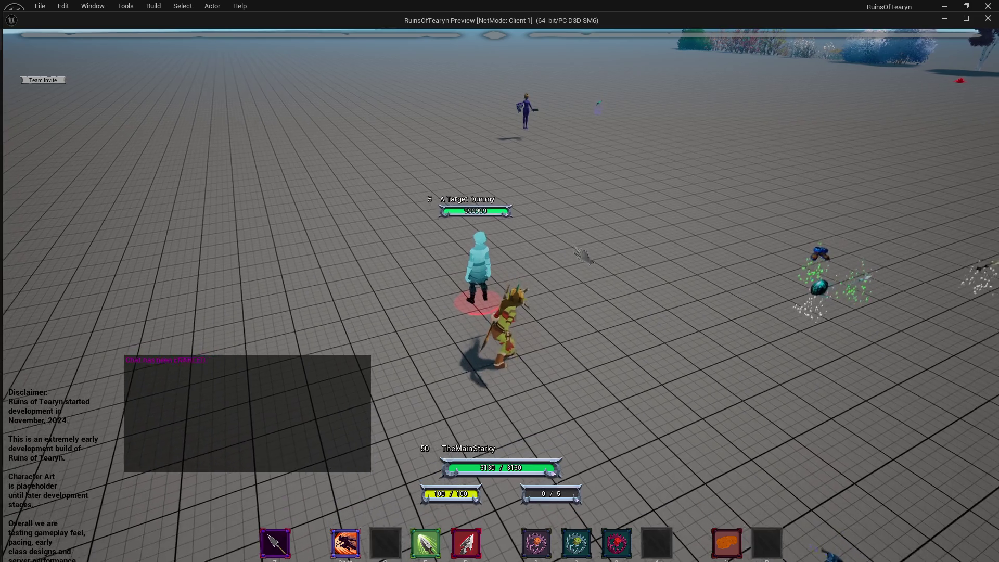
Dash repeatedly to drain the Archer's energy and watch it regenerate, ending at 35/100.
key("shift")
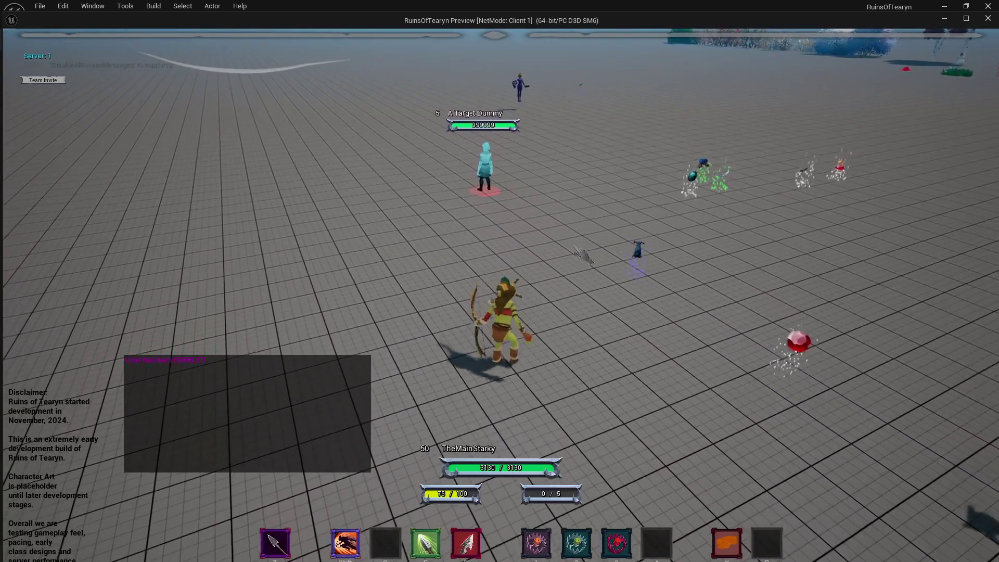
key("shift")
key("w")
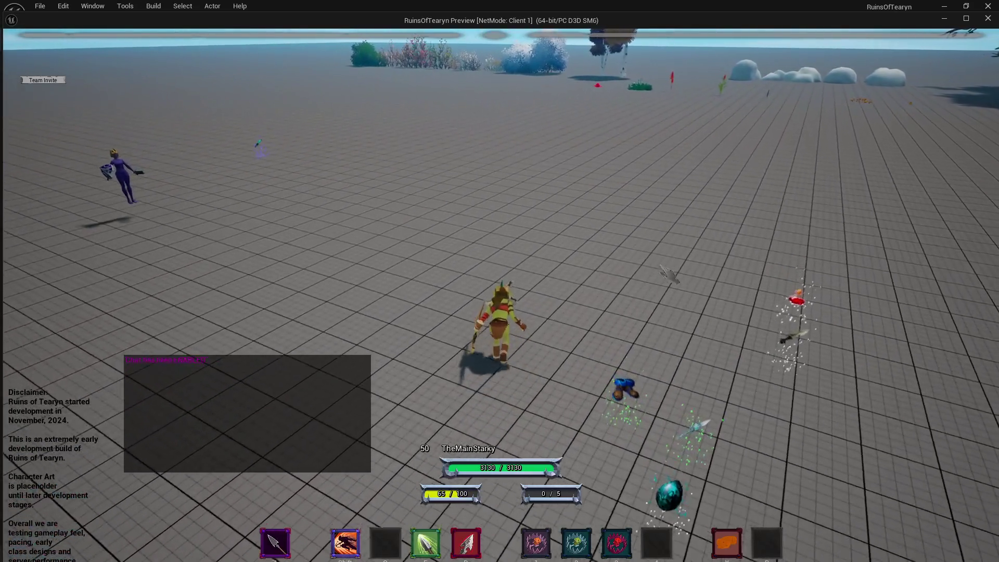
key("shift")
key("w")
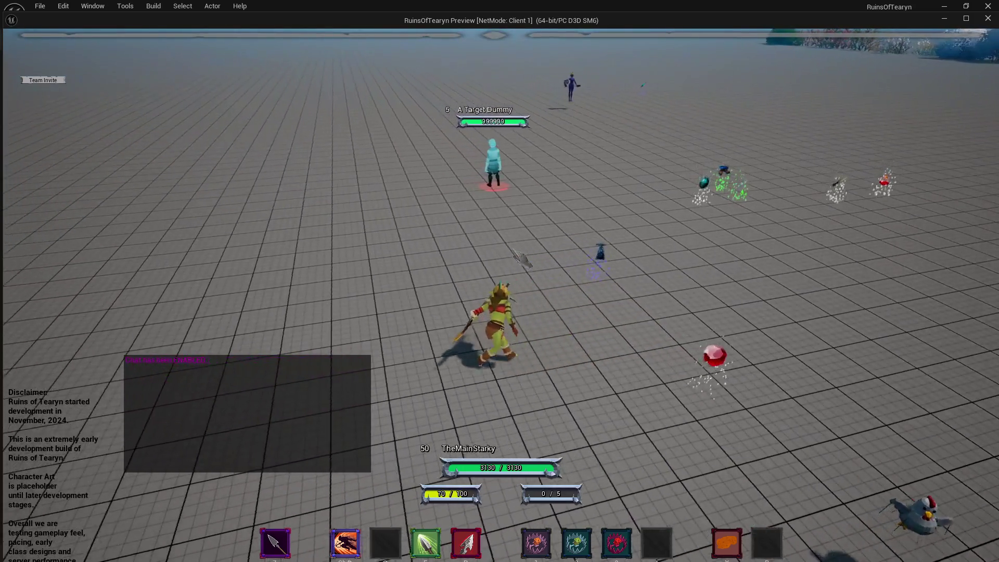
key("shift")
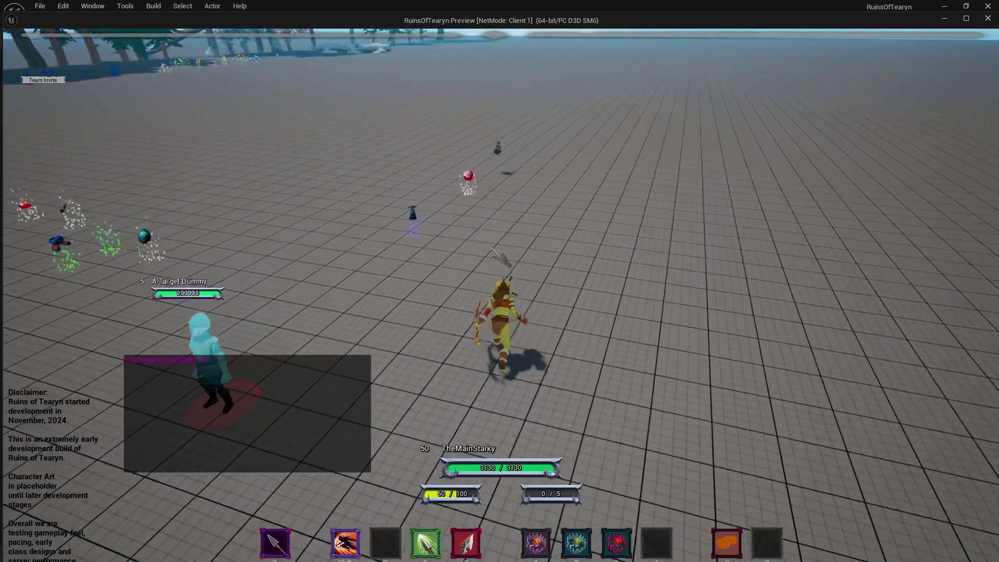
key("shift")
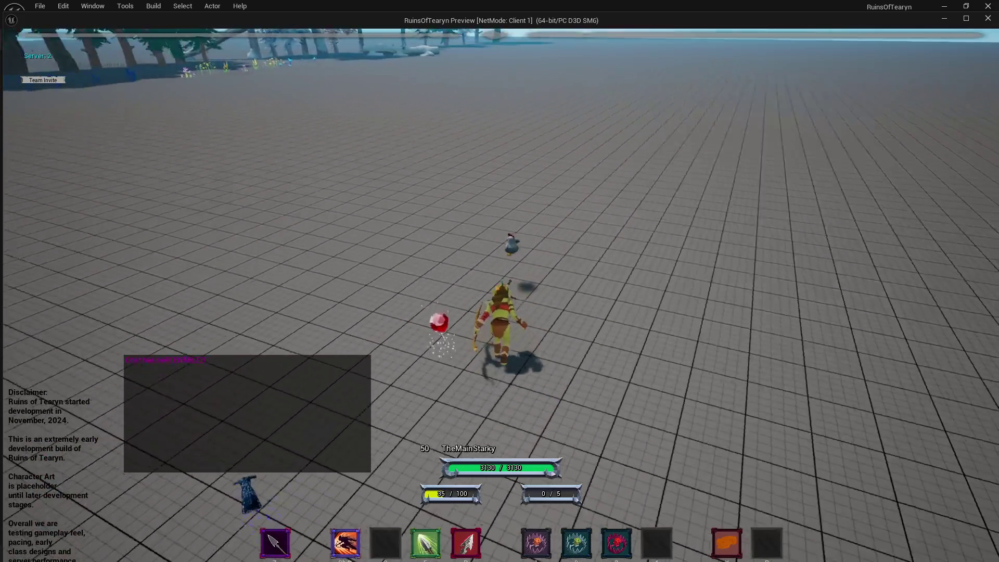
key("shift")
key("shift")
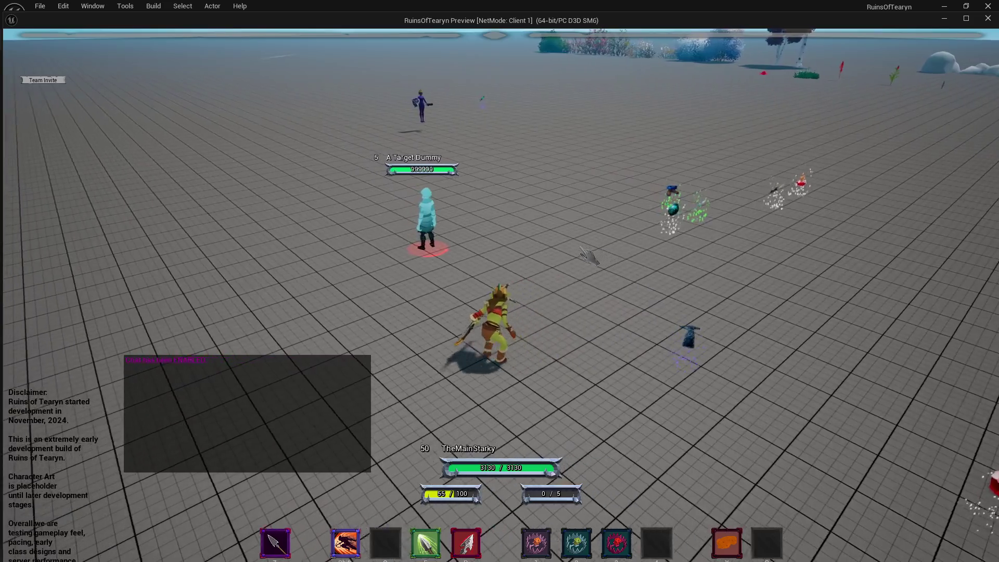
key("shift")
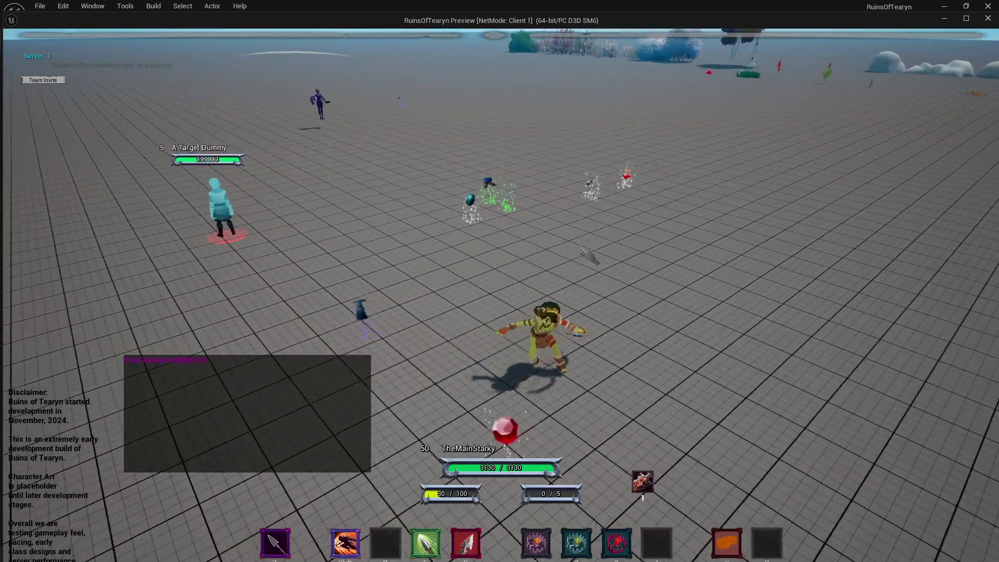
key("shift")
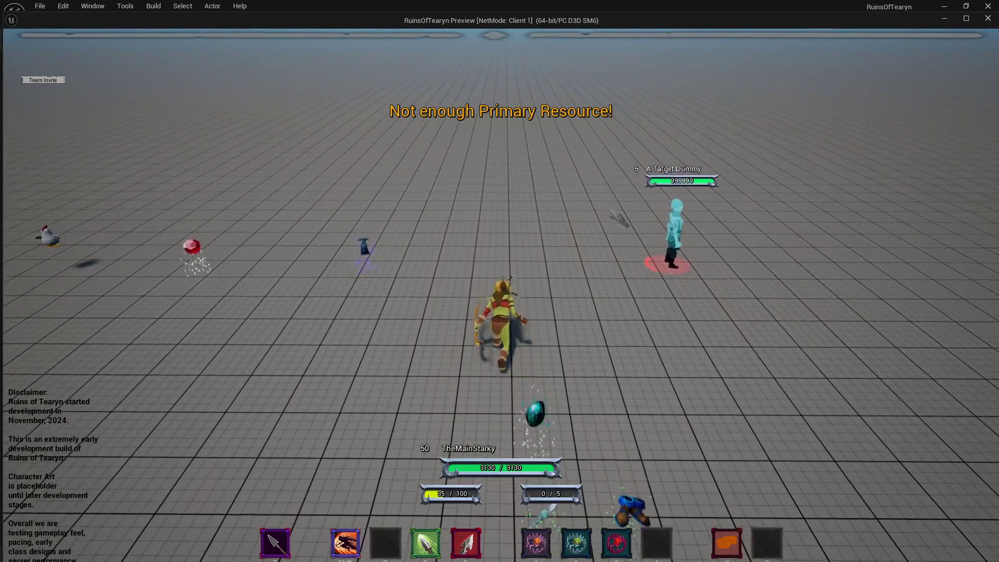
key("shift")
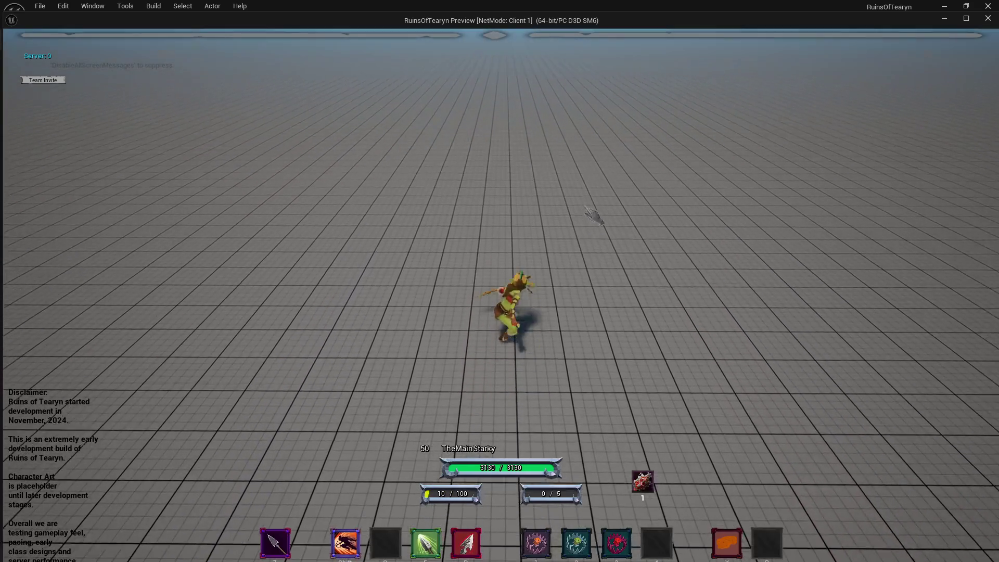
key("shift")
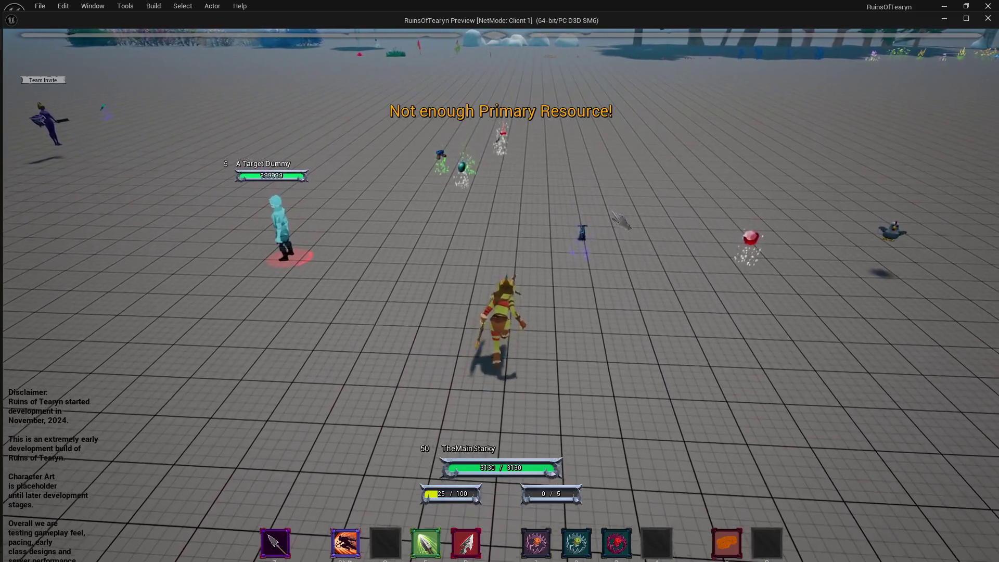
key("shift")
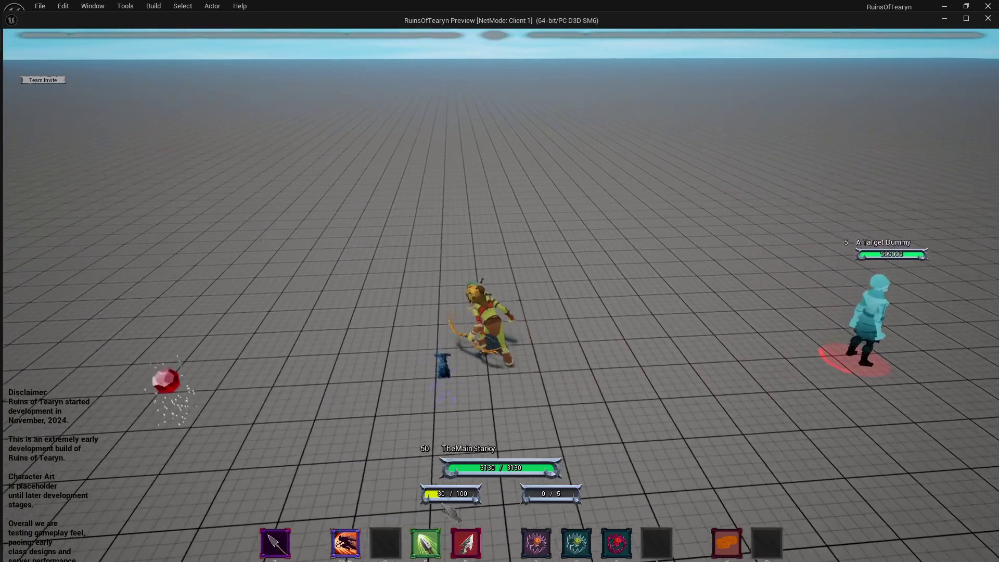
key("shift")
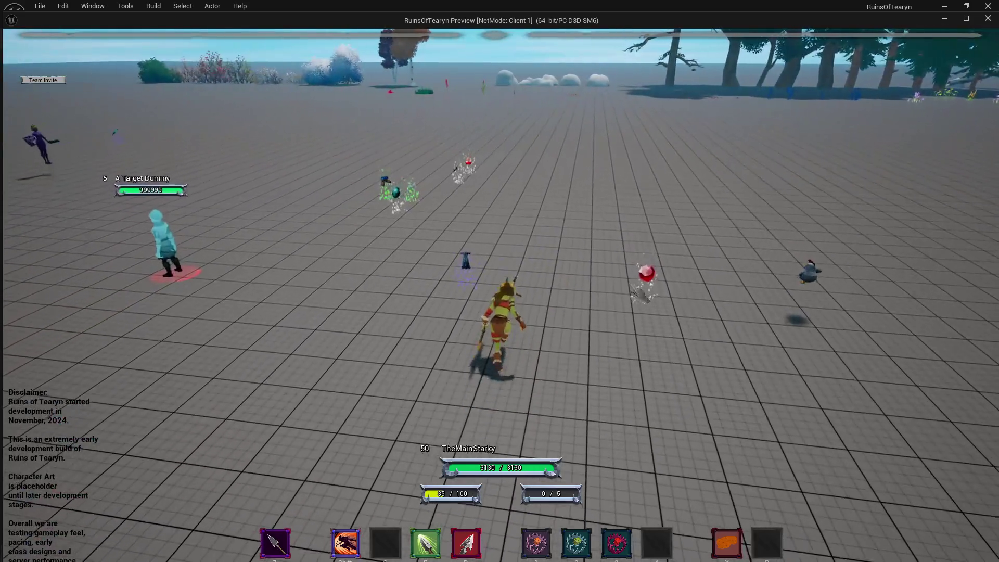
key("shift")
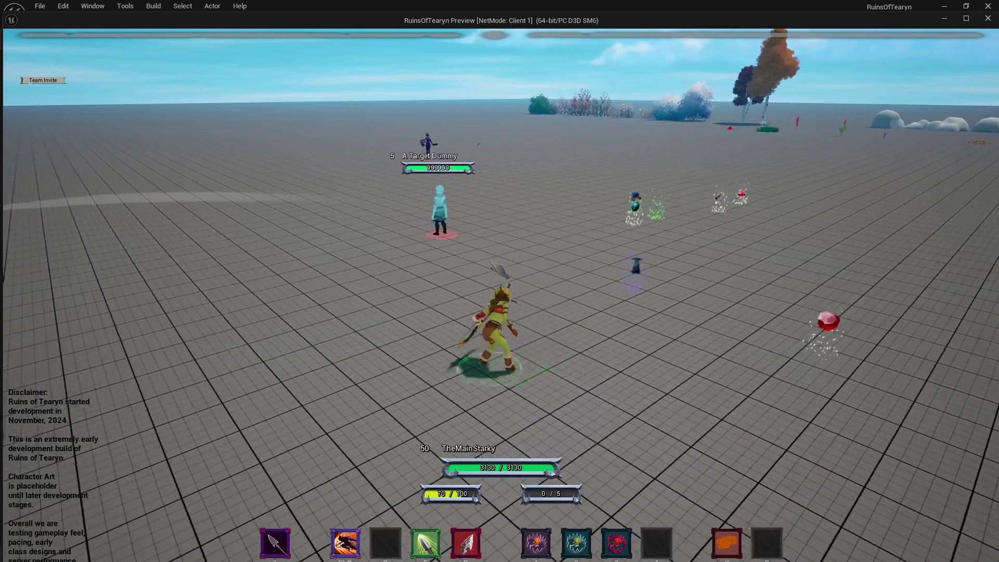
key("1")
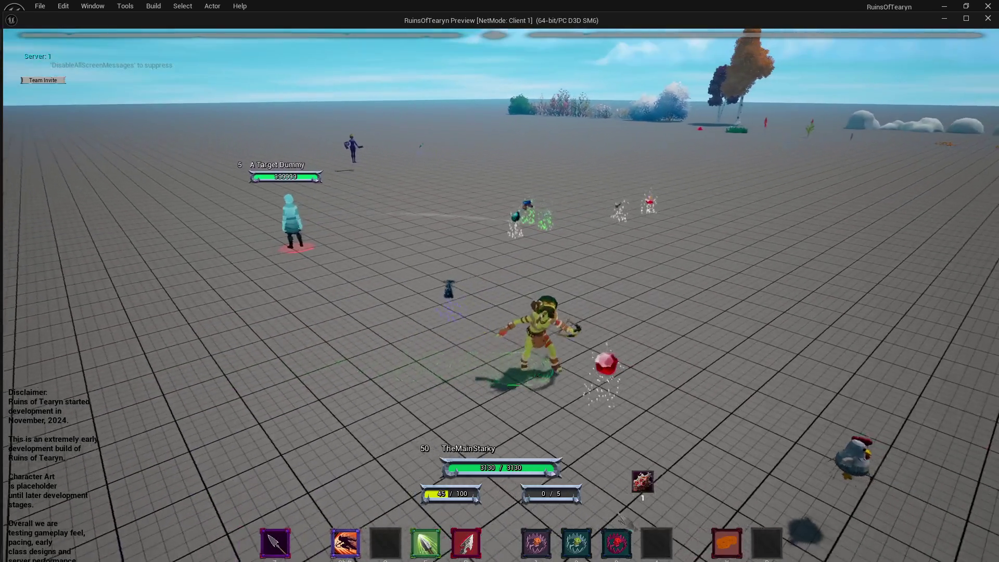
key("1")
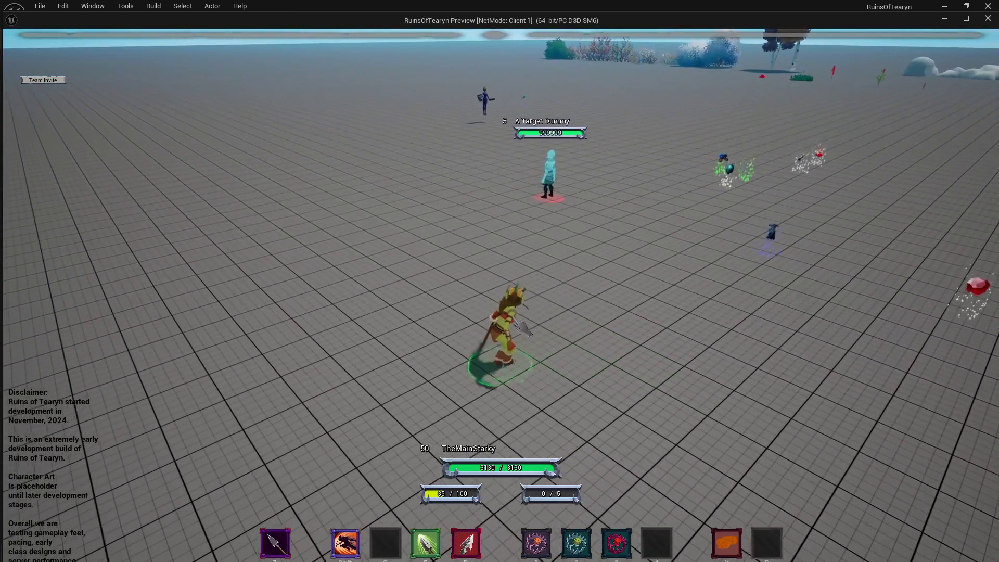
key("1")
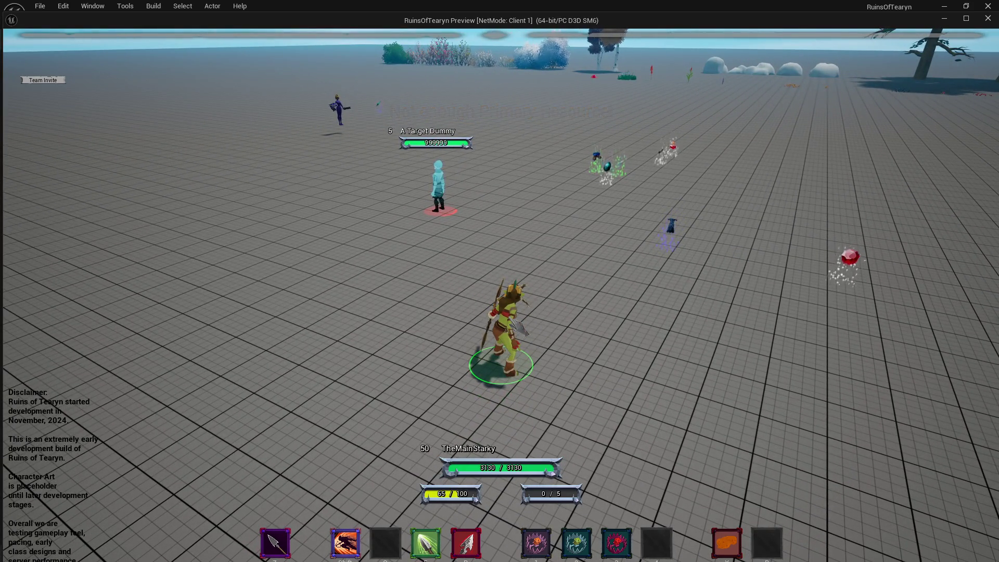
key("shift")
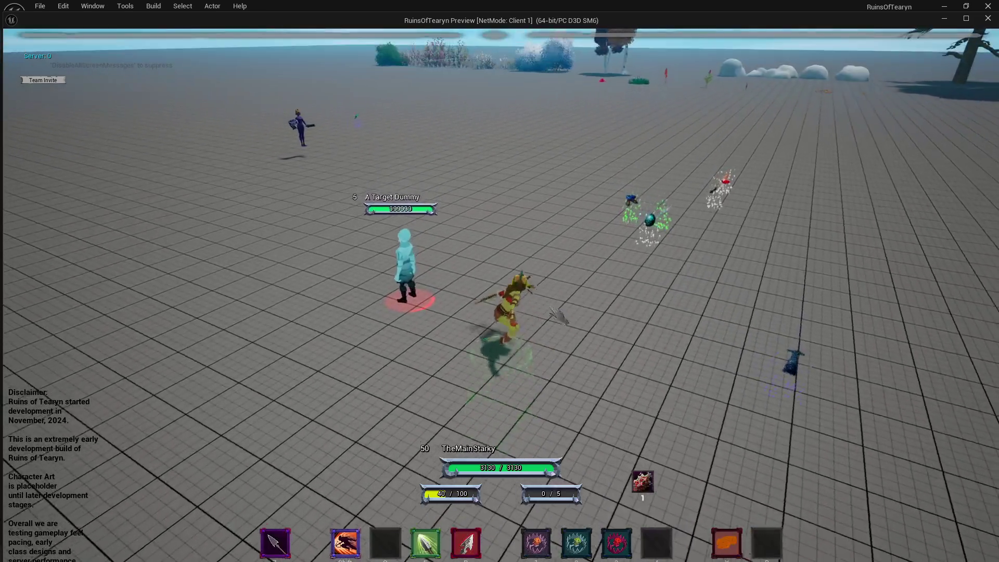
key("shift")
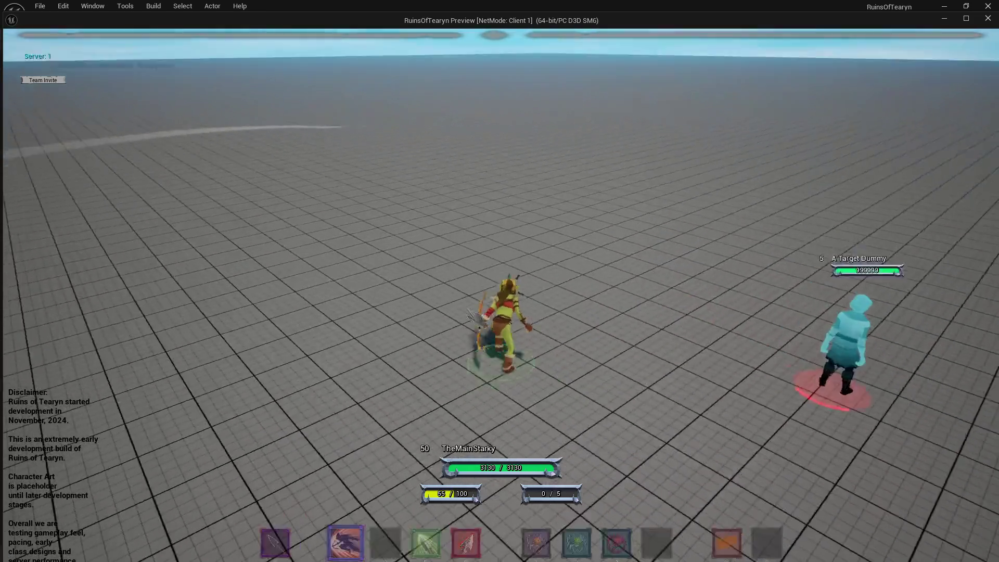
key("w")
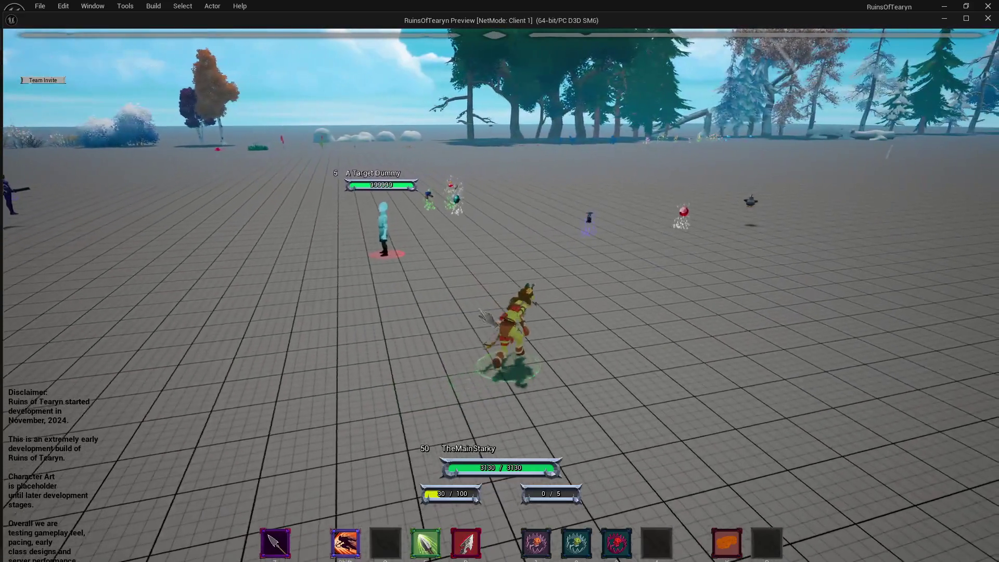
key("a")
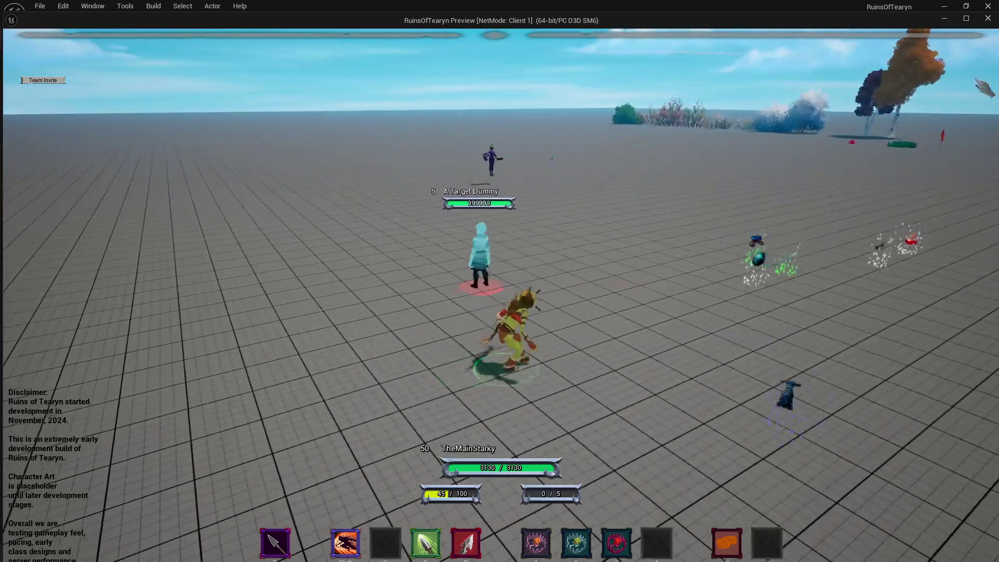
left_click(988, 20)
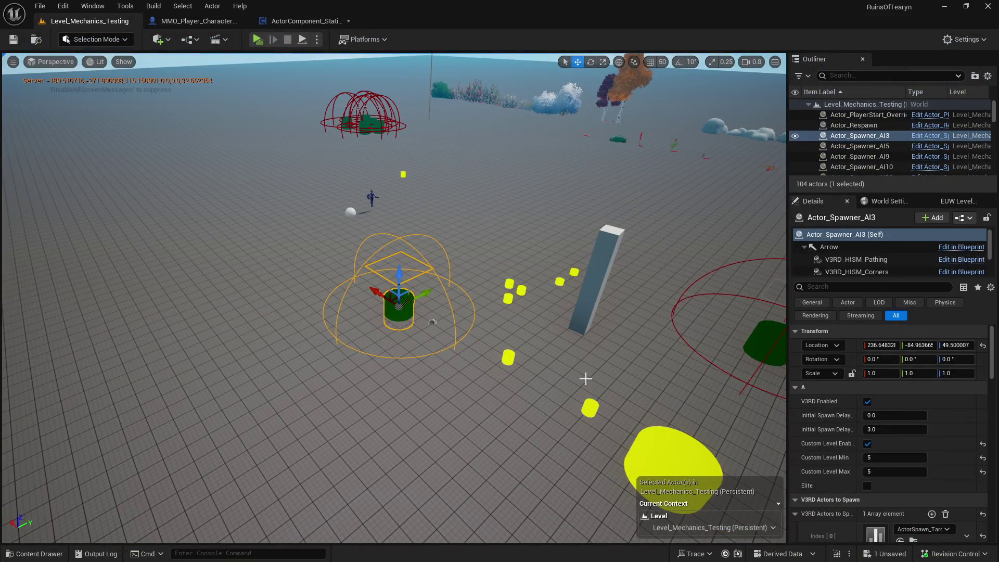
Find and open the ActorSpawn_TargetDummy data table.
left_click(914, 542)
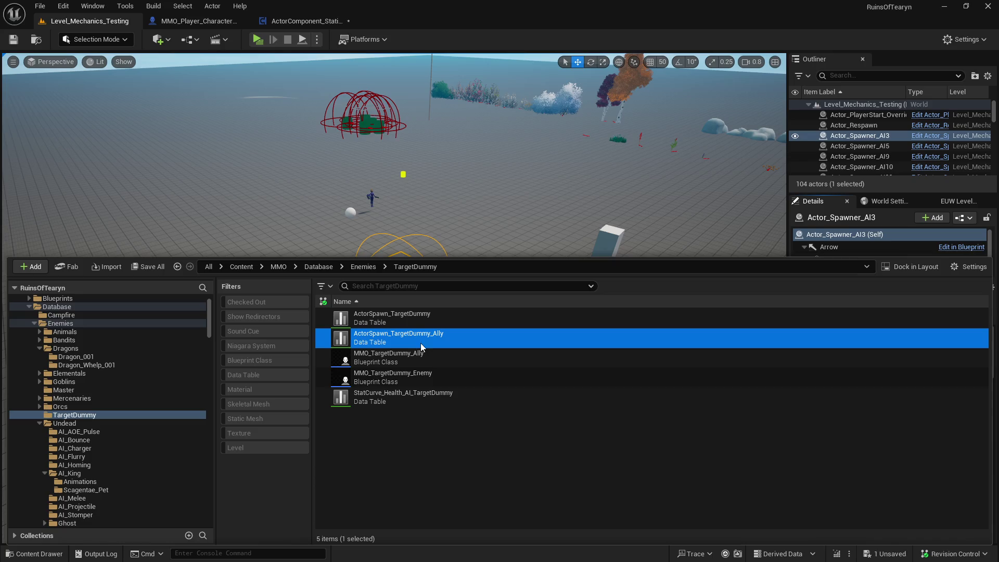
double_click(416, 339)
scroll(650, 481, "down", 15)
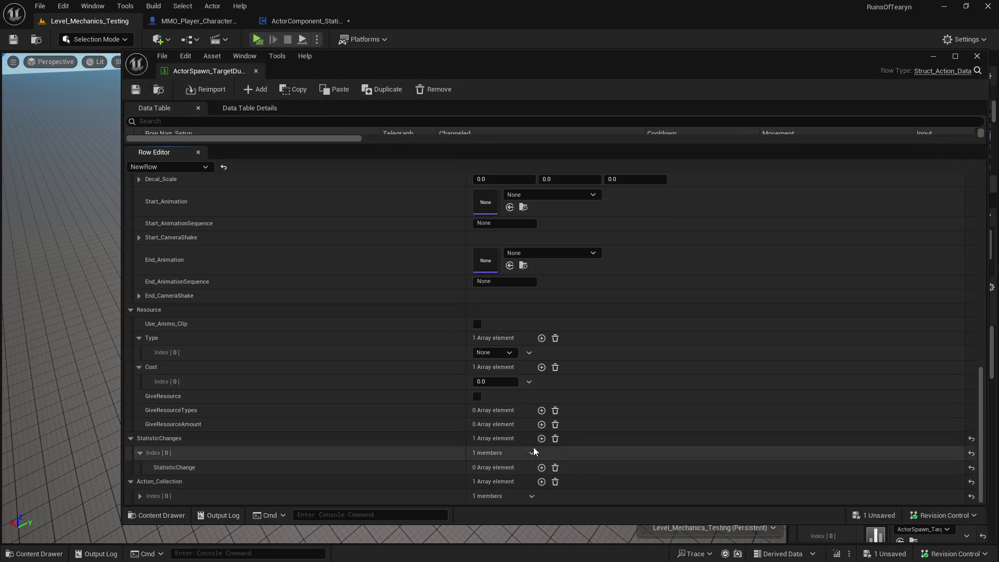
Expand Action_Collection > Action_Set > ActorSpawn and open both the Ally and Enemy dummy blueprints.
left_click(141, 496)
scroll(145, 497, "down", 2)
left_click(156, 495)
scroll(162, 495, "down", 5)
left_click(164, 455)
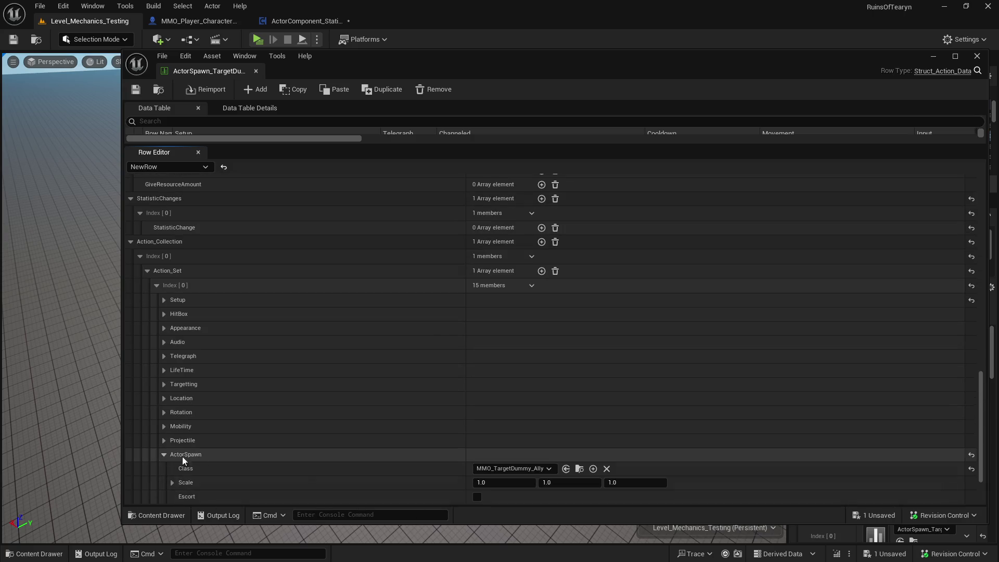
left_click(579, 469)
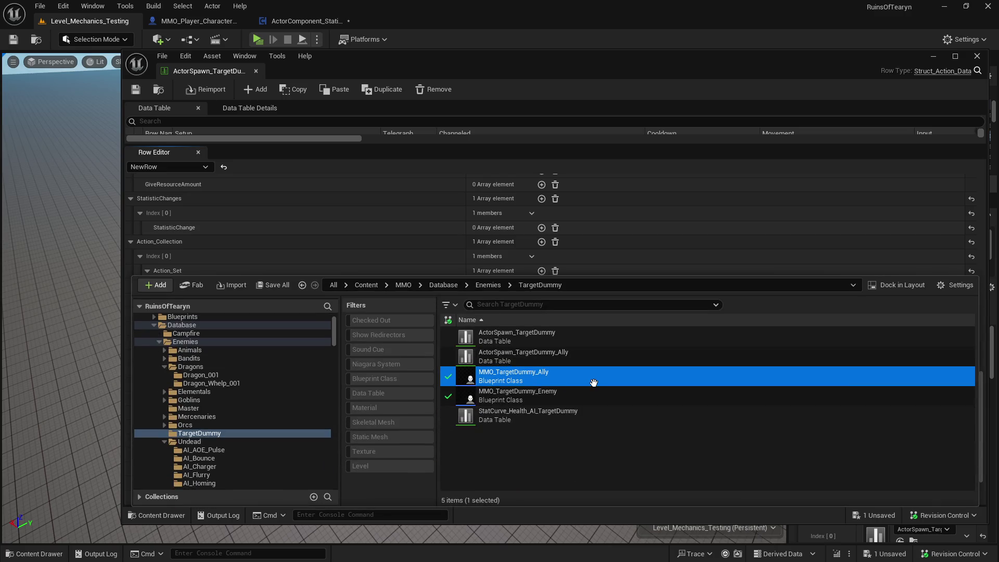
left_click(572, 399, "ctrl")
double_click(573, 401)
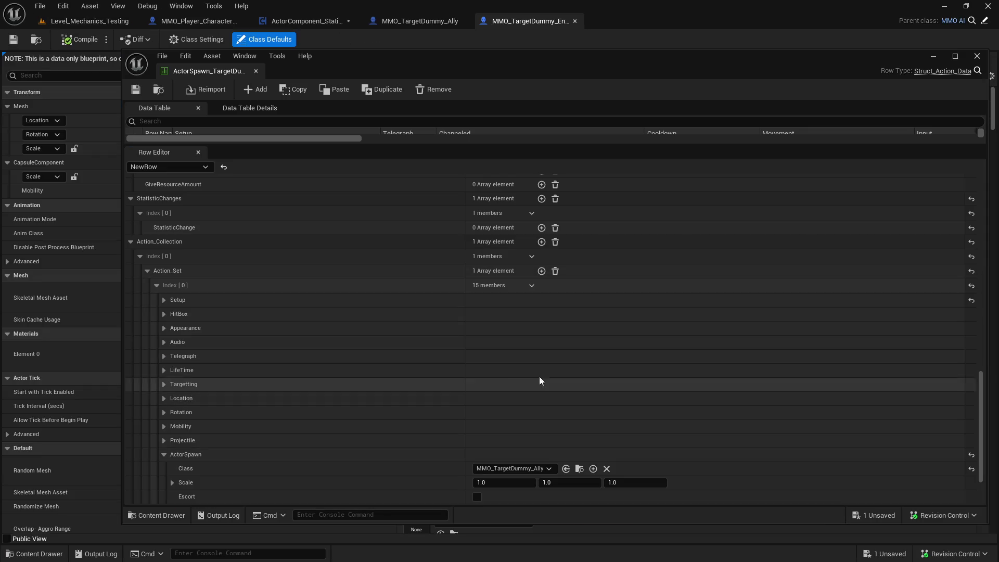
Clear the enemy target dummy's Overlay Material to None and save it.
left_click(976, 56)
type("ou")
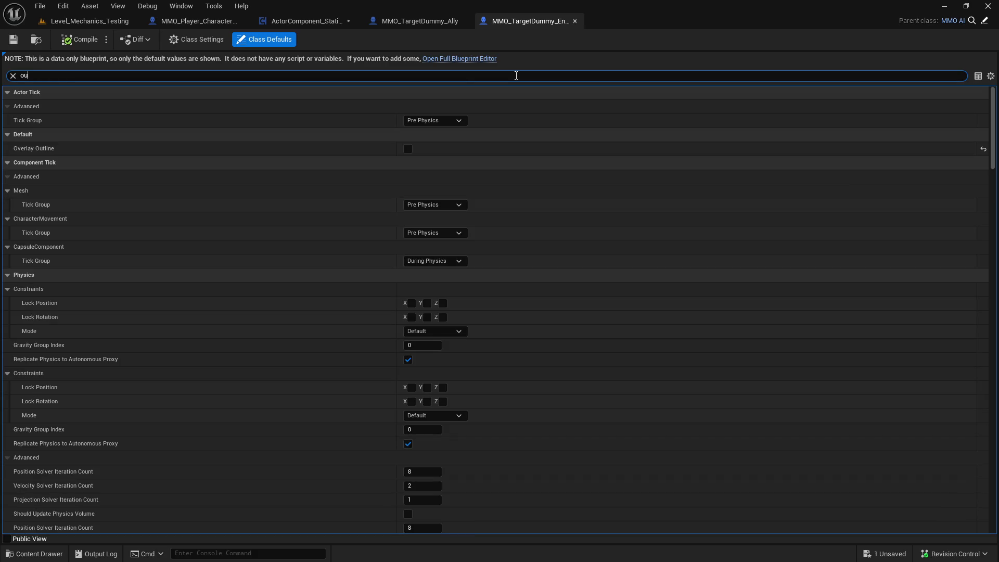
type("t")
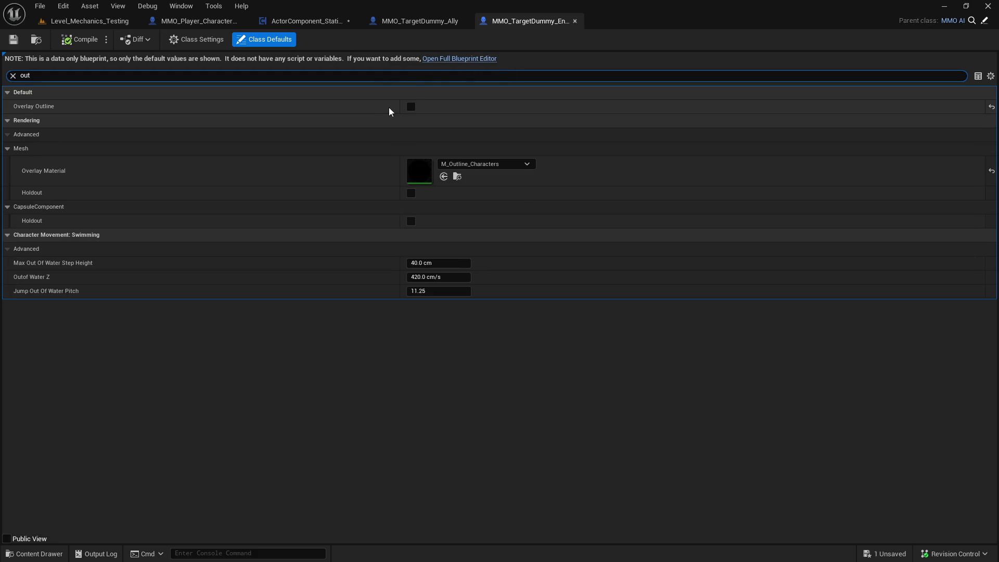
left_click(457, 165)
left_click(479, 258)
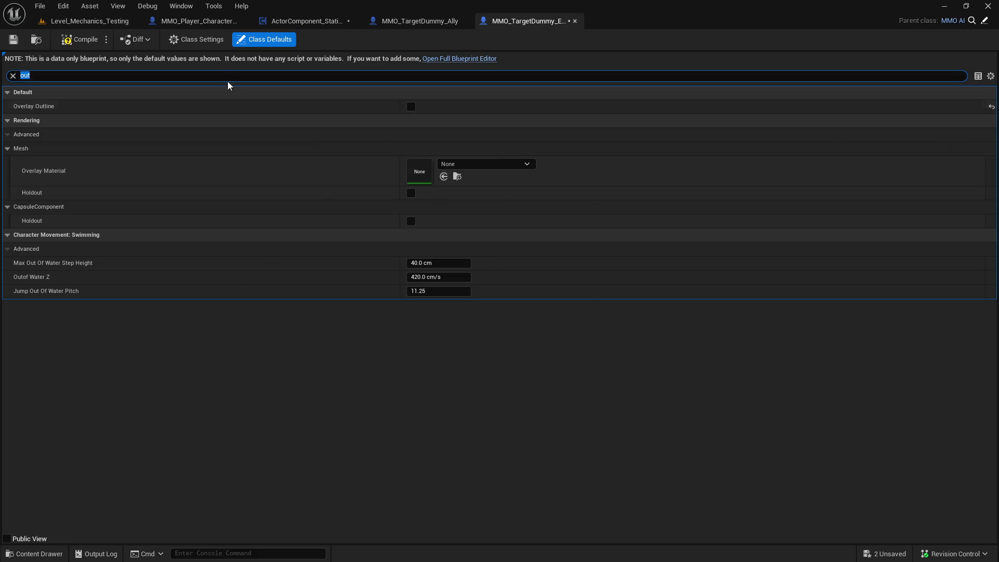
left_click(15, 43)
Filter the ally dummy's properties by 'overlay', clear its Overlay Material and save.
left_click(416, 21)
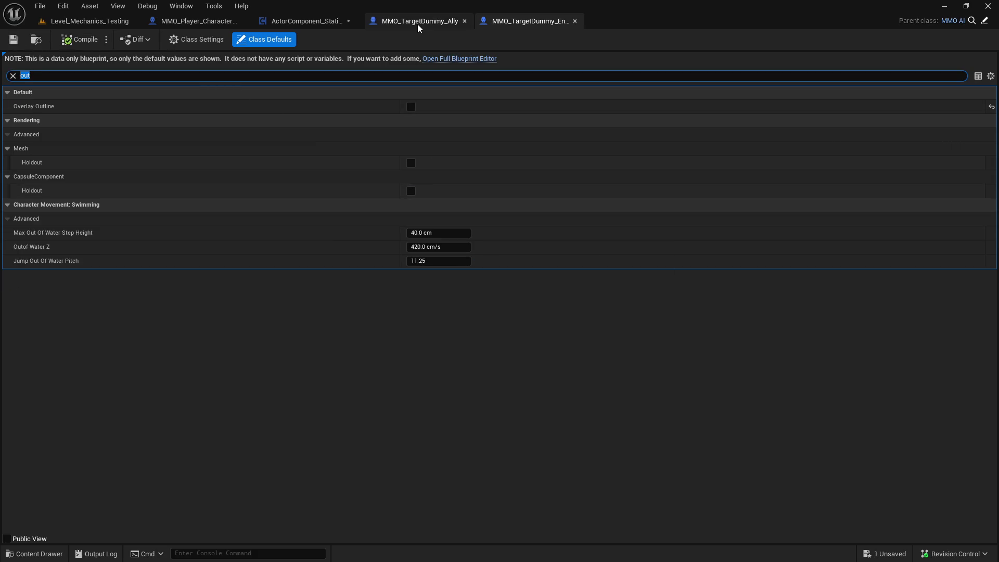
left_click(224, 75)
type("ver")
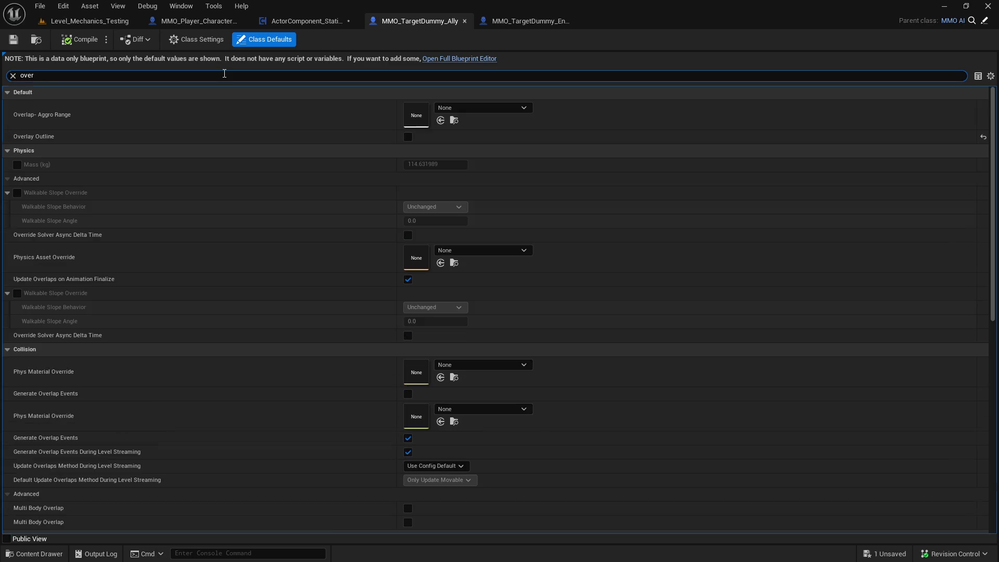
type("lay")
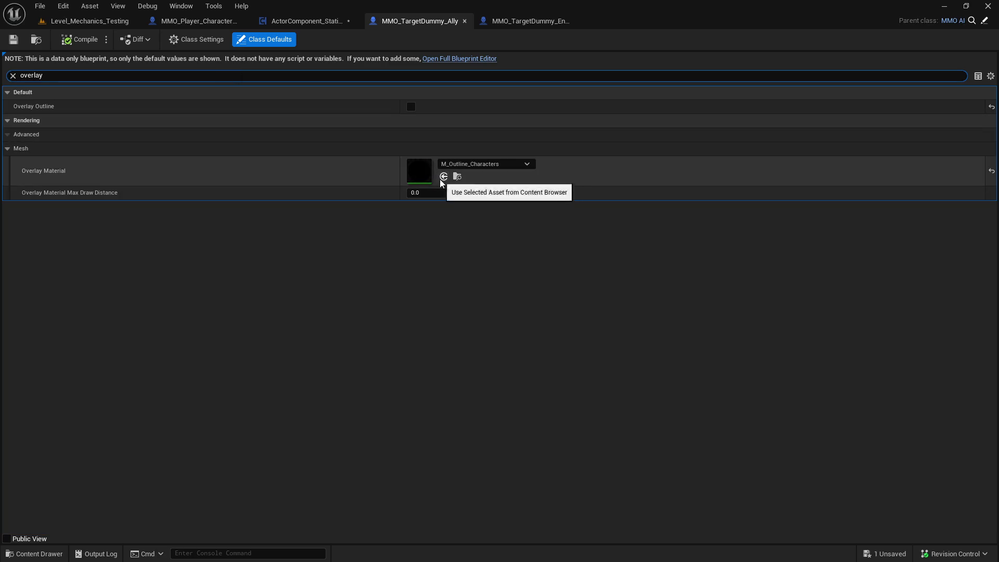
left_click(483, 164)
left_click(467, 258)
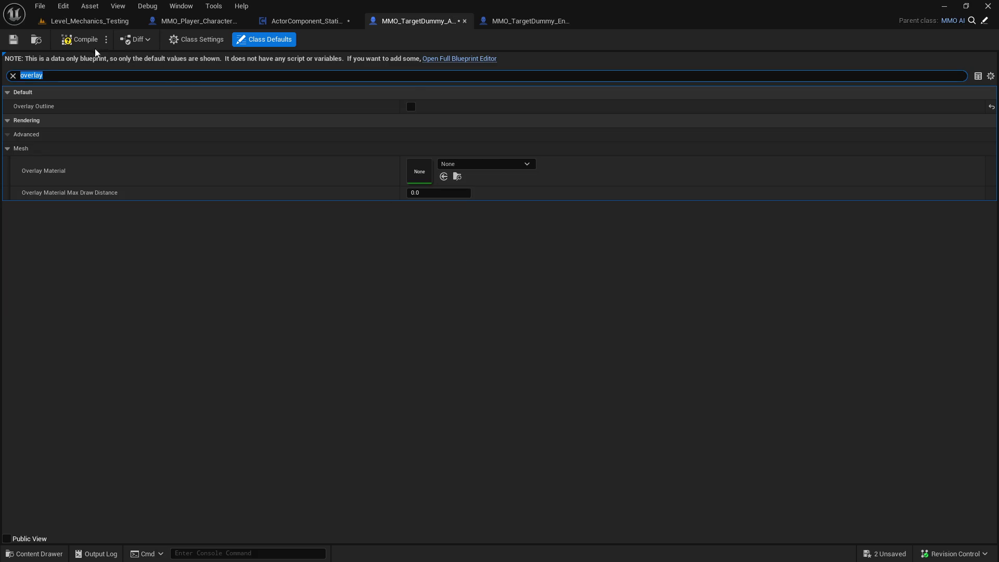
left_click(15, 42)
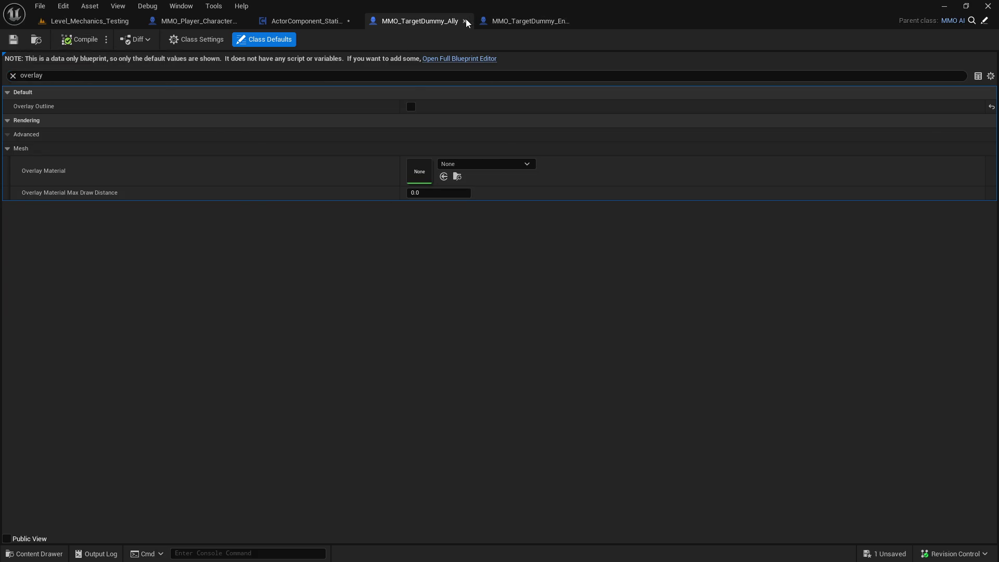
Close both dummy blueprints, save ActorComponent_Statistics, and close it and the Archer blueprint.
left_click(464, 21)
left_click(466, 20)
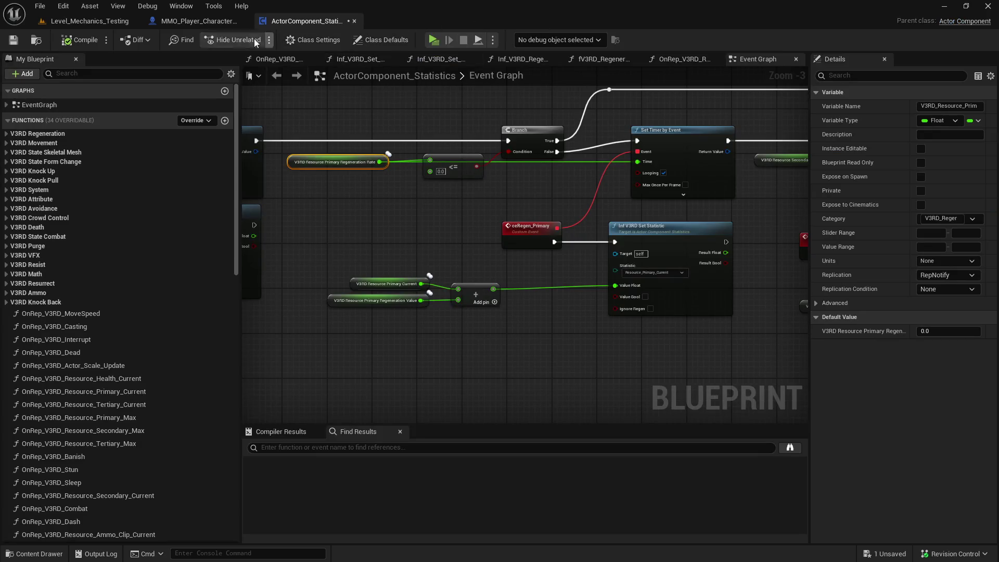
left_click(13, 41)
left_click(354, 21)
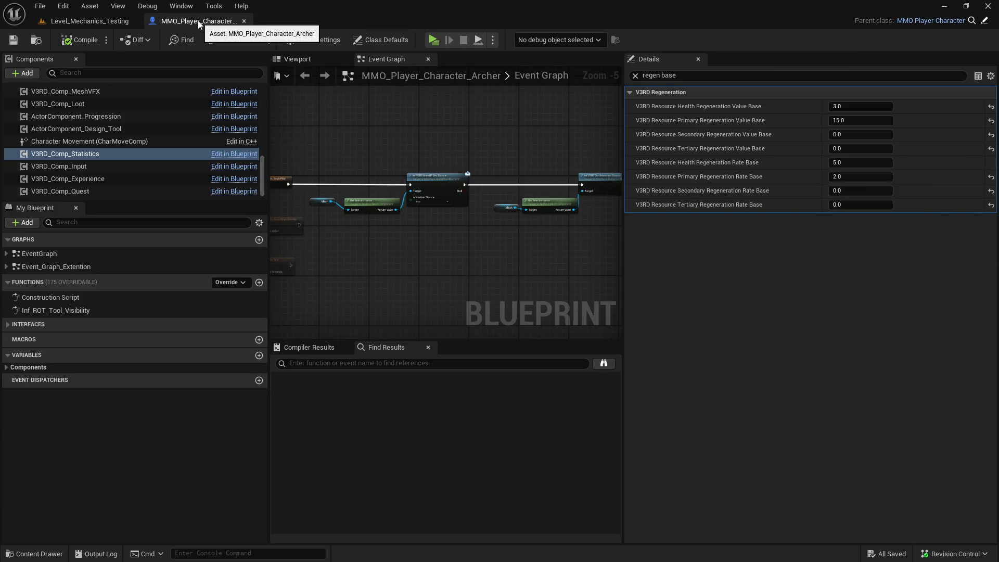
left_click(247, 22)
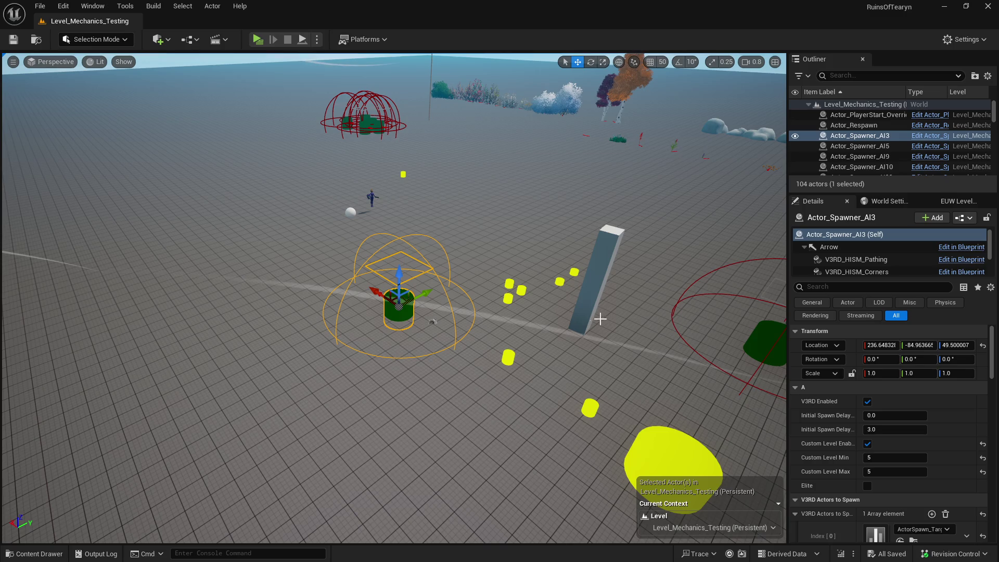
Orbit the level view around the spawner and launch a Play In Editor preview.
mouse_move(471, 296)
left_mouse_down()
mouse_move(535, 292)
mouse_move(443, 296)
left_mouse_up()
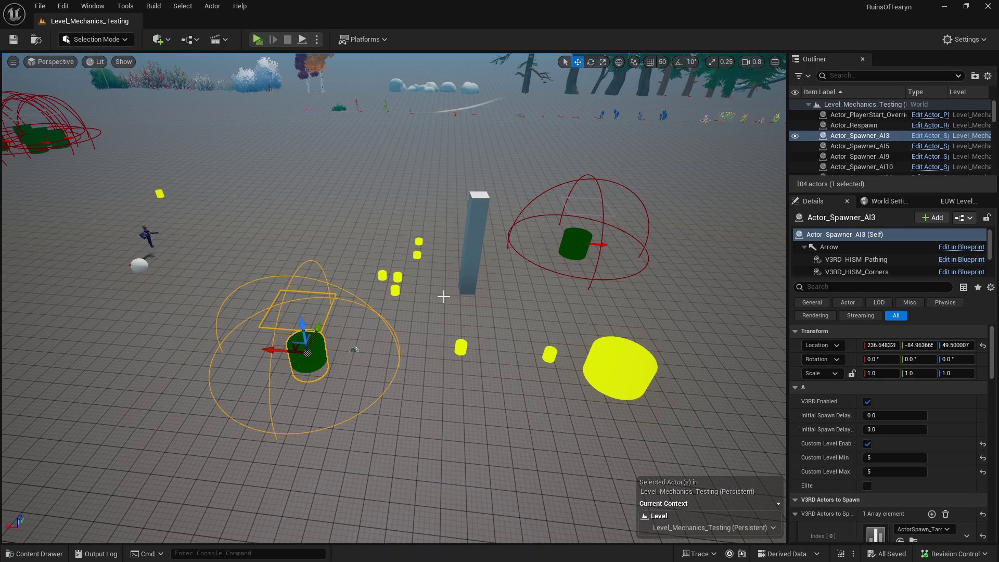
left_click(258, 40)
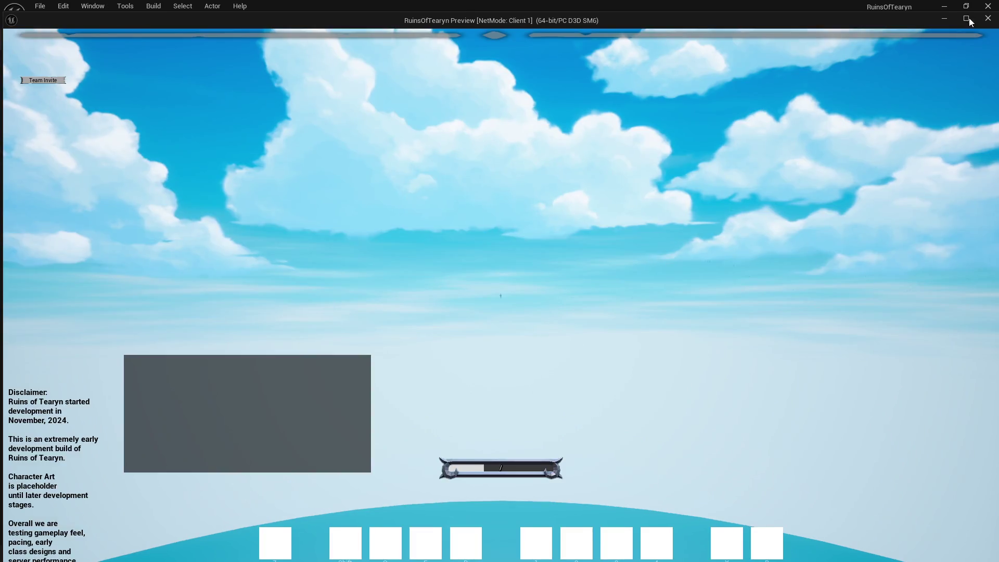
Maximize the preview, cast the purple ring, green ring trap and finishers, then close it.
left_click(966, 19)
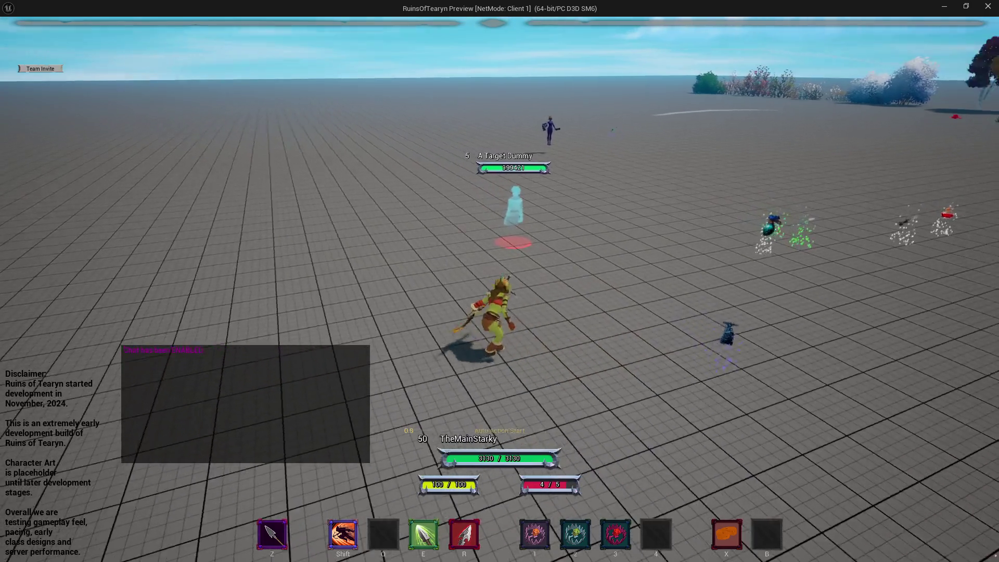
key("1")
key("r")
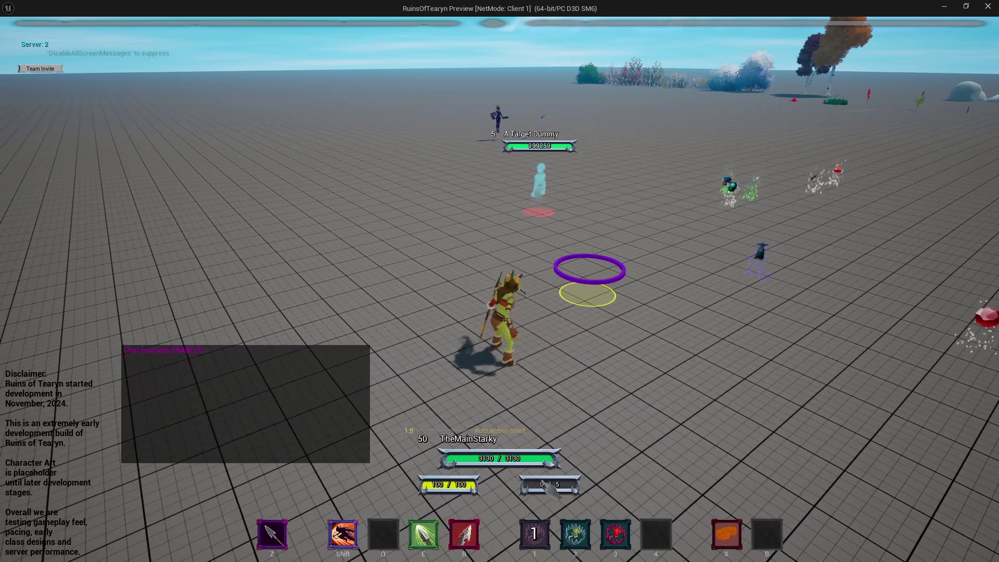
key("2")
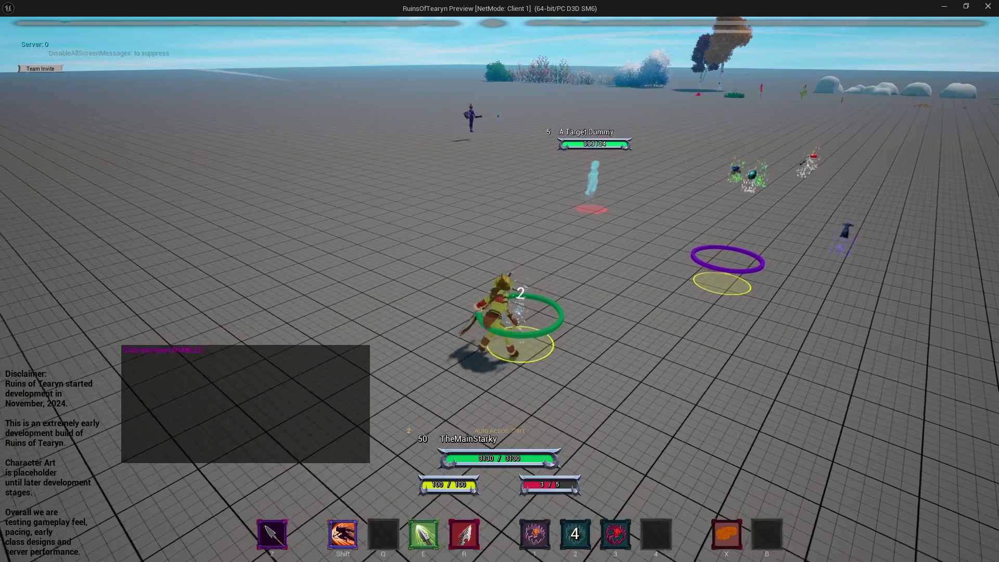
key("r")
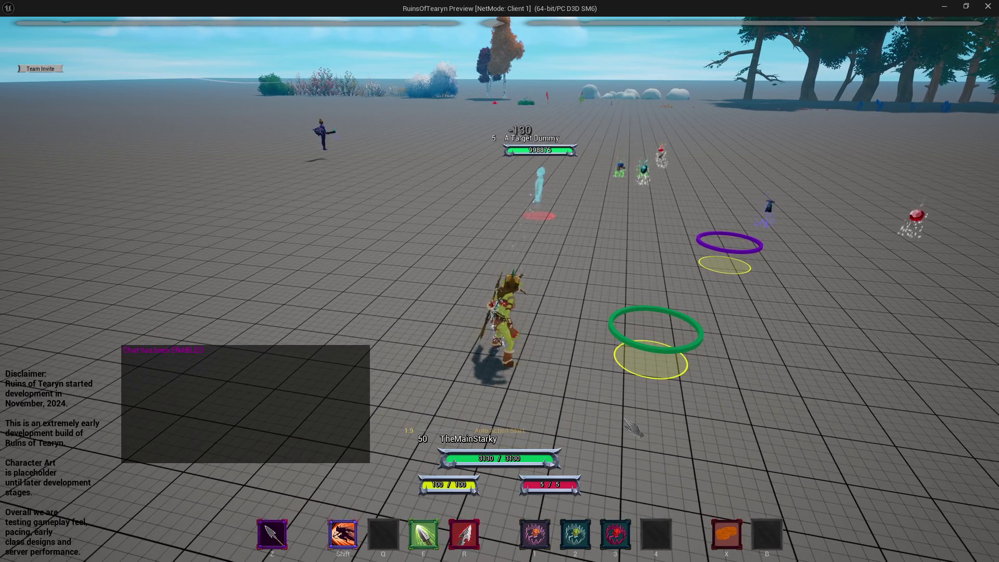
key("r")
key("a")
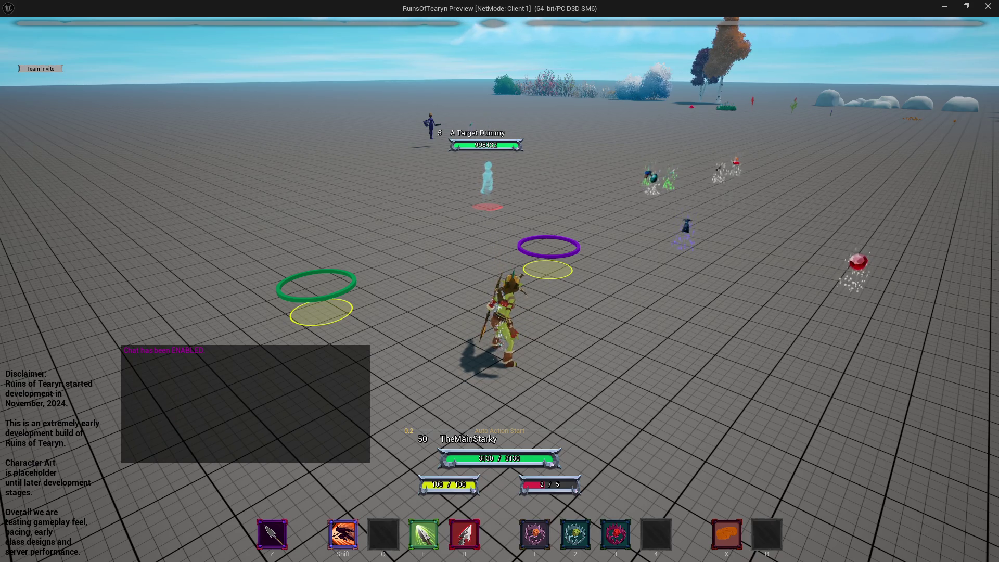
left_click(989, 15)
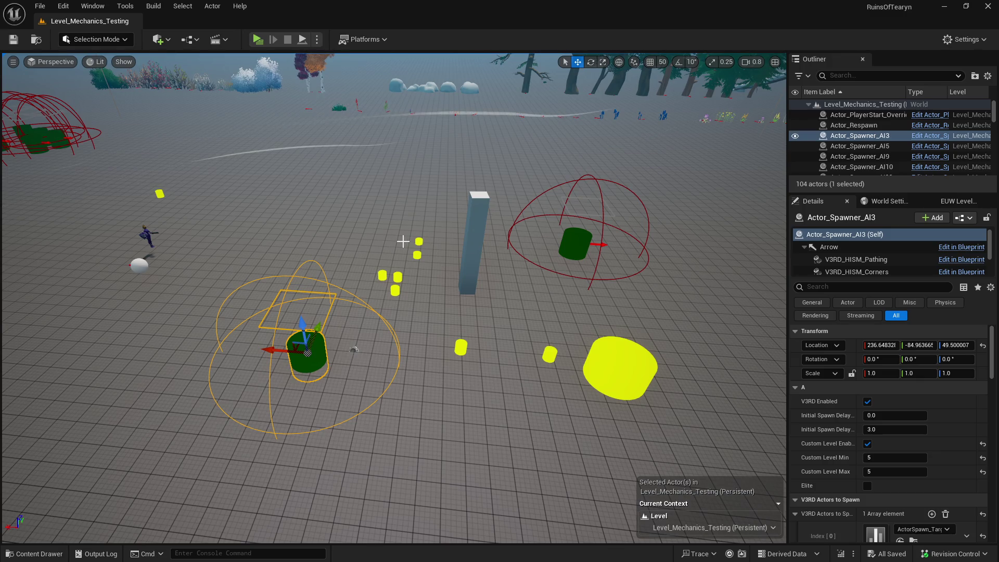
Orbit the viewport around Actor_Spawner_AI3, then launch Play in a new window and maximize it.
left_click_drag(403, 241, 312, 237)
left_click_drag(481, 248, 419, 246)
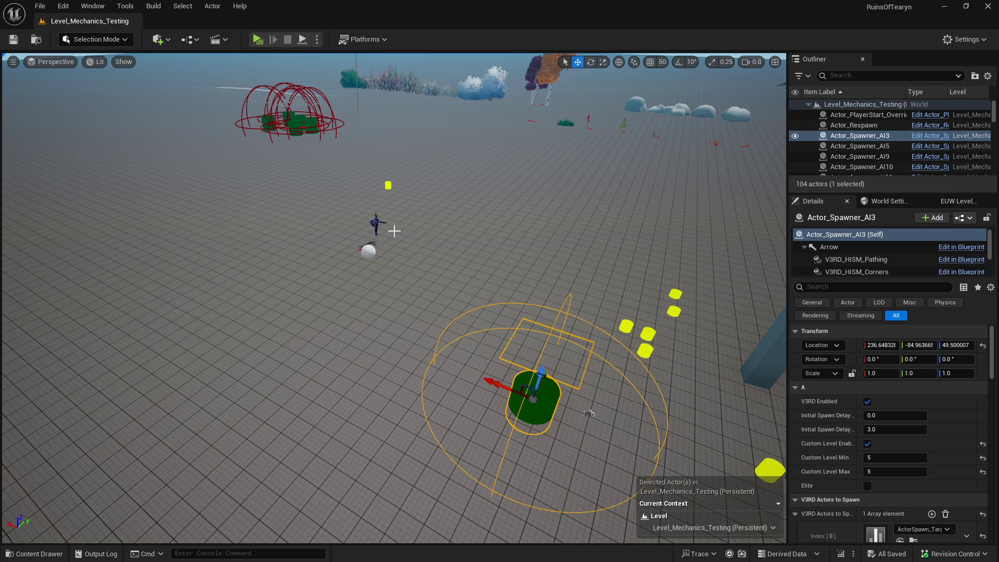
mouse_move(388, 229)
left_mouse_down()
mouse_move(312, 237)
mouse_move(443, 254)
mouse_move(396, 257)
left_mouse_up()
left_click_drag(454, 401, 317, 383)
mouse_move(443, 254)
left_mouse_down()
mouse_move(432, 254)
mouse_move(443, 254)
left_mouse_up()
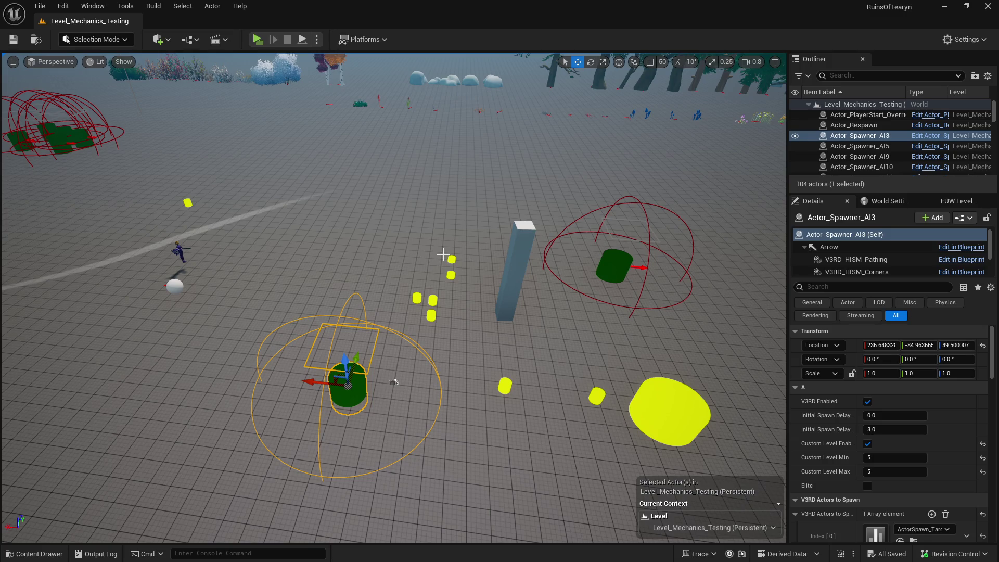
mouse_move(345, 180)
left_mouse_down()
mouse_move(320, 181)
mouse_move(328, 270)
mouse_move(327, 244)
mouse_move(262, 147)
left_mouse_up()
left_click_drag(276, 181, 444, 269)
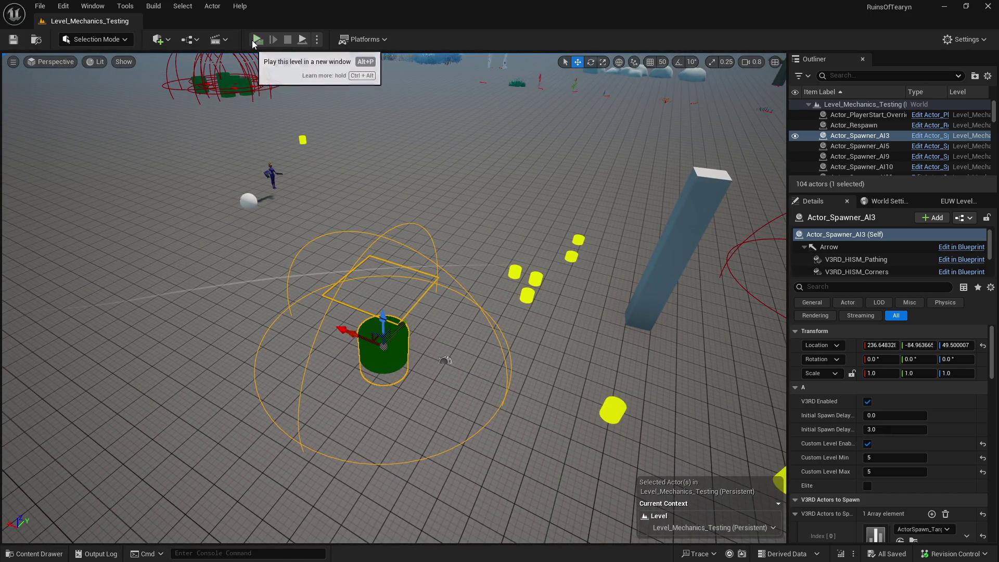
mouse_move(265, 53)
left_mouse_down()
mouse_move(352, 196)
mouse_move(345, 202)
left_mouse_up()
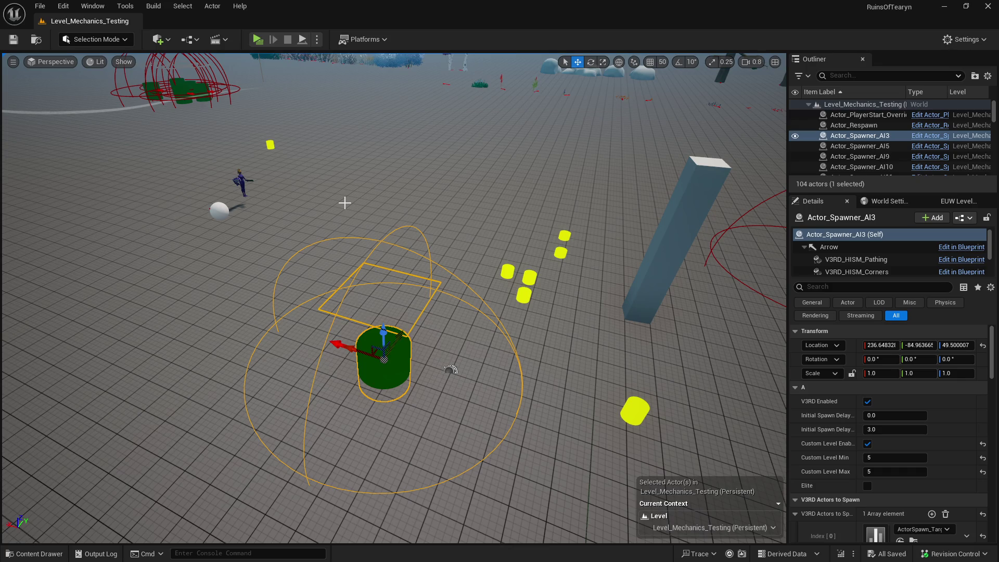
left_click(257, 40)
left_click(965, 19)
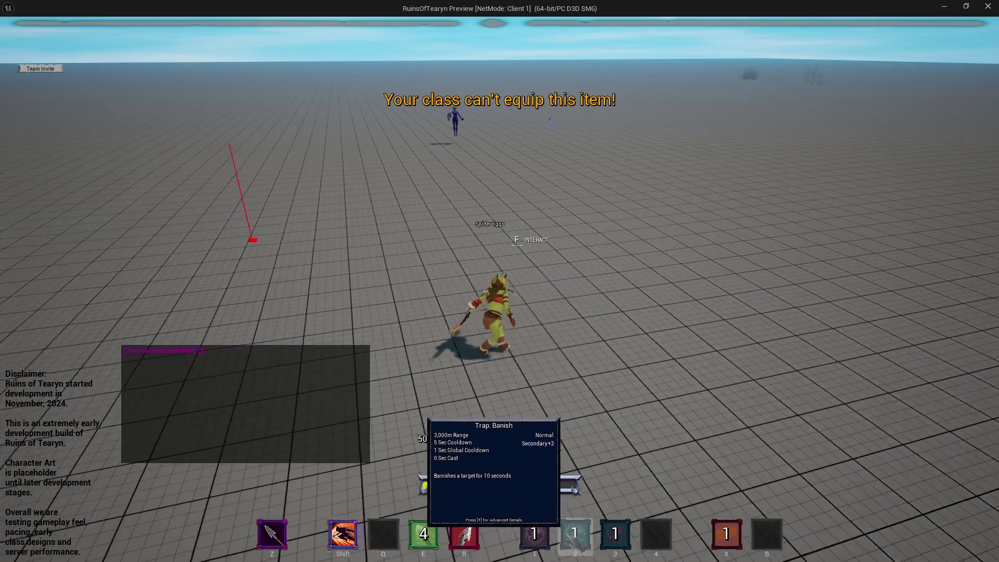
Run toward the target dummy and place the red Snare trap on the ground.
key("w")
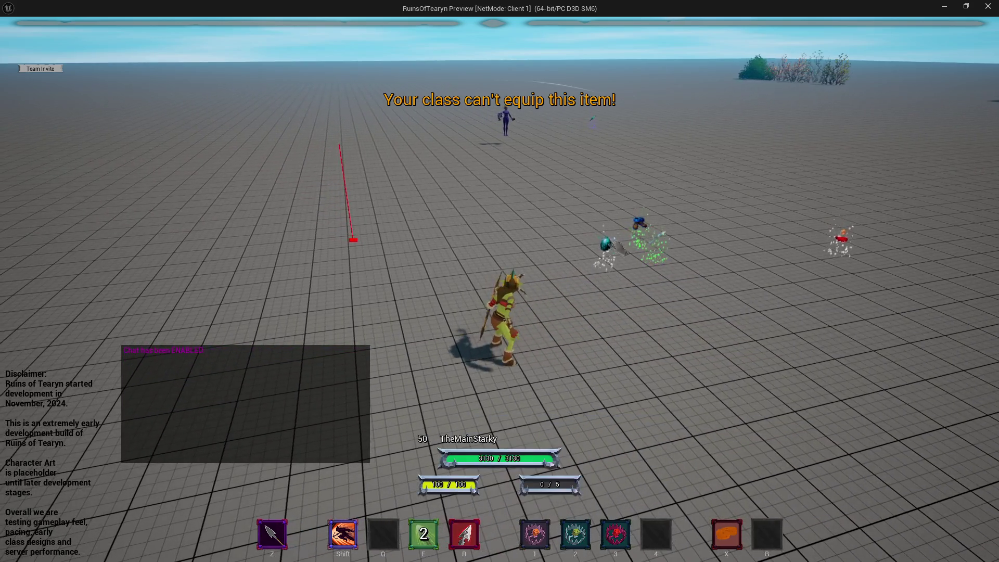
key("w")
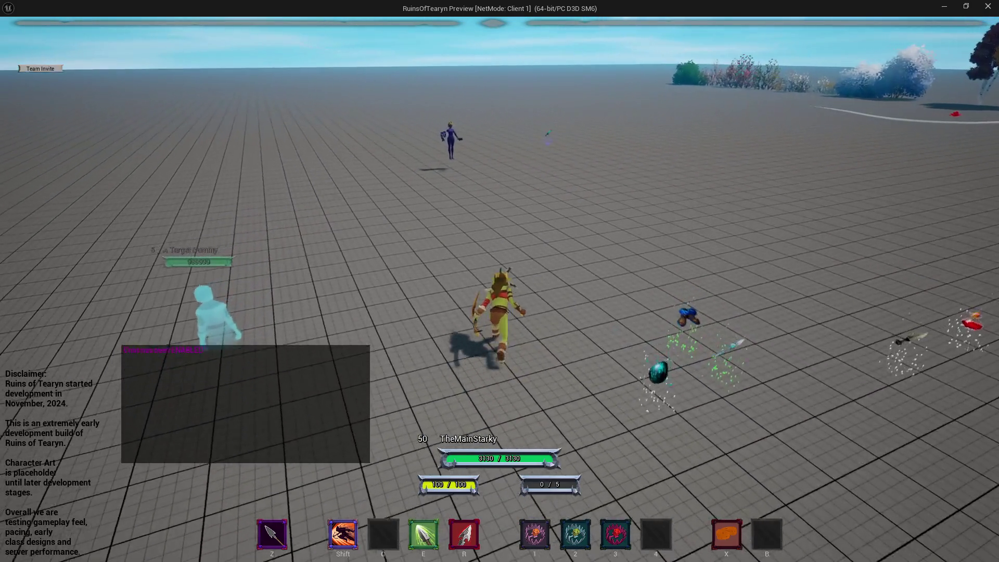
key("3")
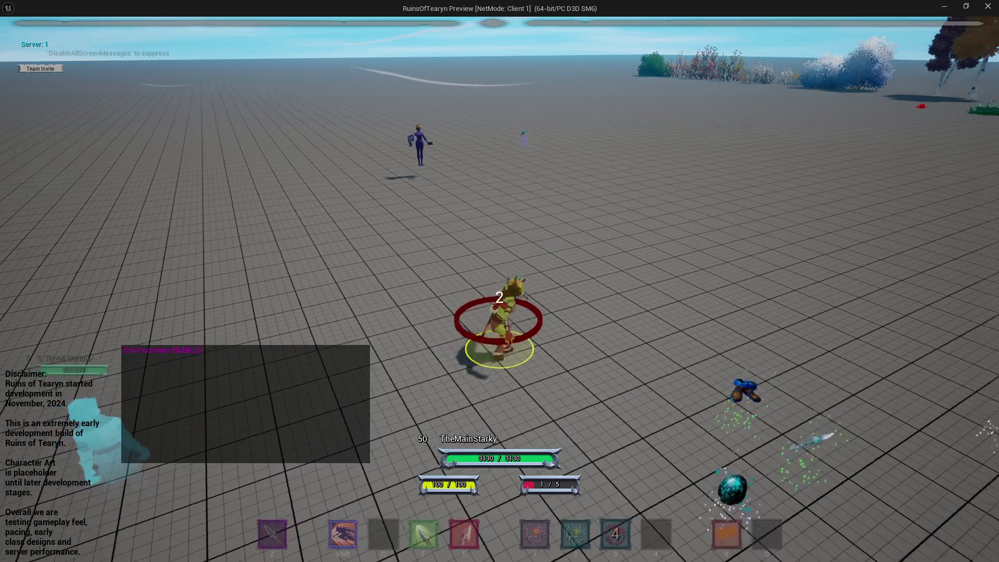
left_click(557, 249)
key("w")
key("a")
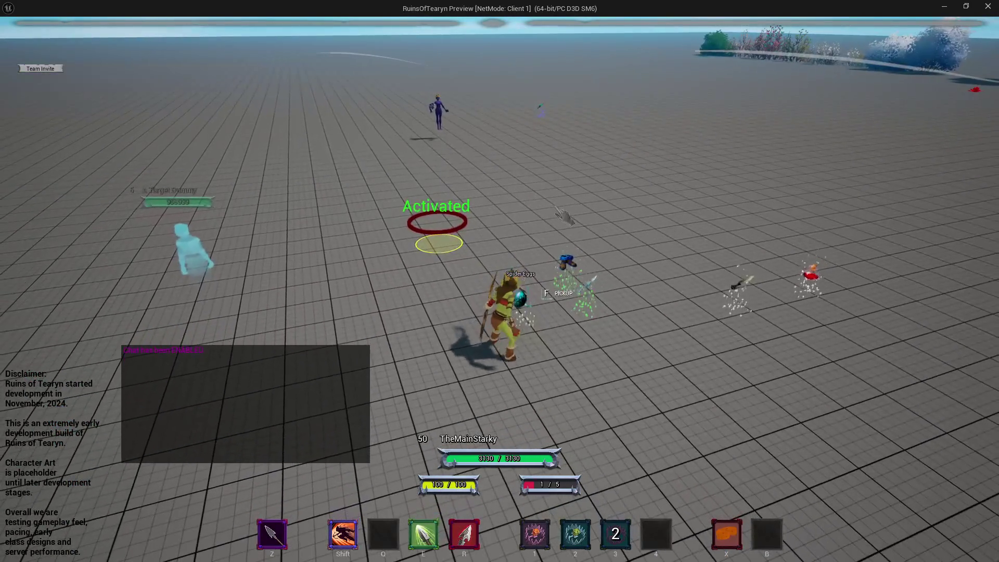
key("w")
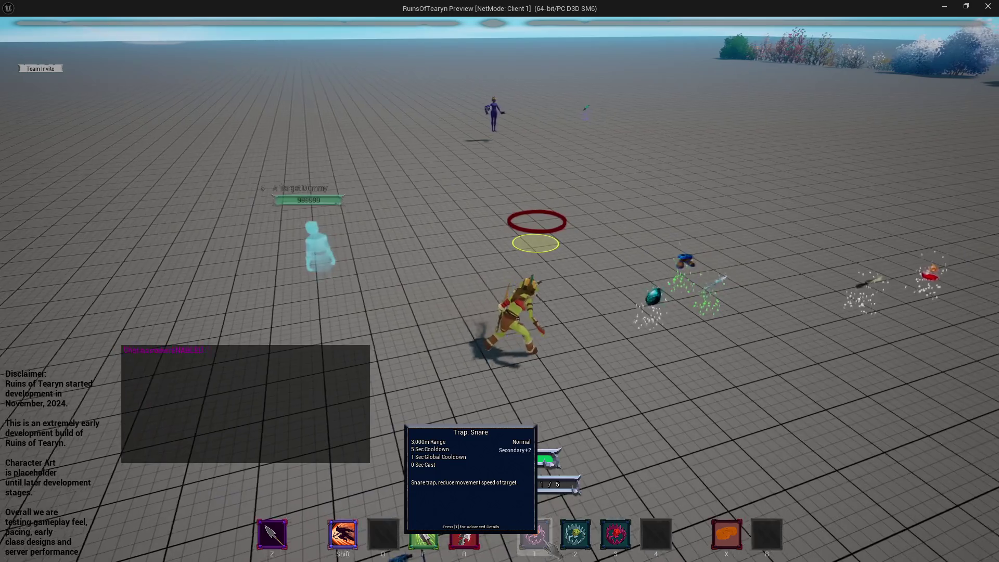
key("a")
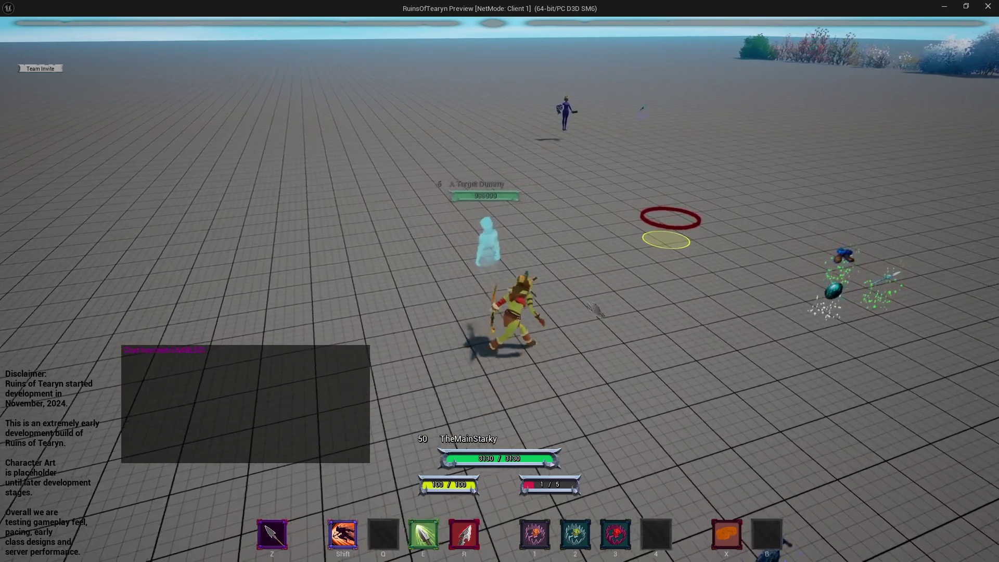
left_click_drag(594, 310, 676, 307)
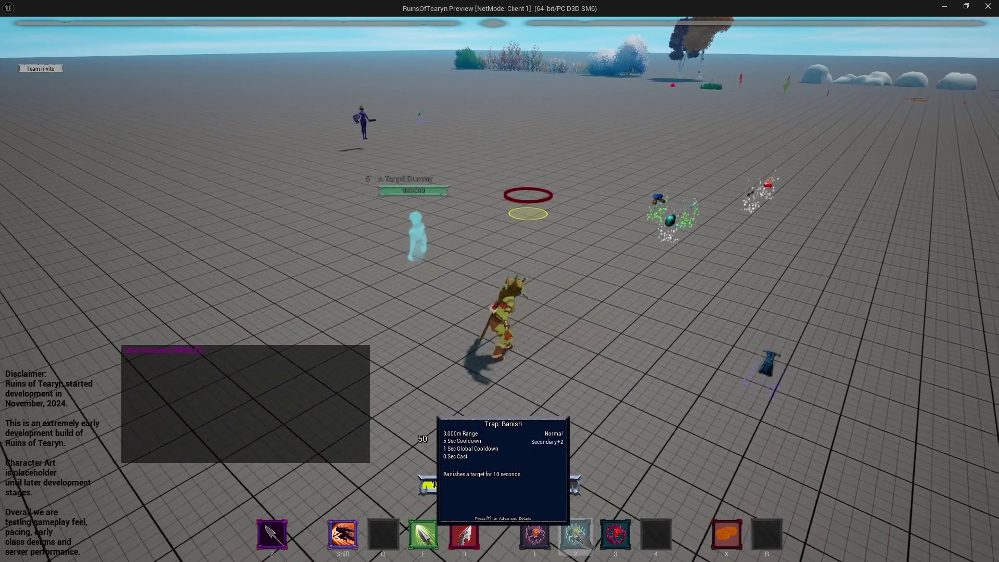
Cast the Banish trap around the character and move around its green ring.
left_click(577, 538)
mouse_move(499, 281)
left_mouse_down()
mouse_move(458, 280)
mouse_move(676, 281)
left_mouse_up()
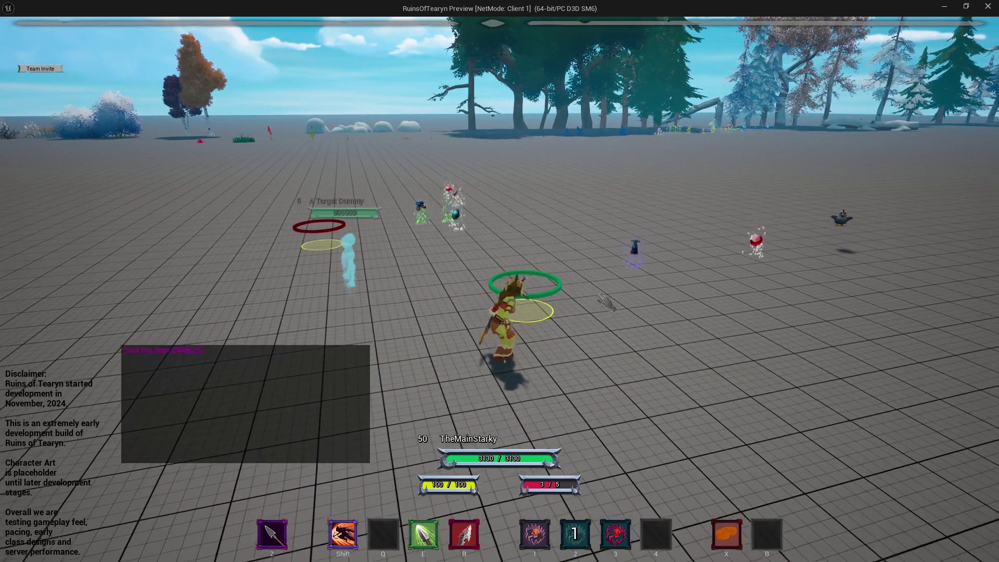
key("d")
key("s")
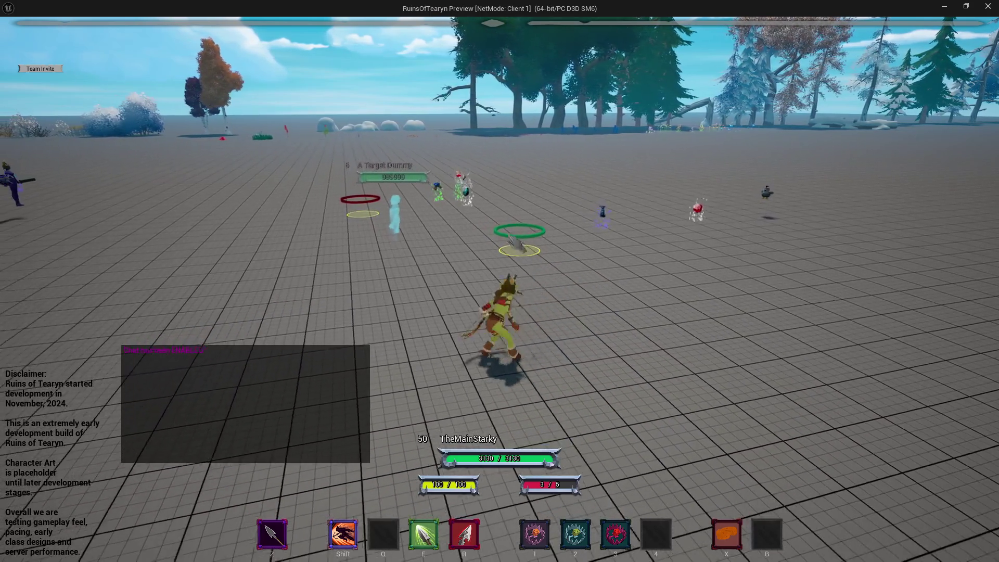
left_click_drag(499, 281, 332, 281)
key("d")
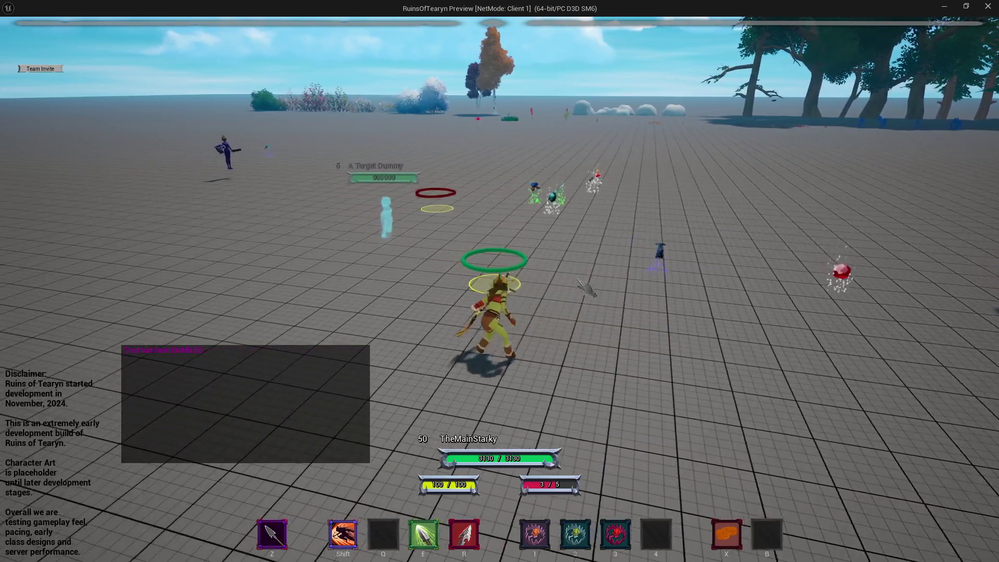
key("a")
key("w")
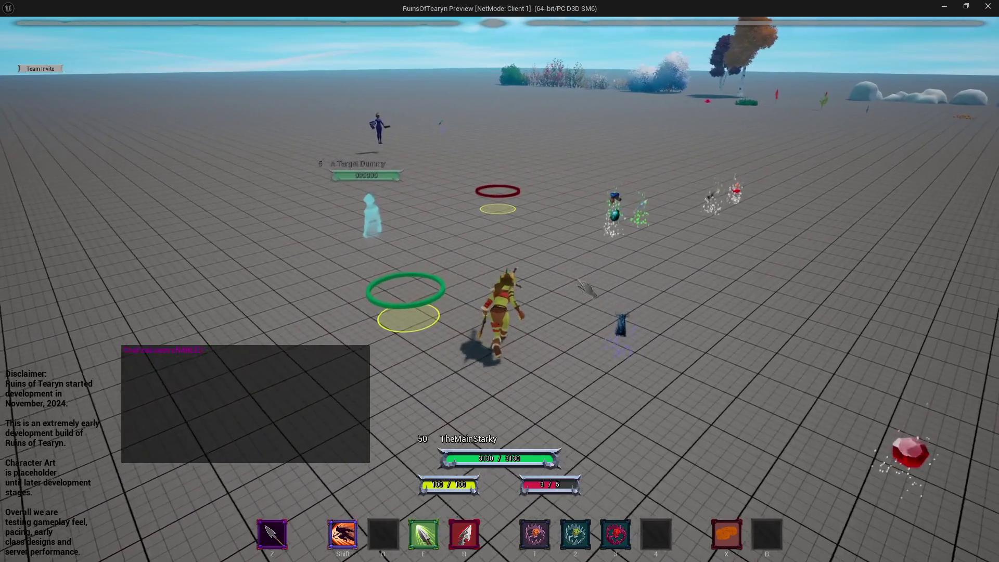
key("a")
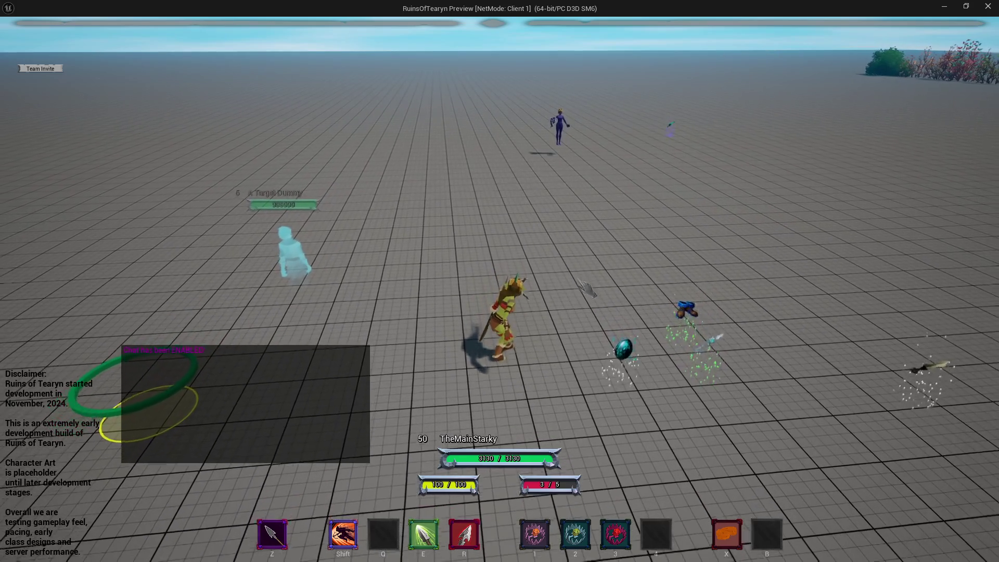
Dash toward the dummy, try another ability on low resource, then stop the play session.
key("d")
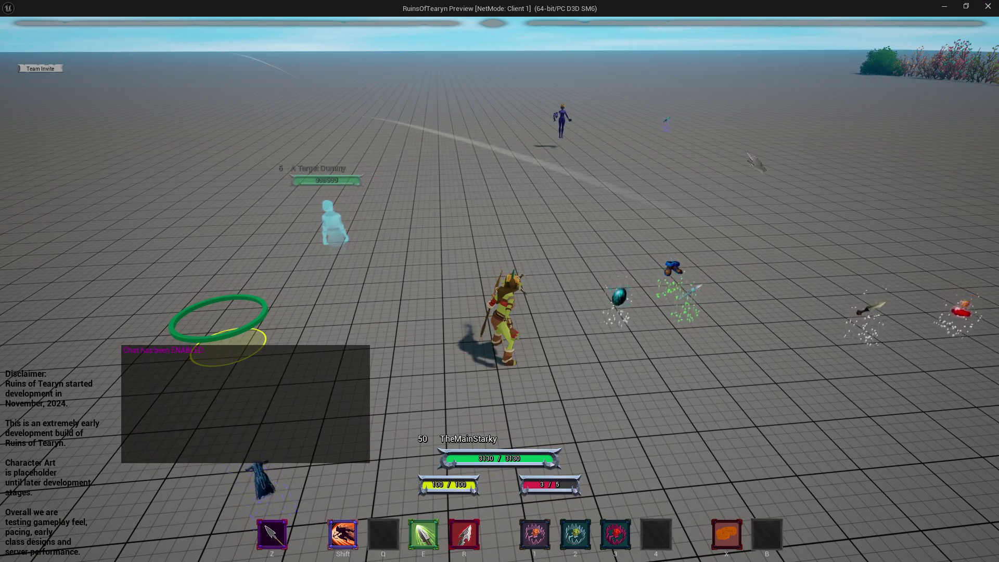
key("shift")
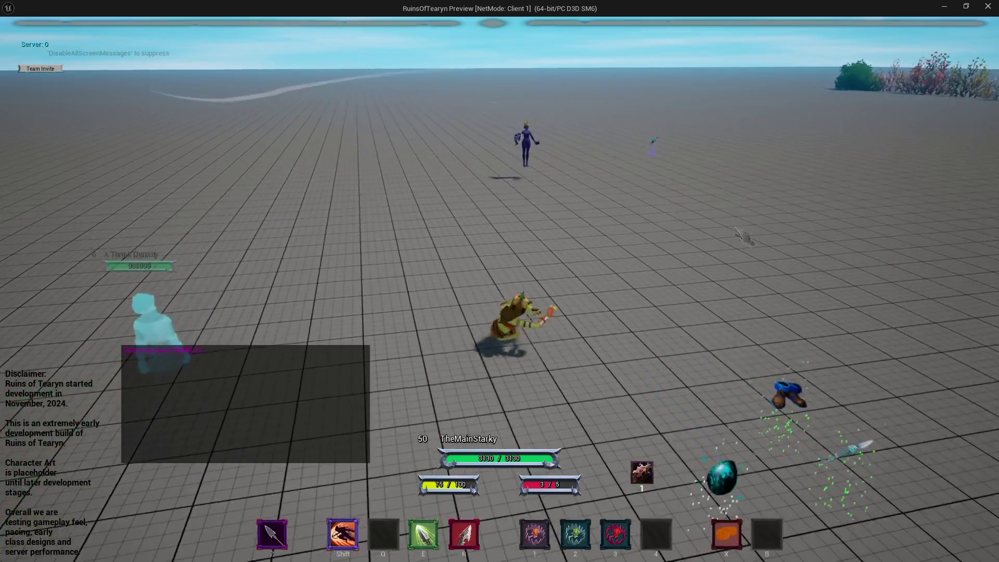
key("shift")
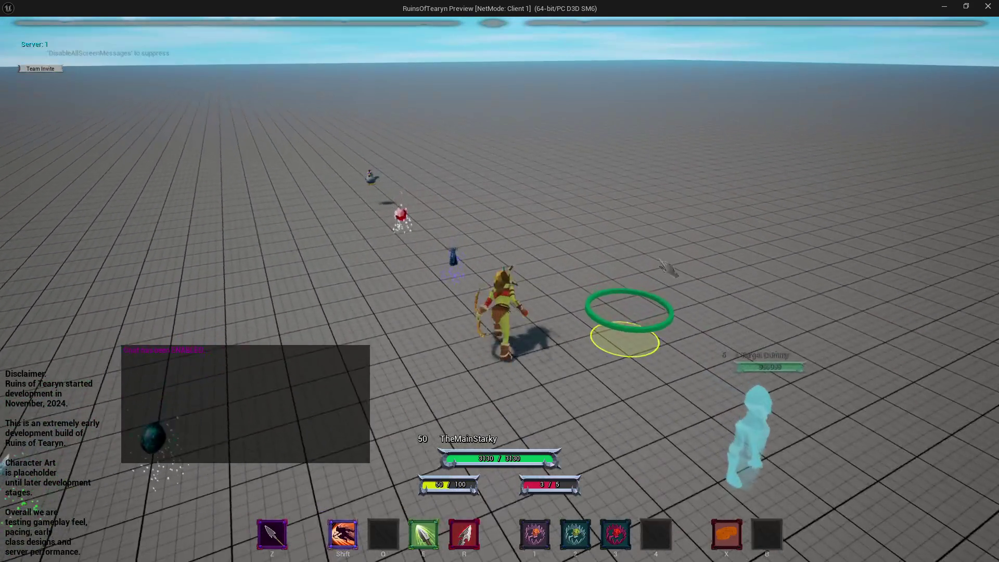
key("1")
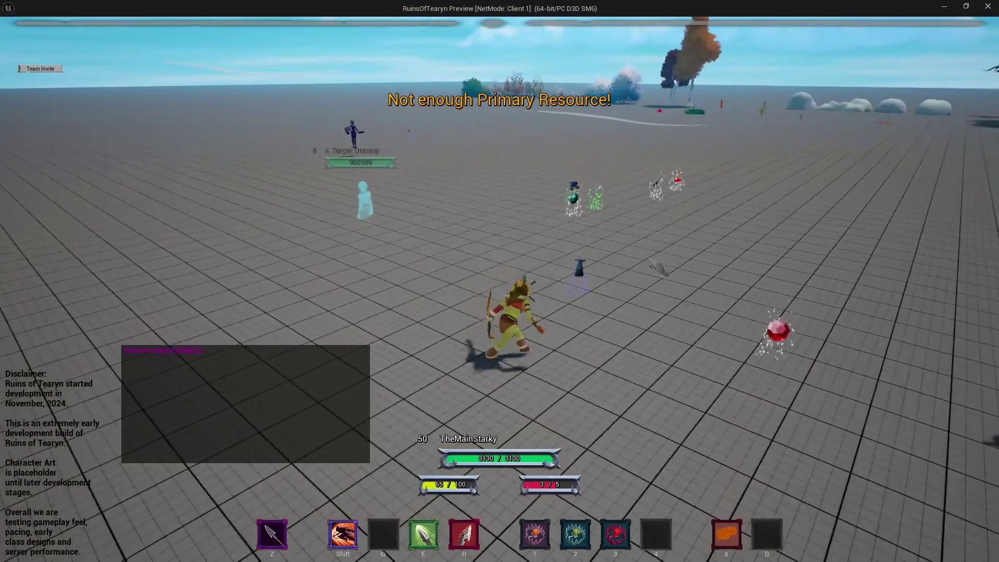
key("Escape")
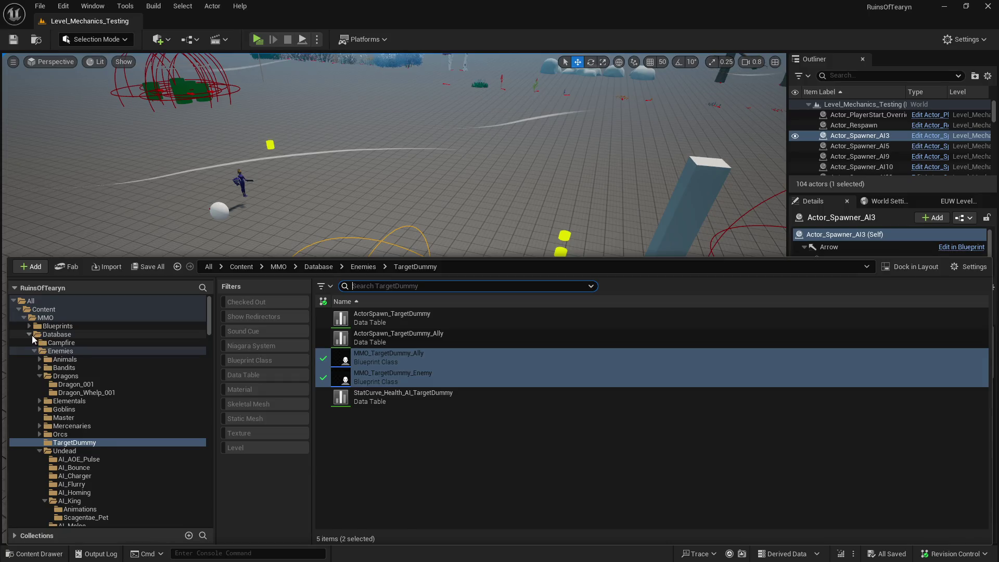
Browse to Database > Players > Classes > Rogue and open MMO_Player_Character_Rogue.
double_click(46, 334)
left_click(28, 326)
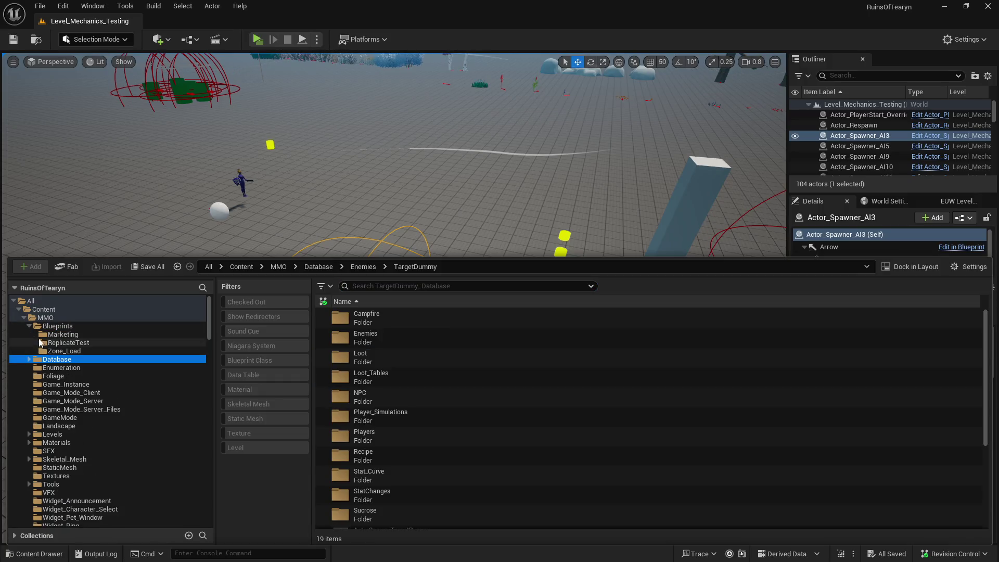
left_click(28, 326)
left_click(28, 333)
left_click(40, 375)
left_click(34, 351)
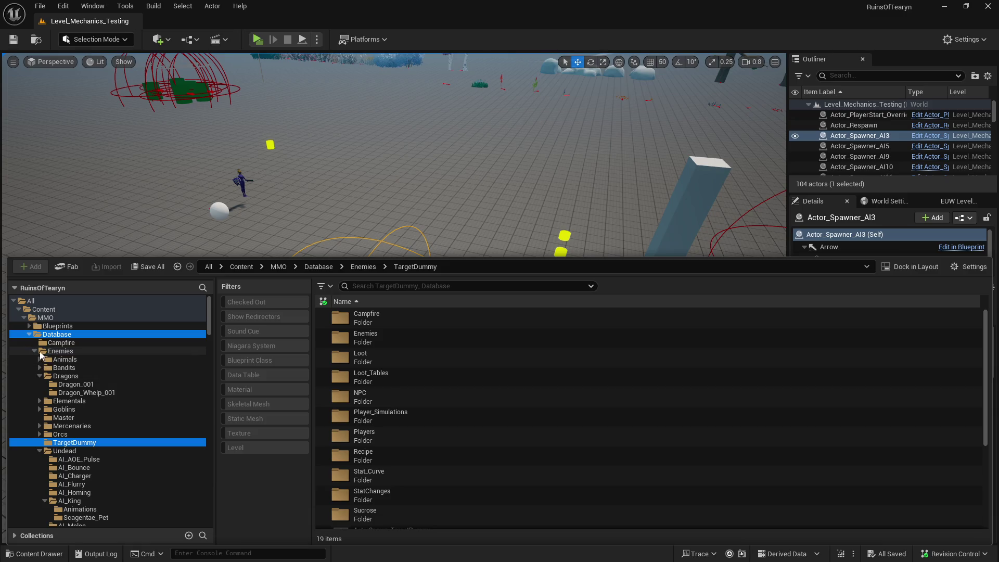
left_click(60, 351, "ctrl")
left_click(34, 392)
left_click(40, 400)
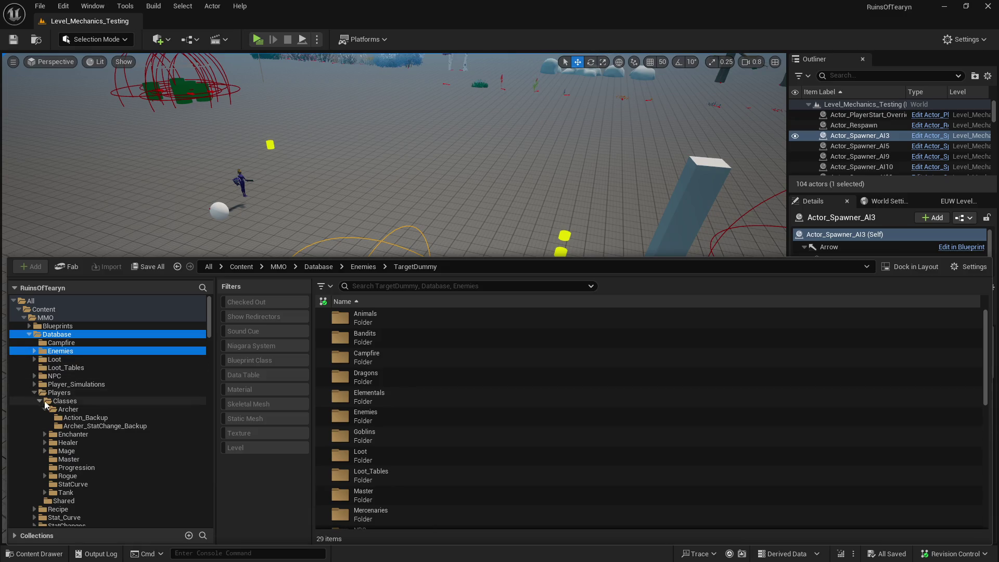
left_click(74, 402)
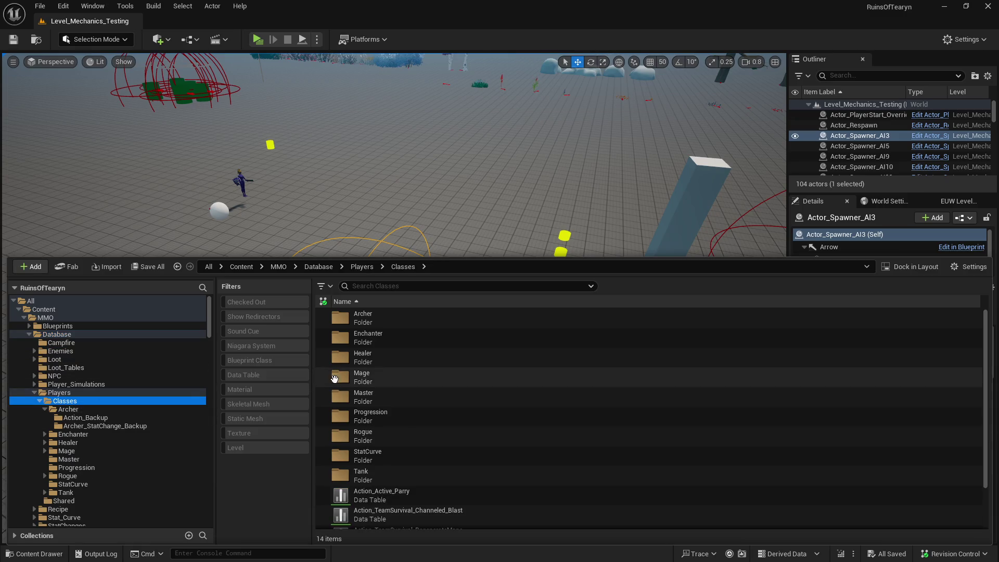
left_click(67, 475)
left_click(437, 401)
double_click(437, 401)
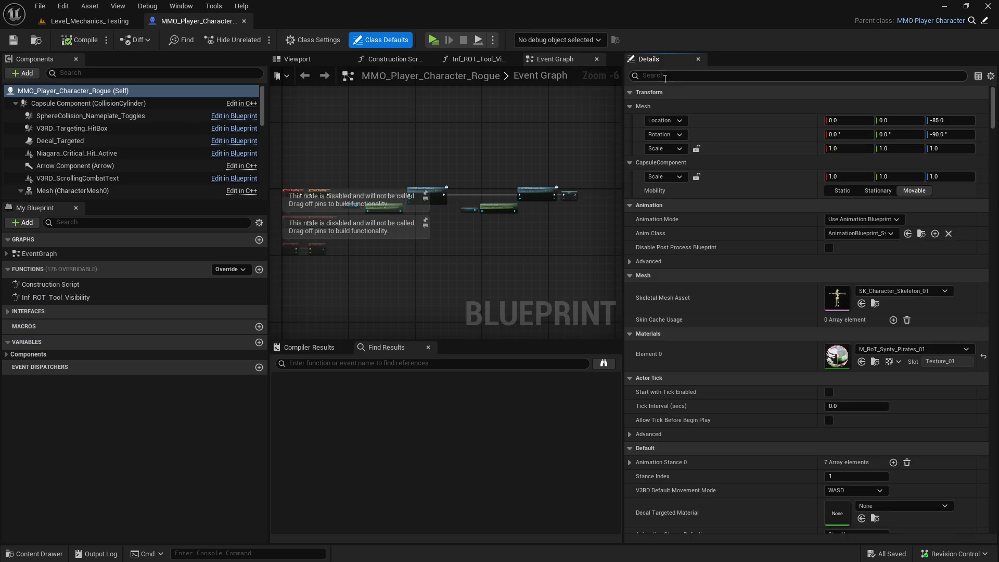
Reset V3RD_Comp_Statistics' Primary Regeneration Value and Rate to their defaults.
scroll(229, 155, "down", 10)
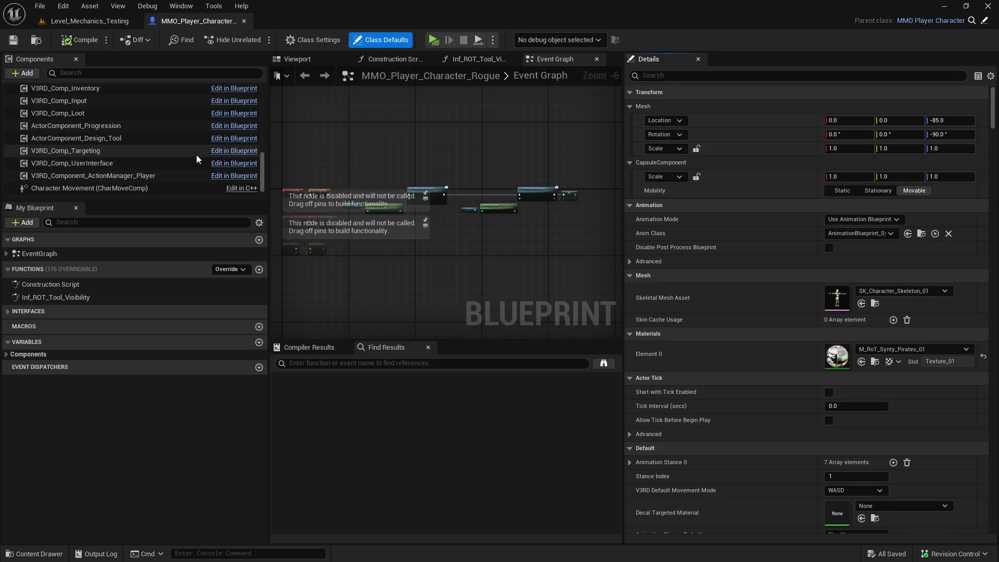
left_click(166, 130)
left_click(672, 76)
type("regen")
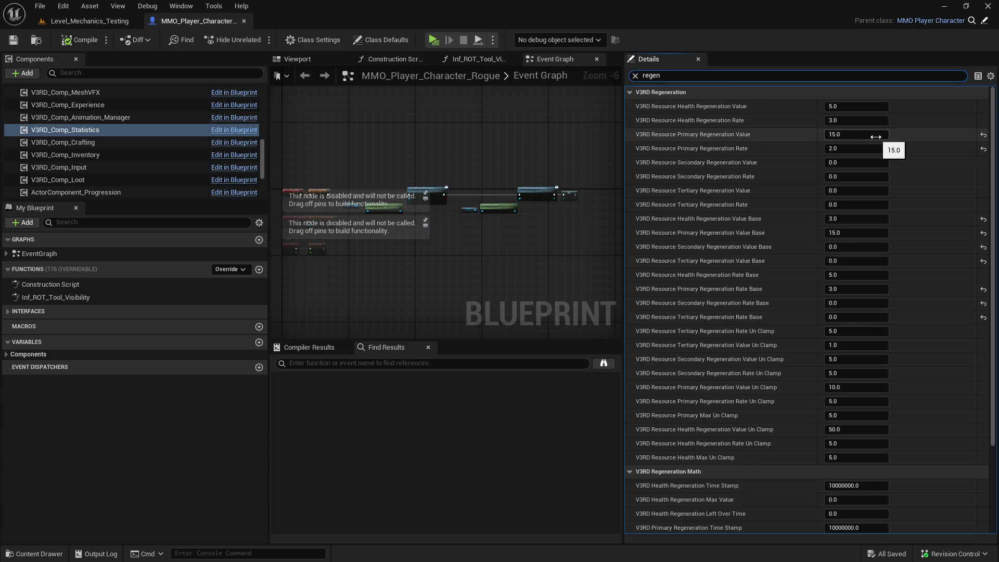
left_click(983, 135)
left_click(983, 149)
type("base p")
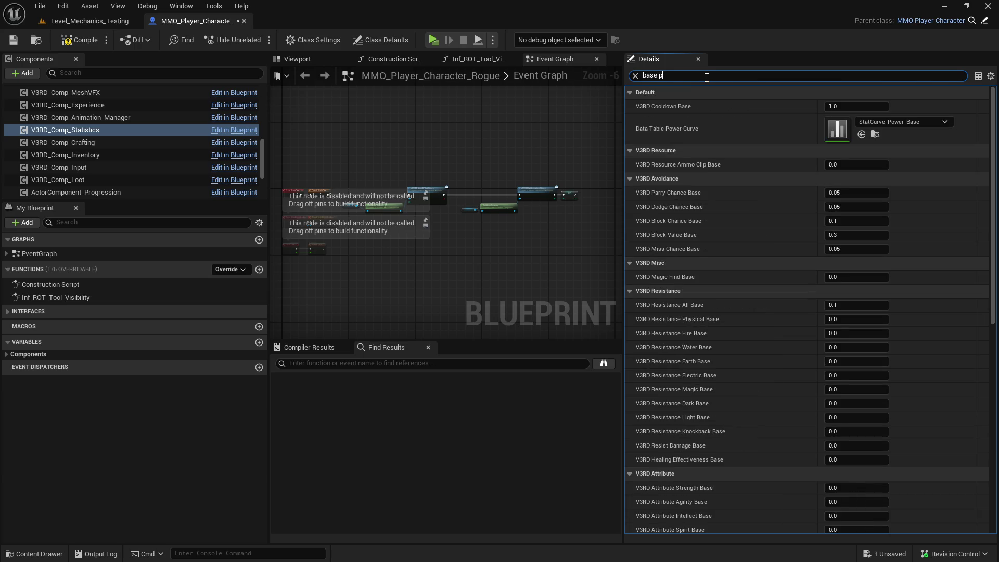
Check the base values with the Details filter, then save and close the Rogue blueprint.
type("rim")
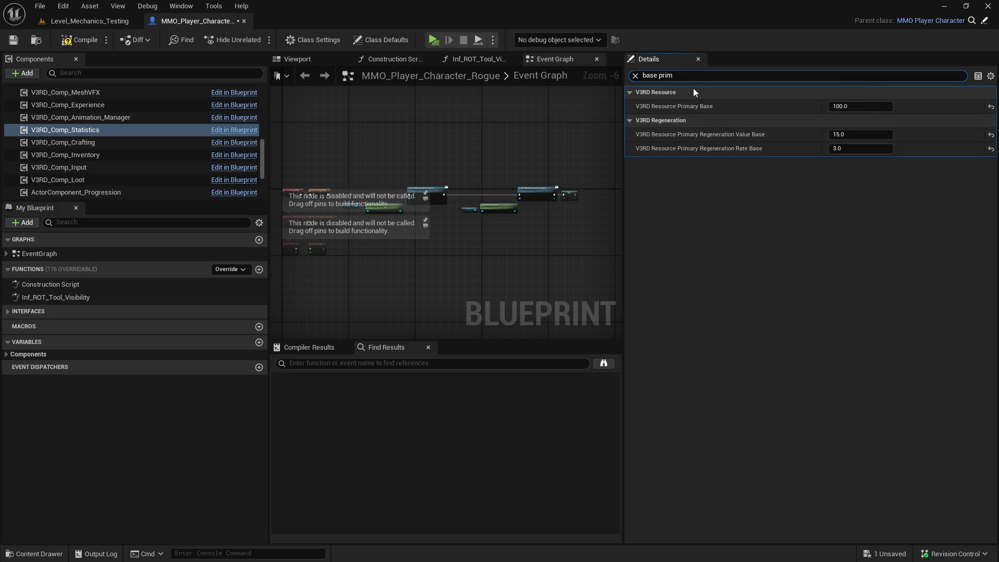
left_click(635, 76)
type("health")
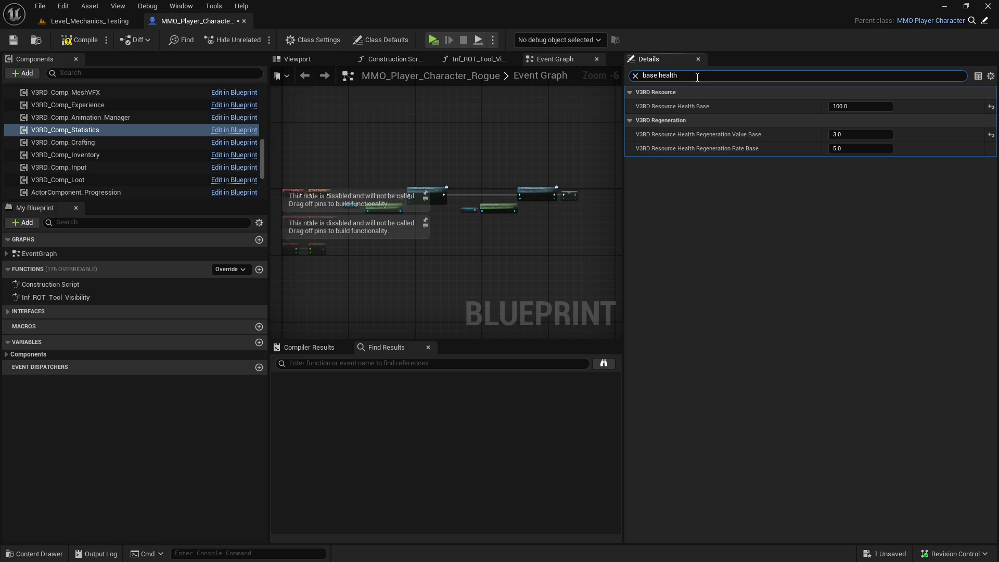
key("ctrl+a")
key("BackSpace")
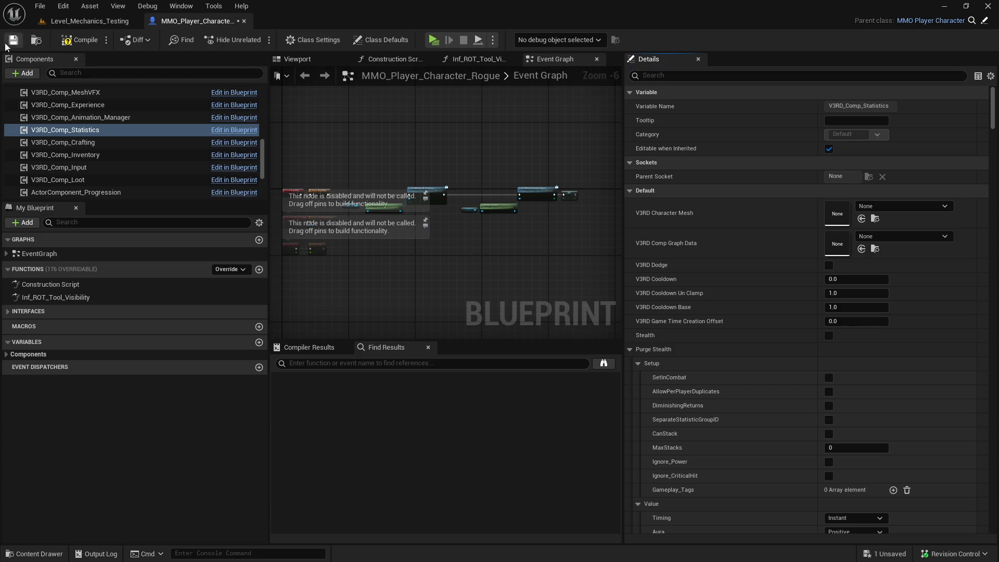
left_click(12, 44)
left_click(244, 21)
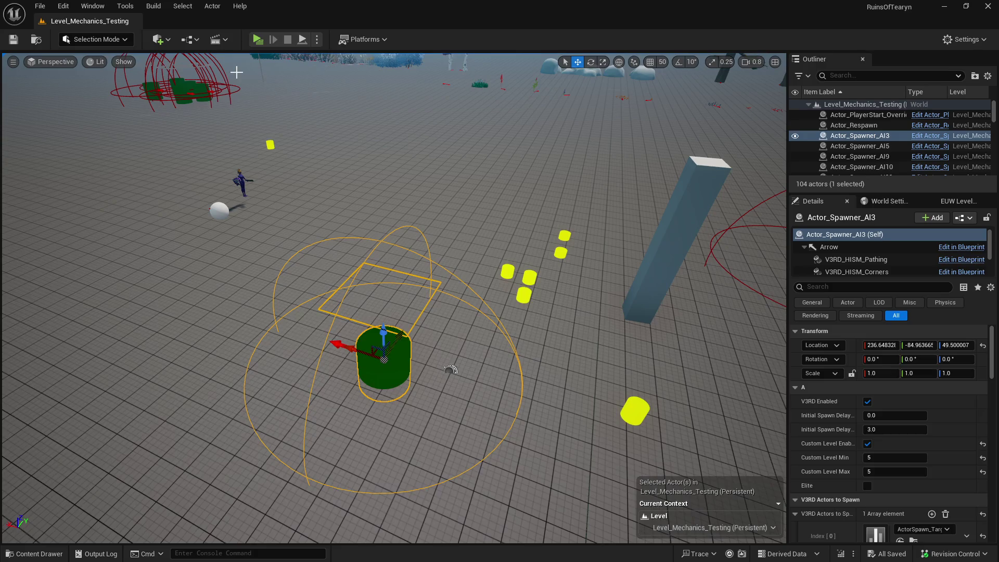
In the Content Drawer, open MMO_Player_Character_Enchanter from Players > Classes > Enchanter.
key("ctrl+space")
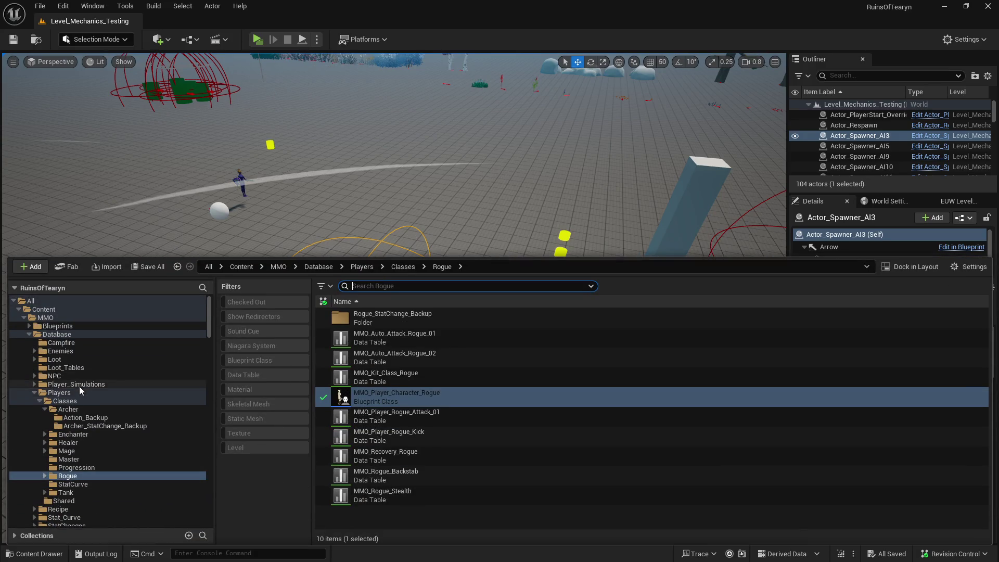
left_click(44, 409)
left_click(68, 409)
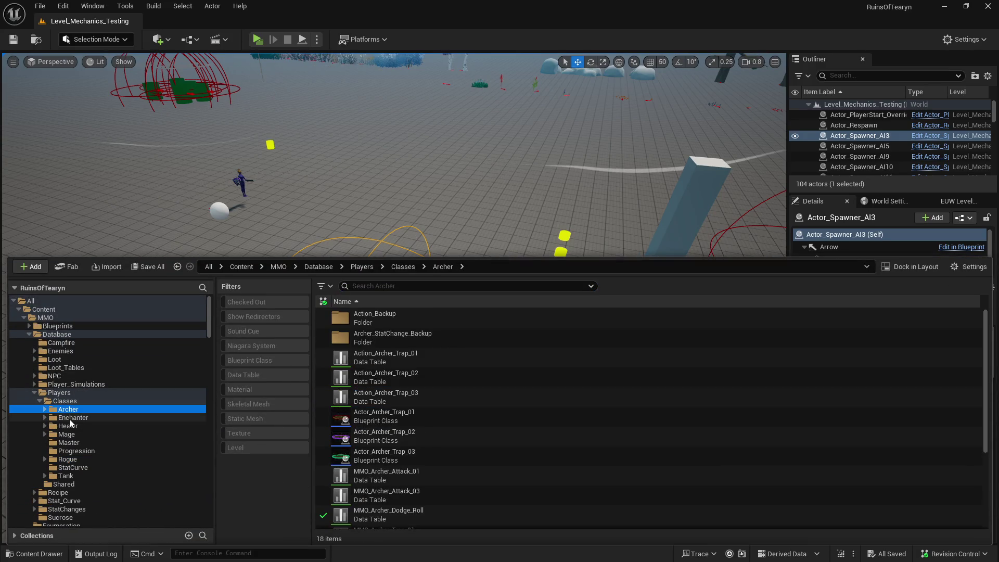
left_click(73, 417)
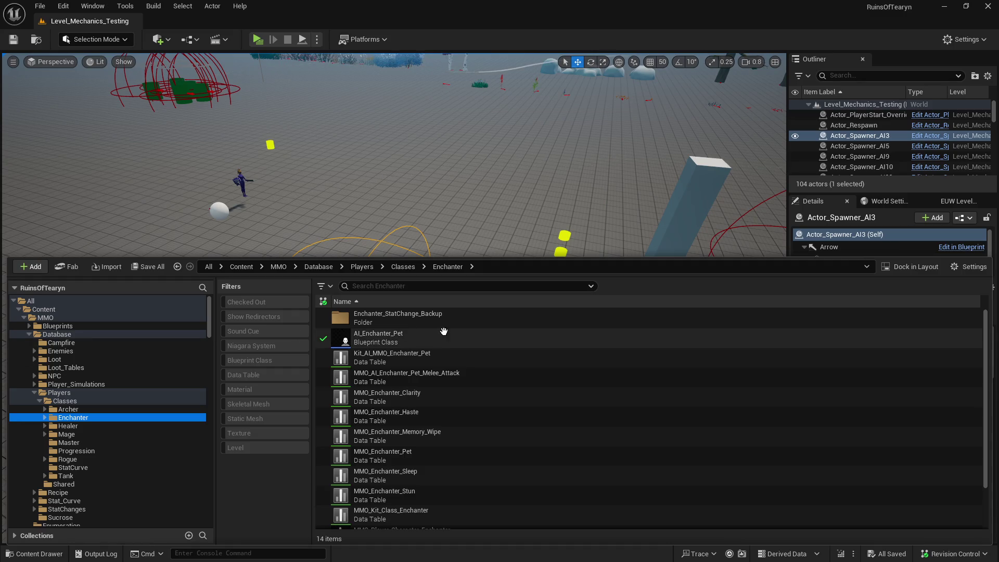
scroll(442, 396, "down", 2)
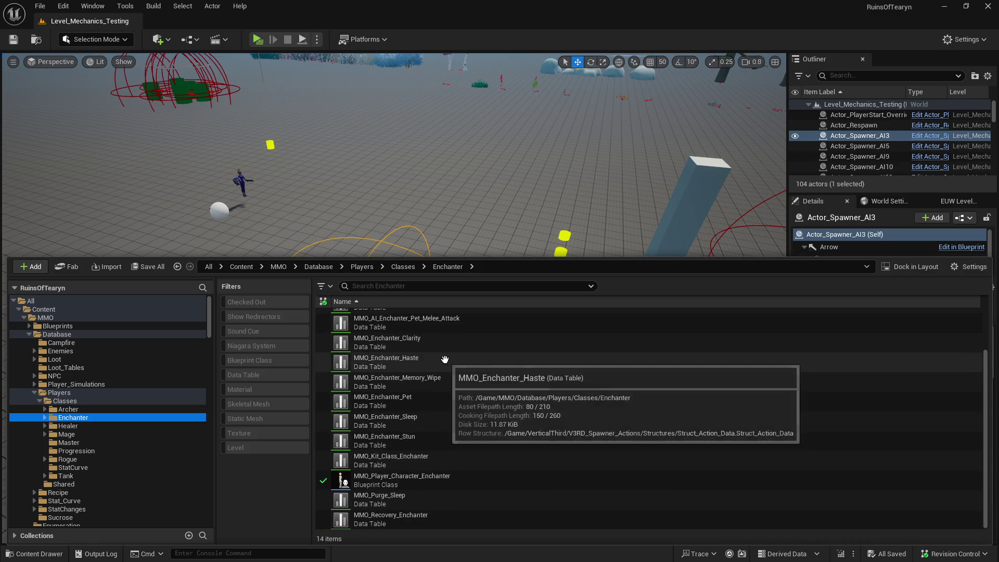
double_click(464, 479)
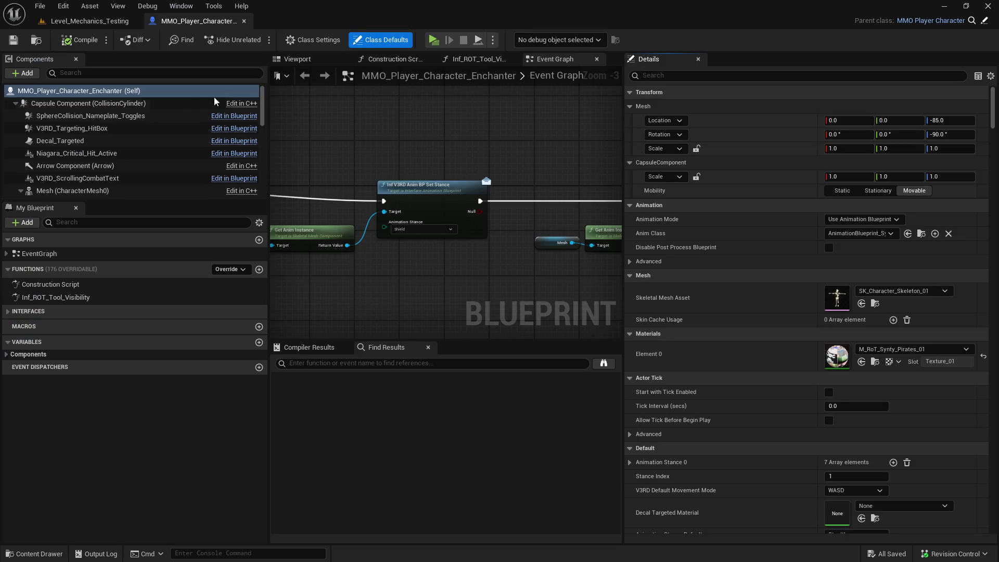
scroll(192, 140, "down", 10)
scroll(192, 140, "down", 3)
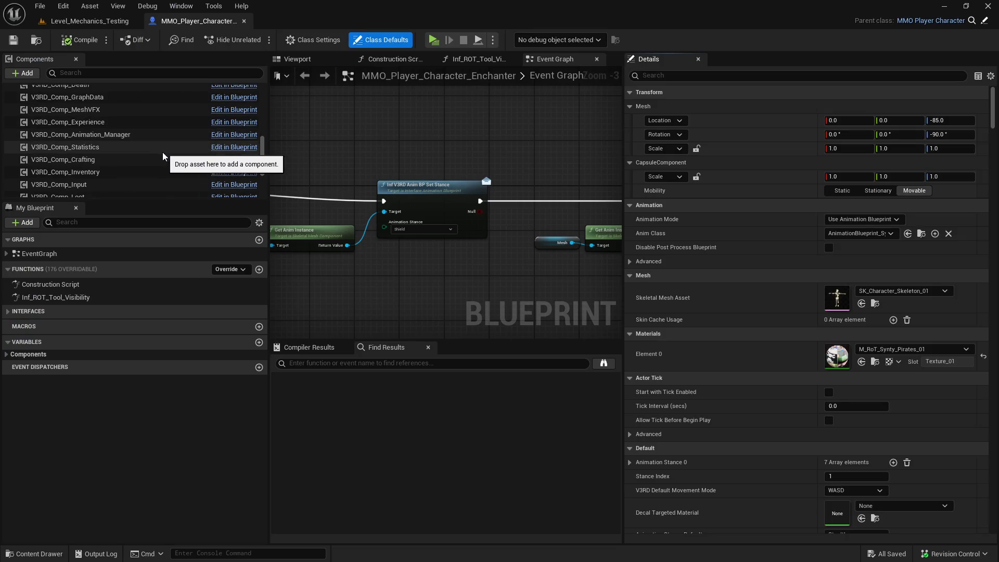
Set V3RD_Comp_Statistics' Primary Regeneration Value Base to 5.0 and compile.
left_click(192, 113)
left_click(721, 76)
type("base prim")
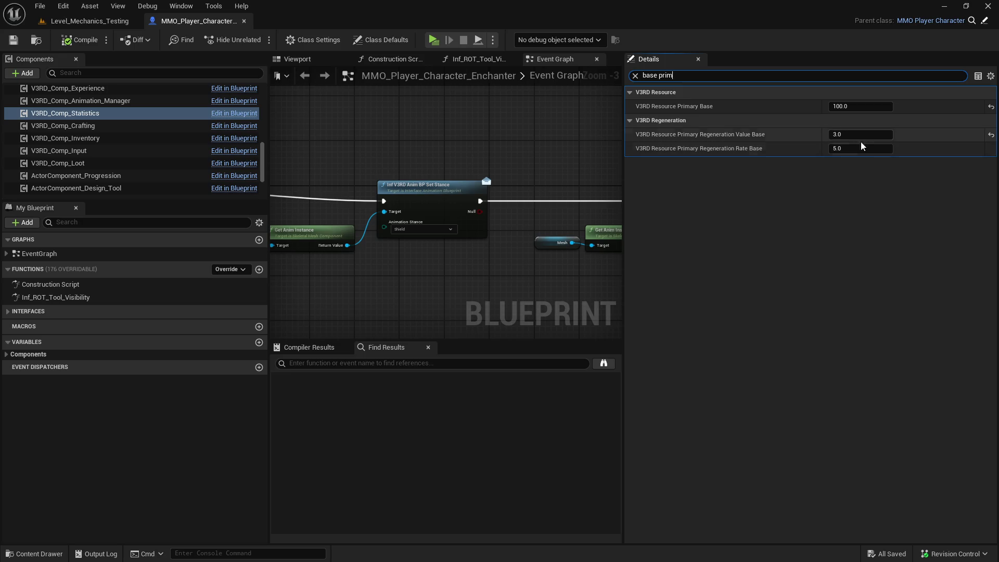
left_click_drag(829, 138, 853, 138)
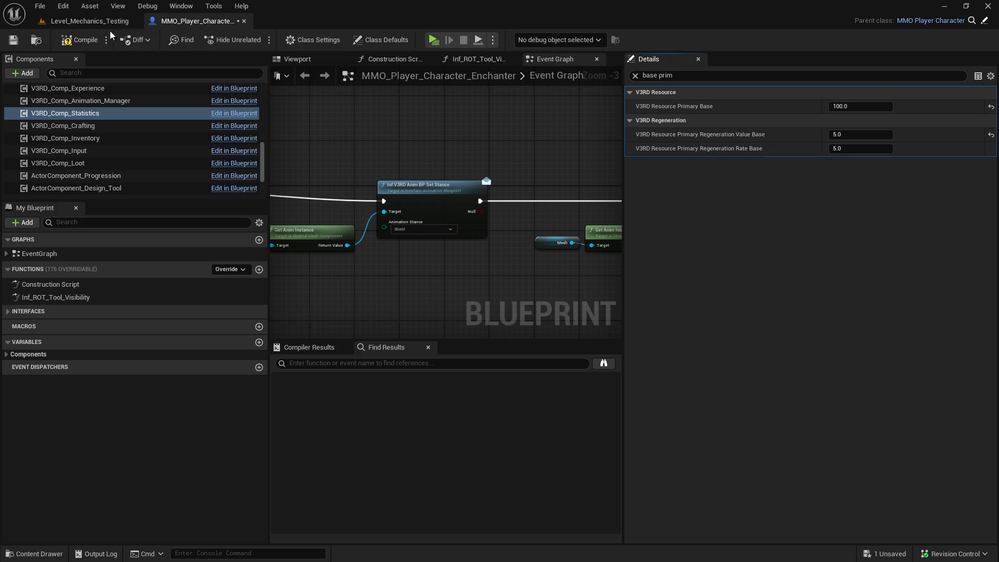
left_click(85, 46)
Filter Details by base values and review the regeneration value and rate fields.
left_click(634, 76)
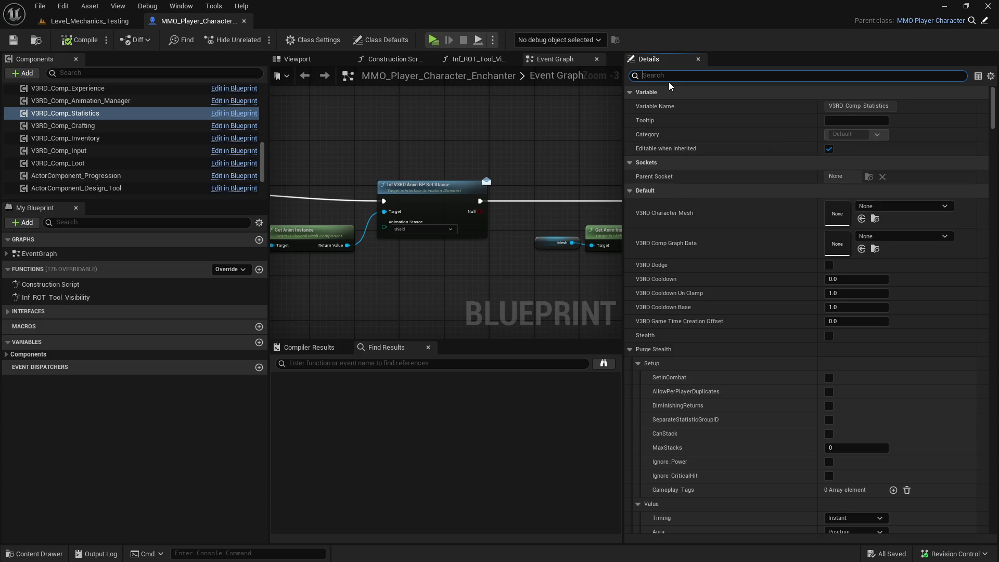
type("base regen")
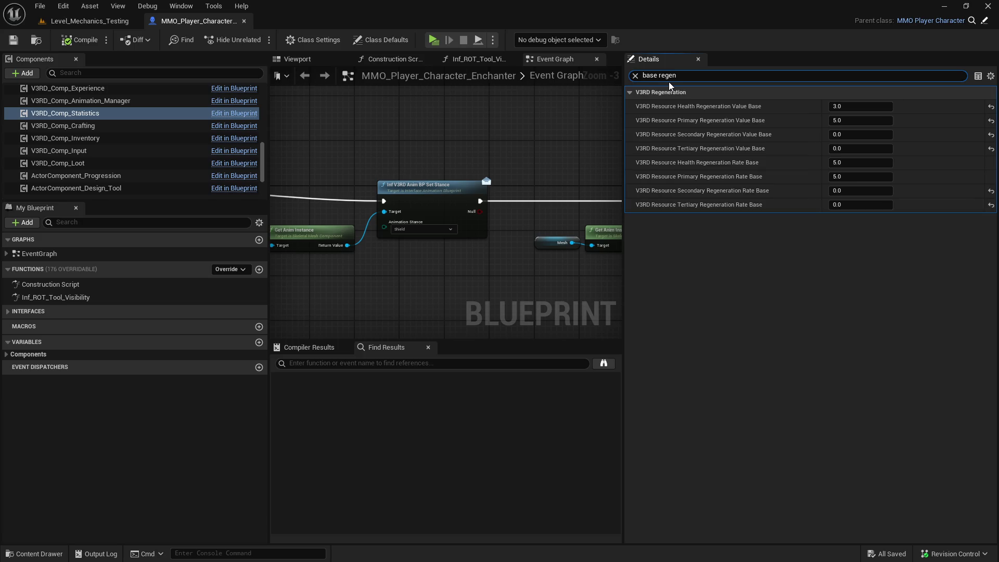
key("Tab")
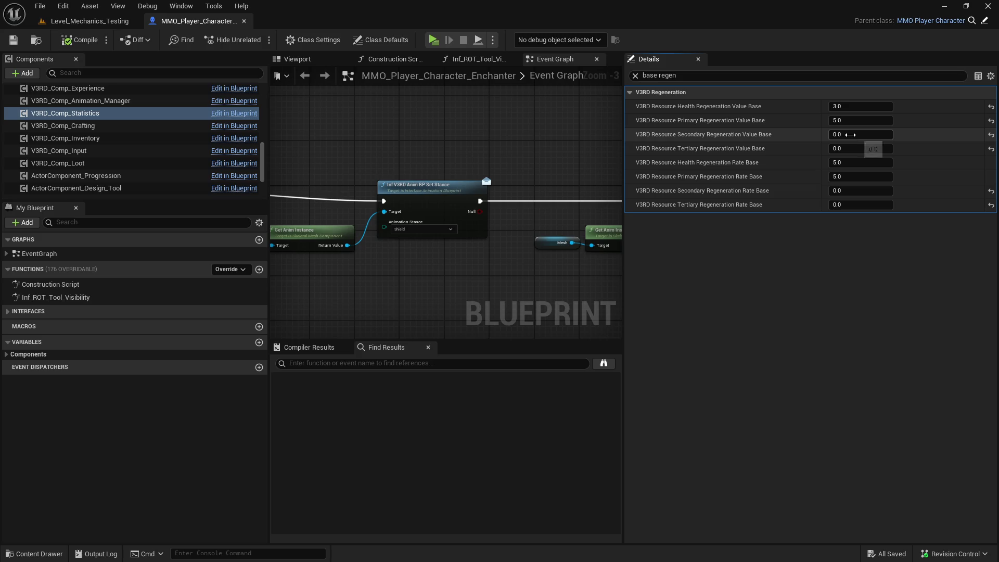
left_click(850, 134)
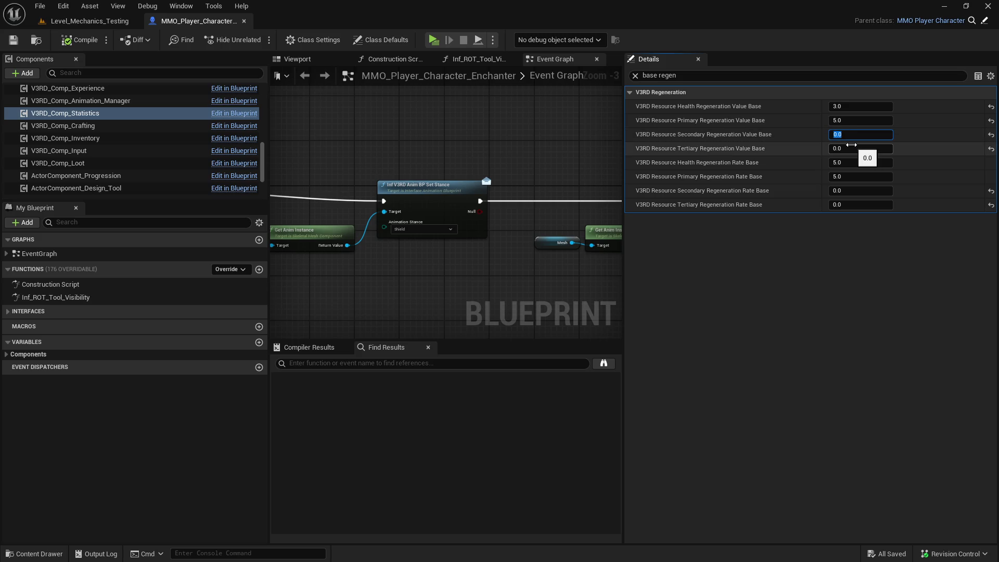
left_click(850, 147)
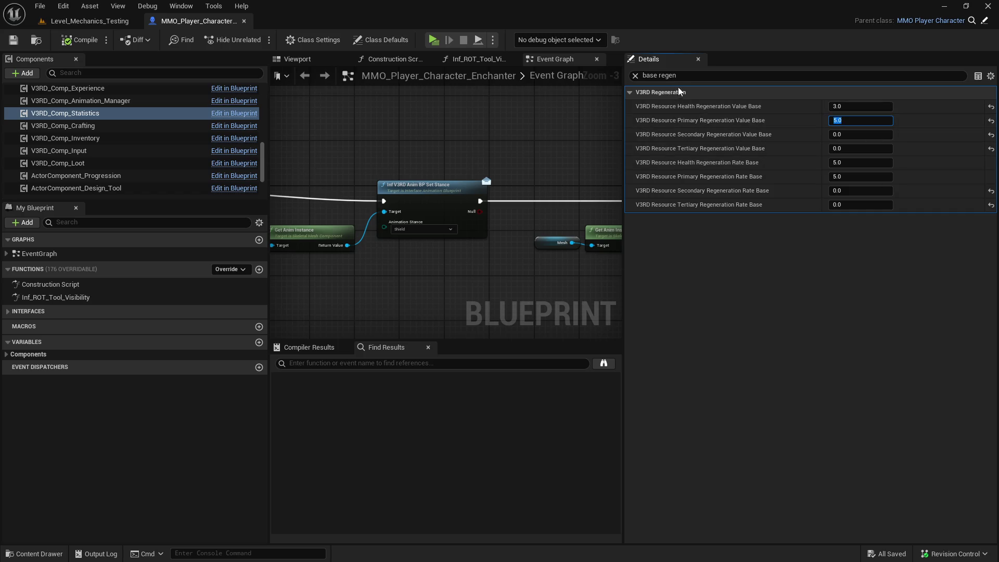
key("Return")
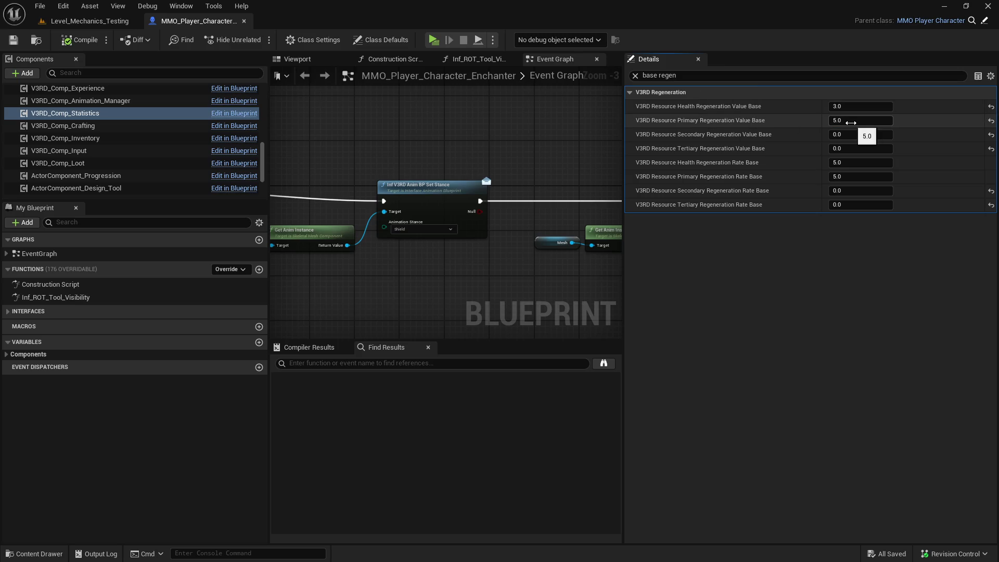
left_click(842, 178)
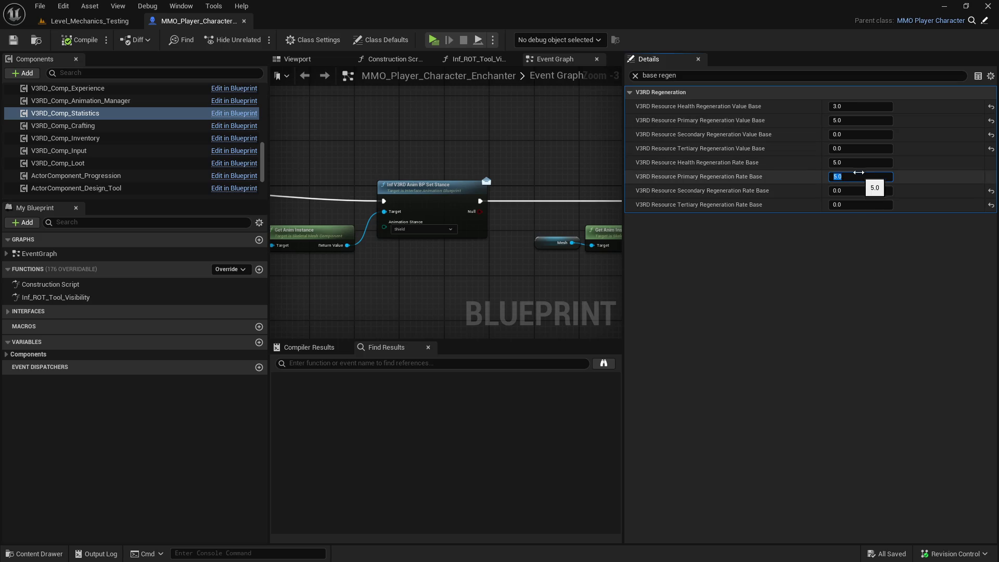
left_click(859, 164)
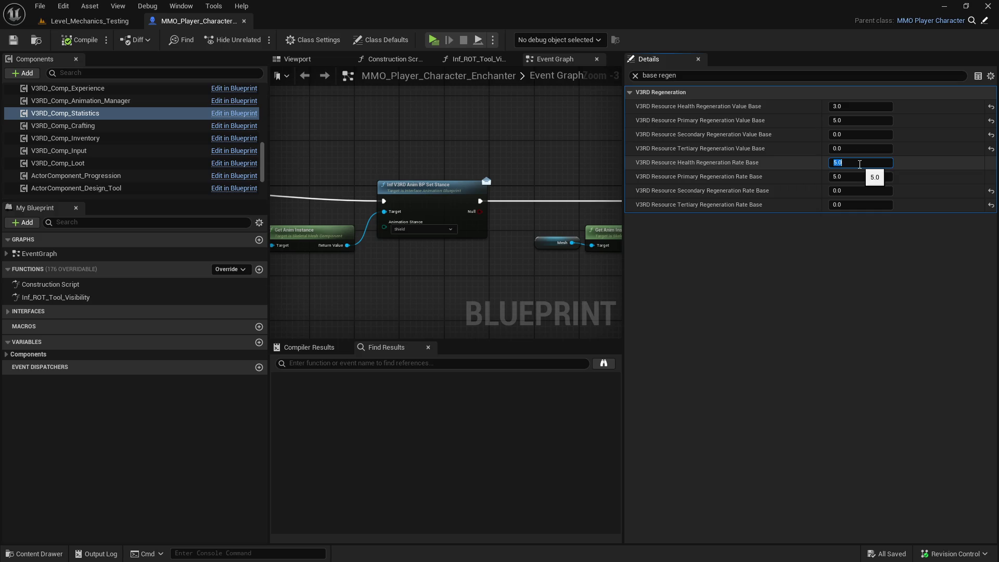
Set Health Regeneration Value Base to 5.0, compile, and close the Enchanter blueprint.
left_click(871, 106)
type("5")
key("Return")
left_click(84, 42)
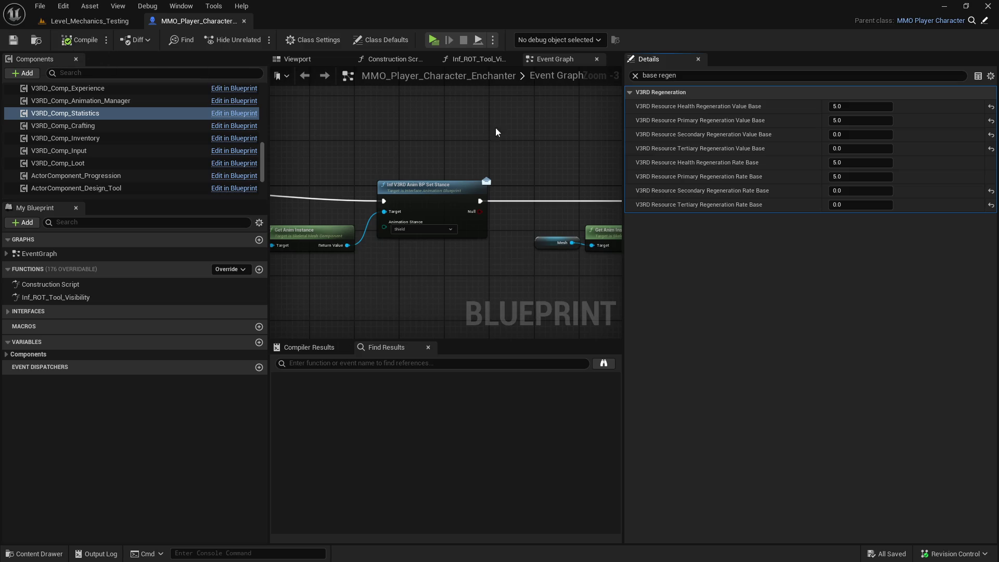
left_click(856, 205)
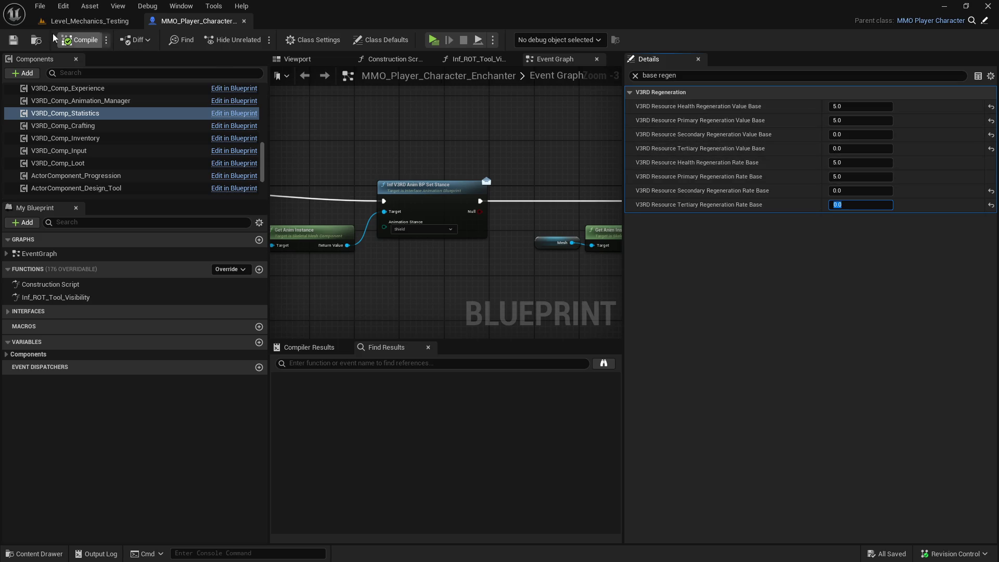
left_click(244, 21)
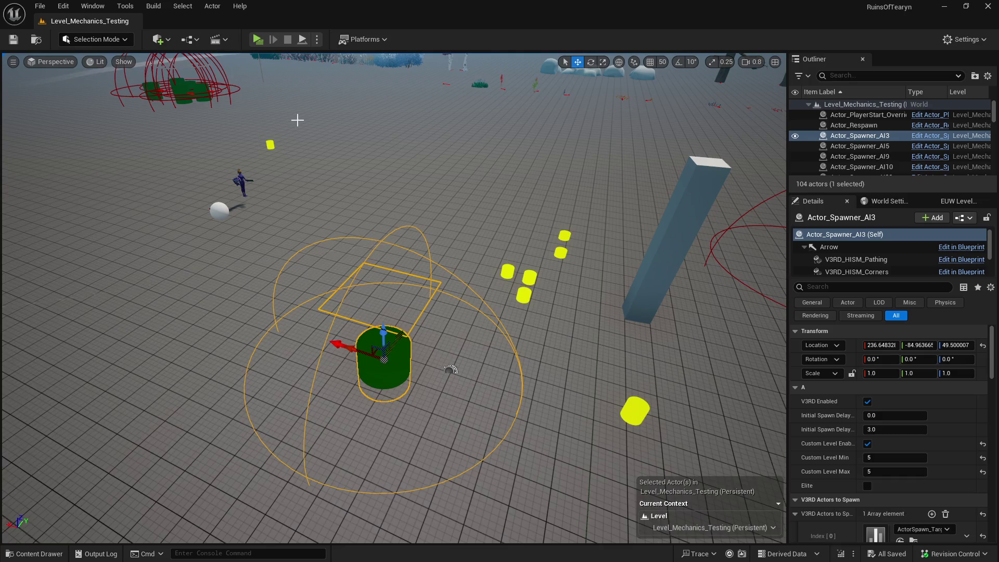
Open MMO_Player_Character_Rogue from the Rogue class folder in the Content Drawer.
key("ctrl+space")
left_click(98, 410)
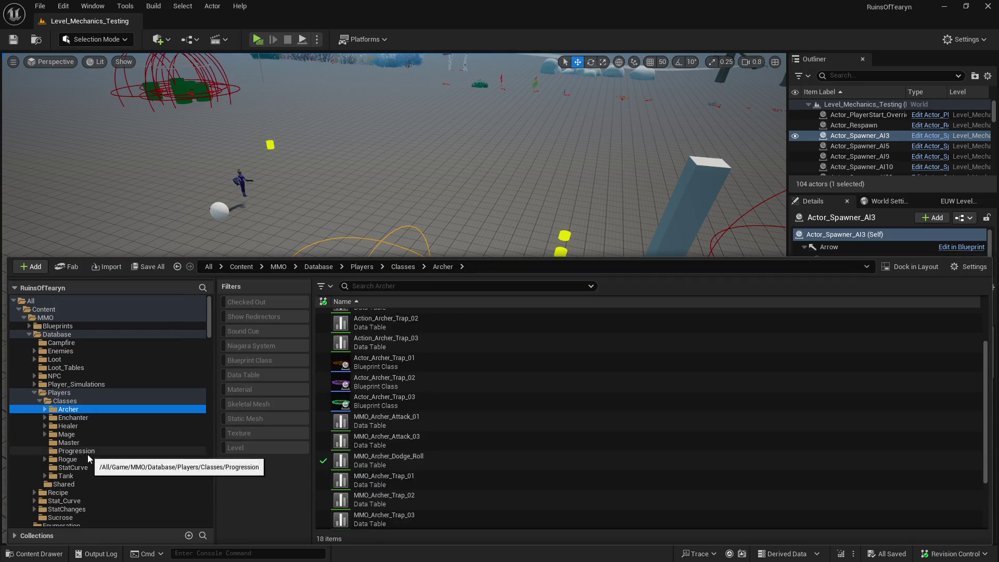
left_click(89, 458, "ctrl")
scroll(444, 385, "down", 3)
scroll(444, 385, "down", 3)
left_click(452, 388)
left_click(452, 400)
double_click(452, 399)
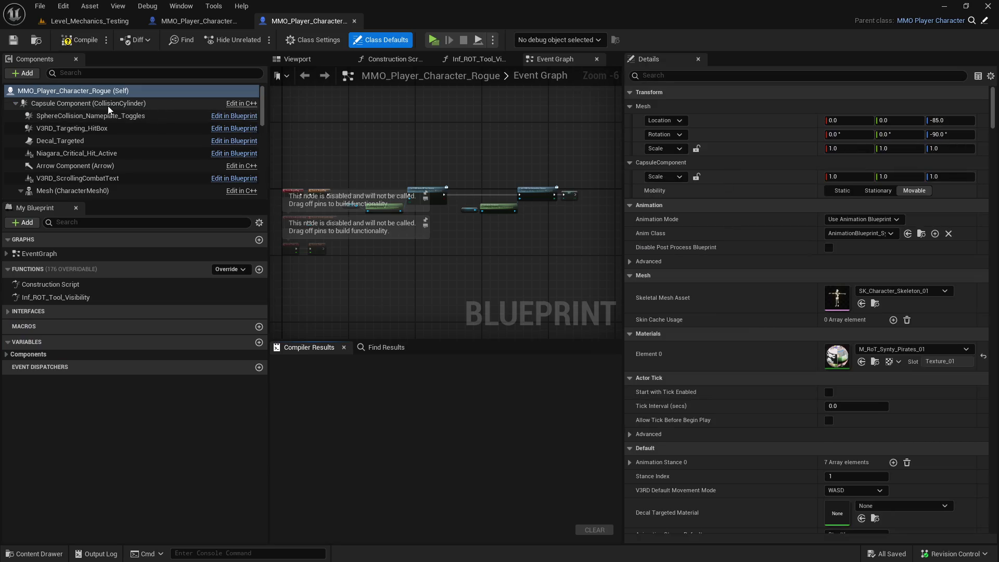
scroll(110, 140, "down", 8)
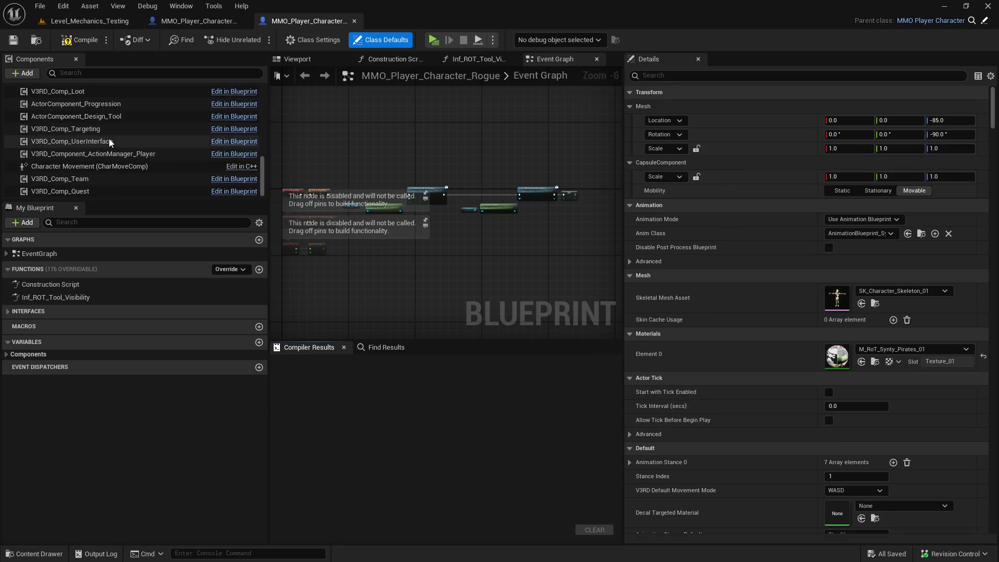
scroll(109, 132, "up", 4)
Set the Rogue's Health Regeneration Value Base to 5.0, compile, save, and close it.
left_click(107, 92)
left_click(700, 76)
type("h")
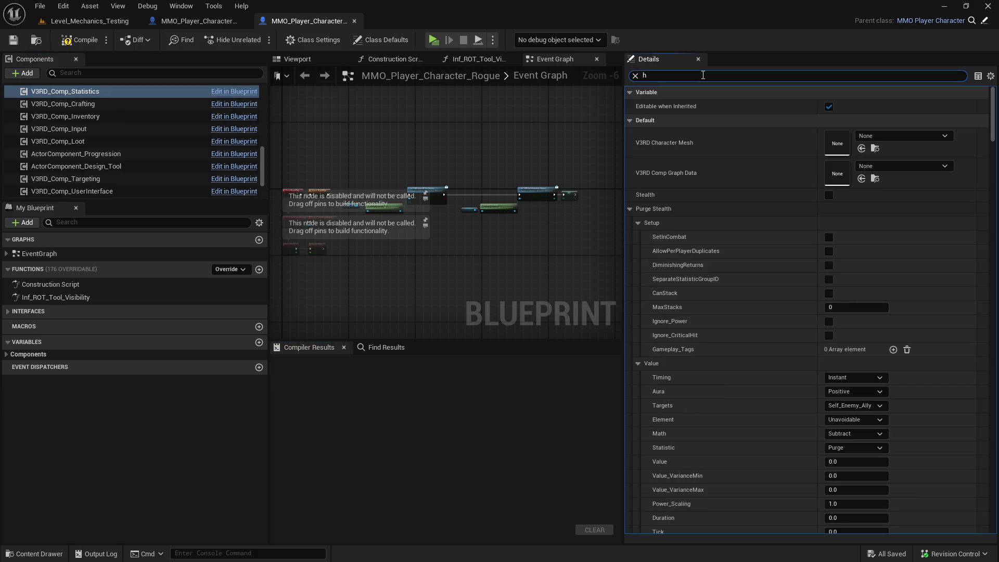
type(" base")
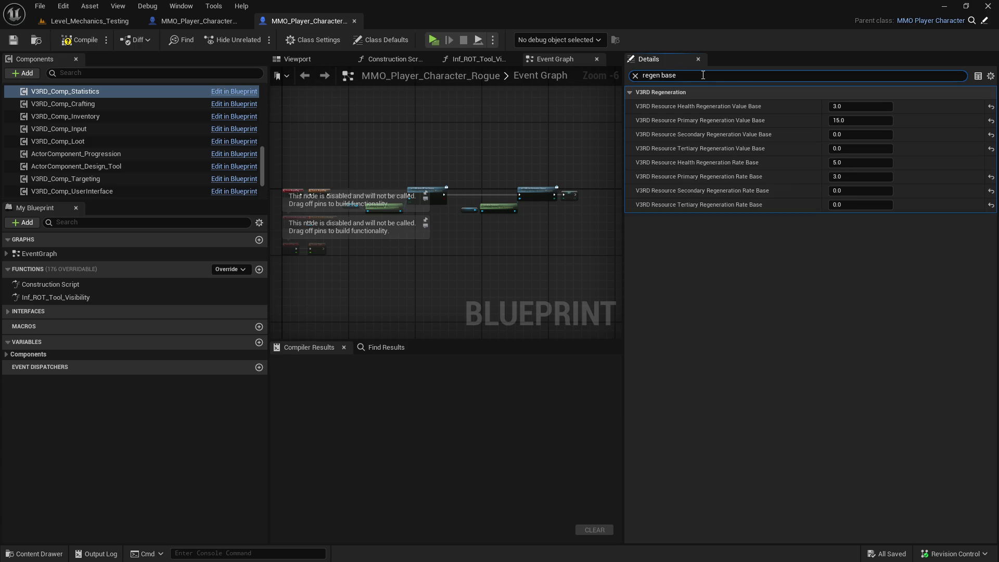
left_click(859, 107)
type("5")
key("Return")
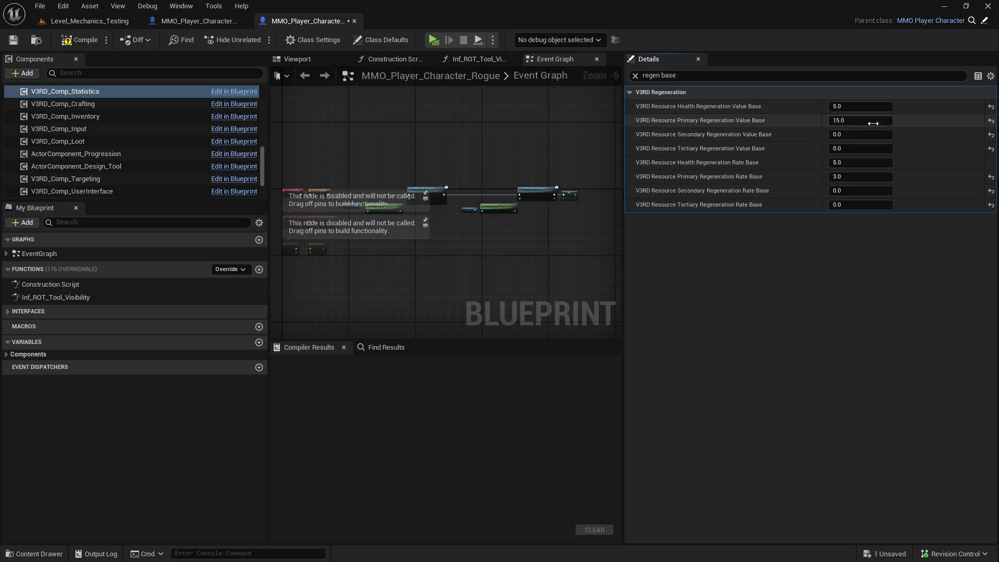
type("5")
left_click(908, 167)
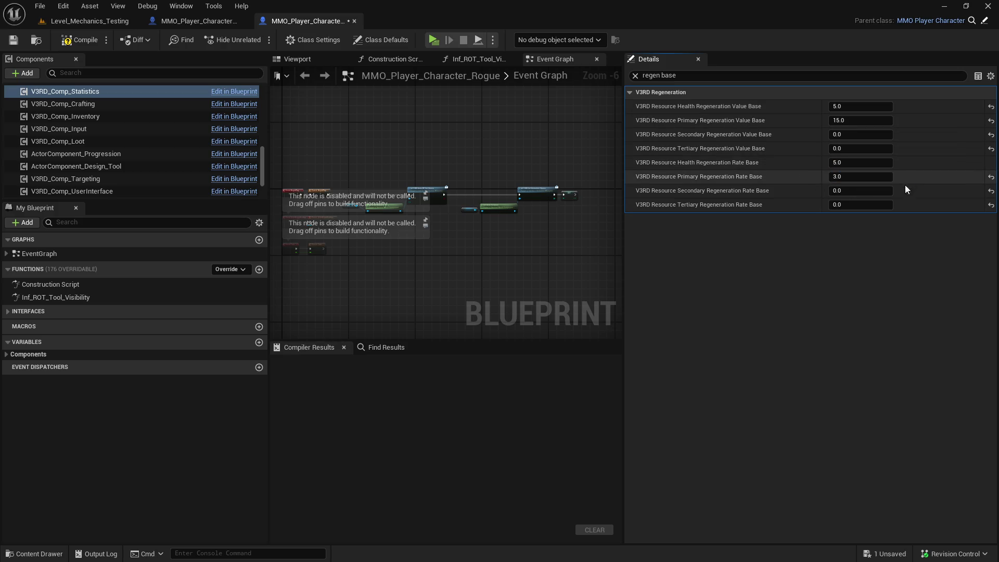
left_click(78, 39)
left_click(13, 40)
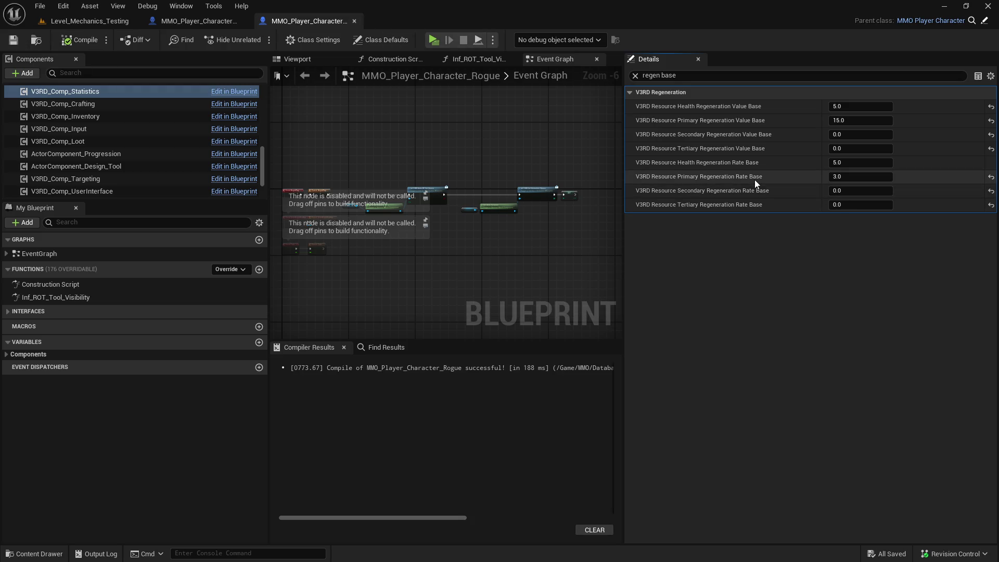
left_click(355, 21)
Set the Archer's Health Regeneration Value Base to 5.0, compile and save, and close its blueprint.
scroll(212, 137, "down", 5)
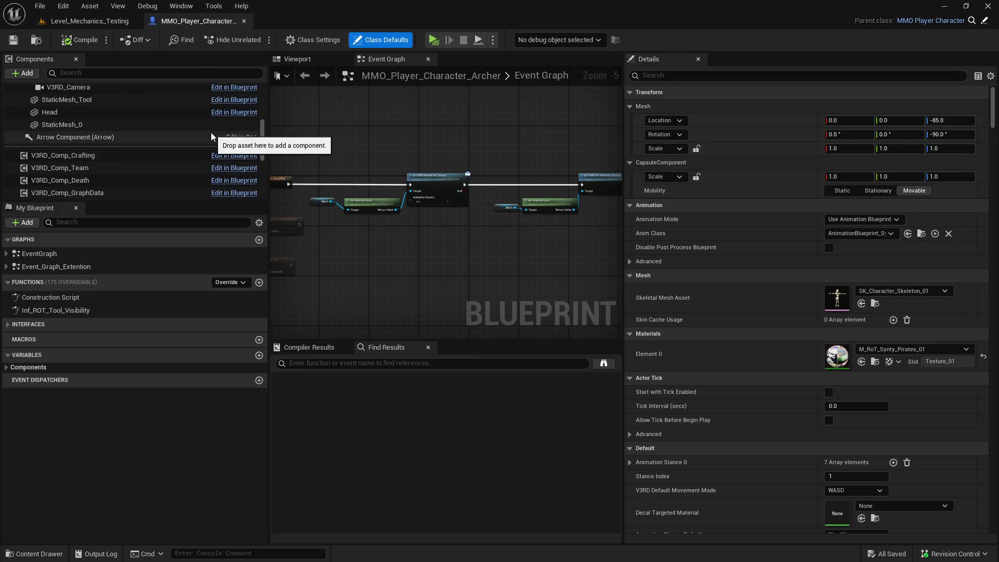
scroll(190, 146, "down", 10)
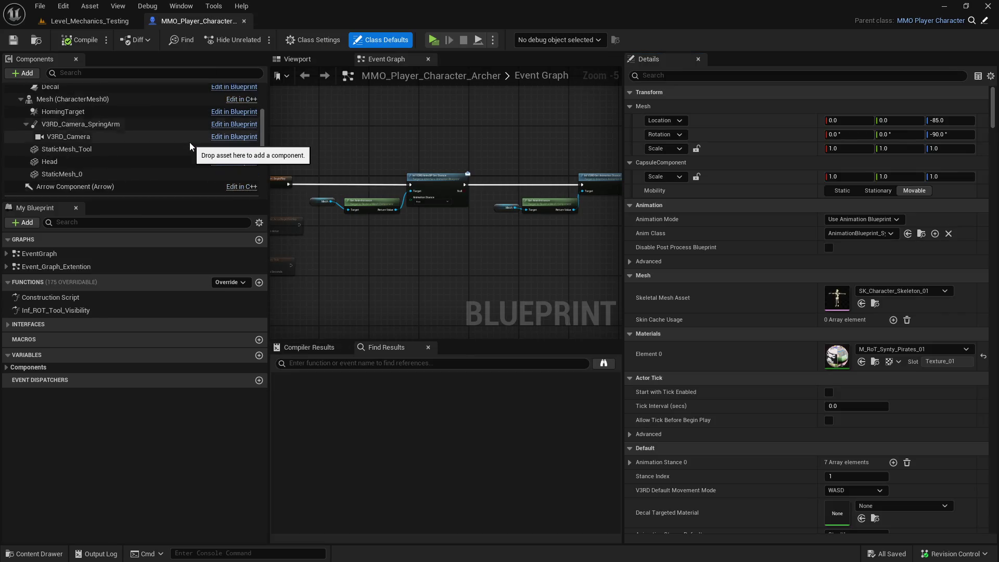
left_click(174, 153)
left_click(680, 76)
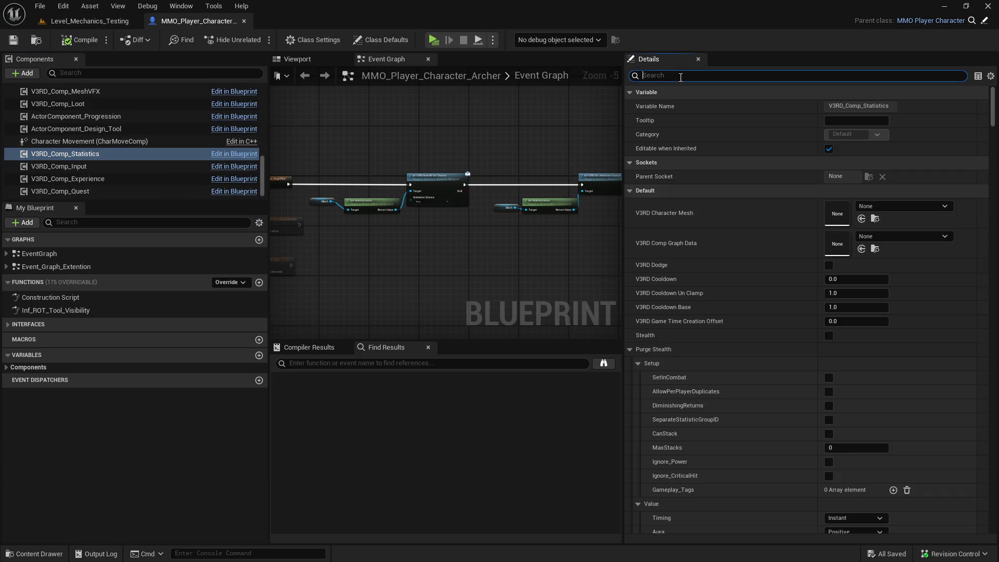
type("regen base")
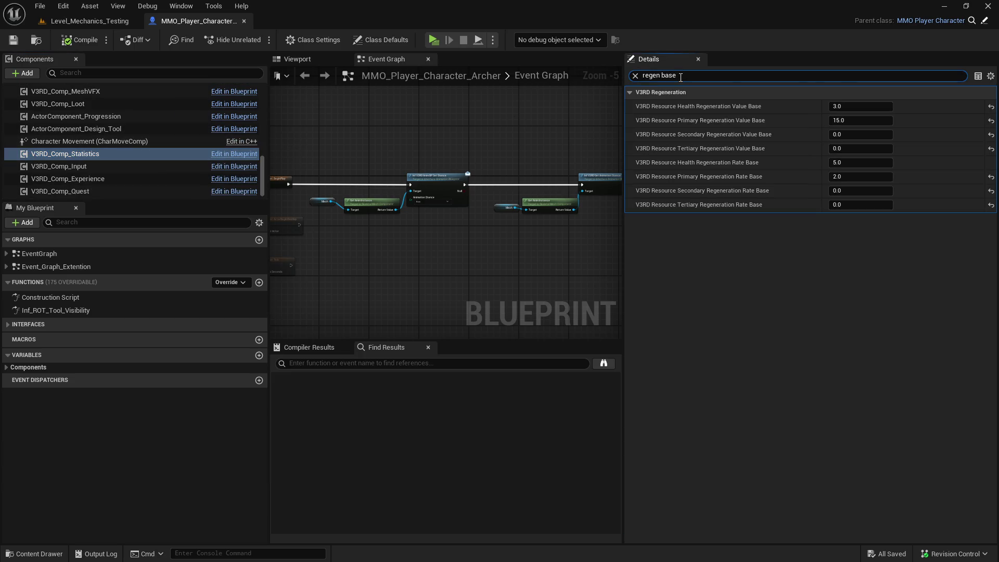
left_click(864, 107)
type("5")
key("Return")
left_click(860, 163)
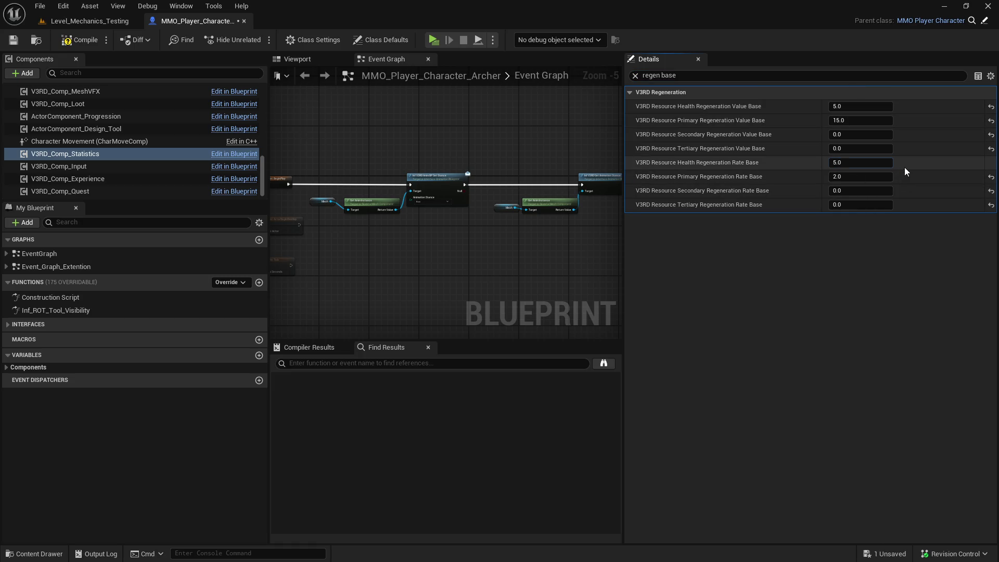
left_click(82, 40)
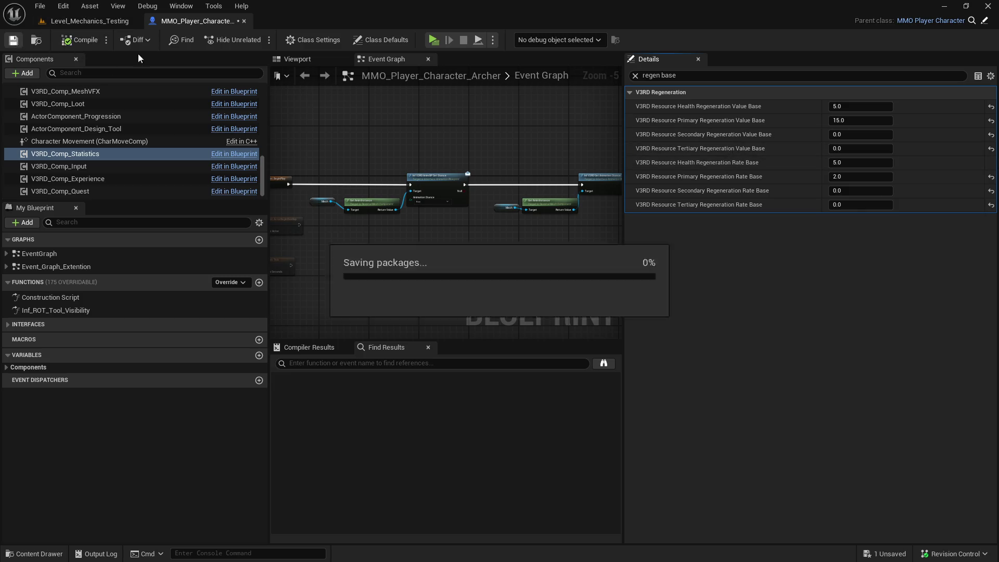
left_click(244, 21)
key("ctrl+space")
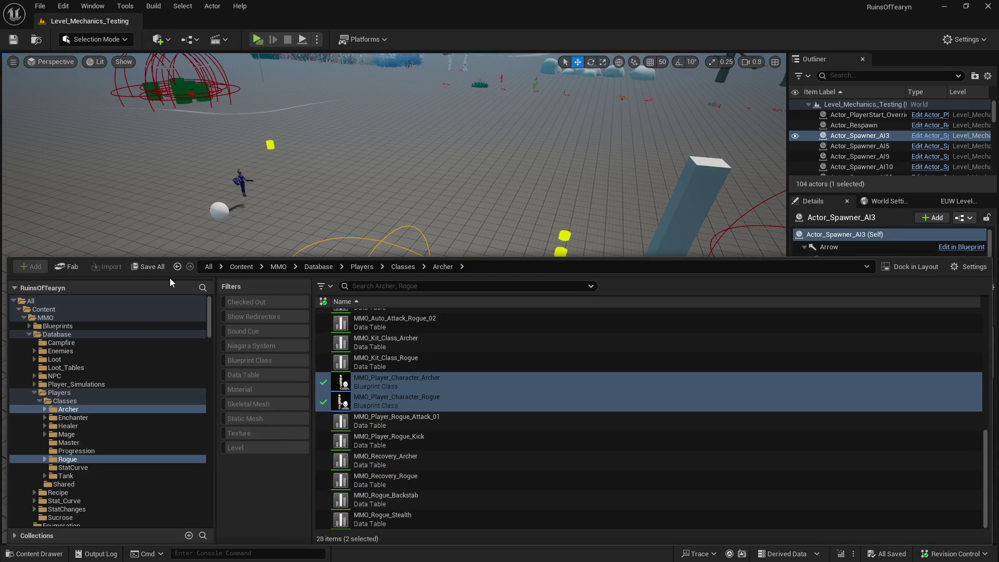
Open MMO_Player_Character_Healer and select its V3RD_Comp_Statistics component.
left_click(90, 426)
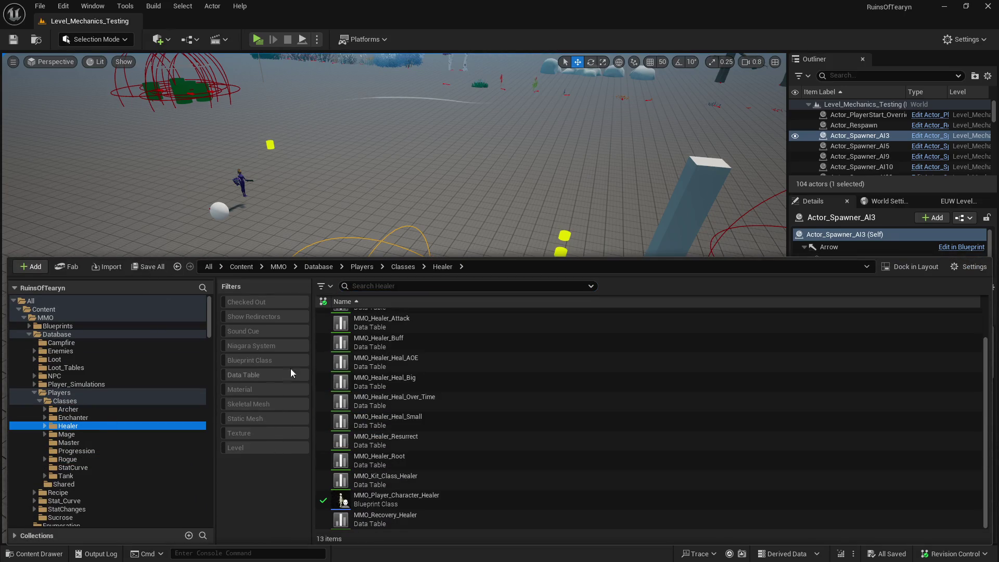
double_click(395, 499)
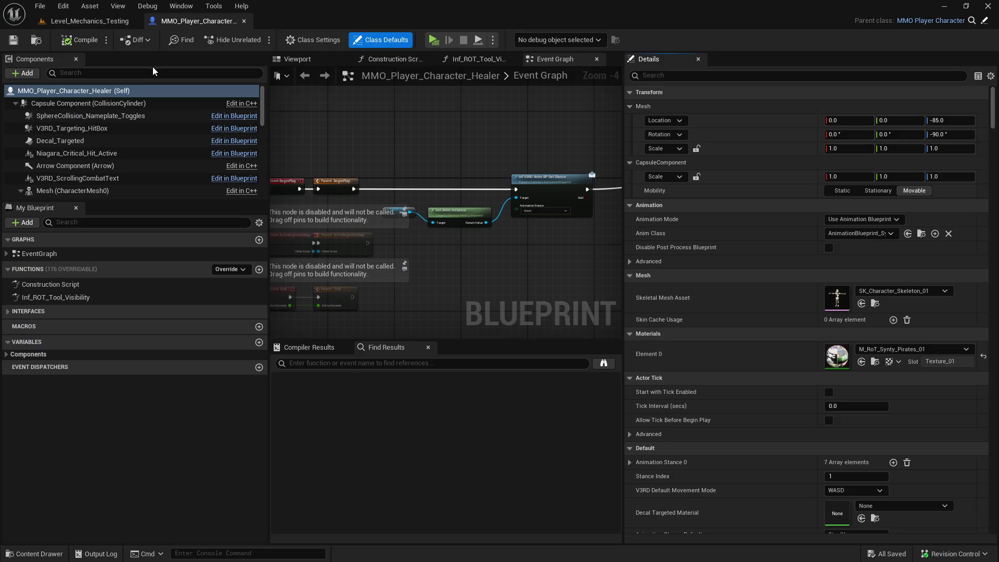
scroll(112, 154, "down", 10)
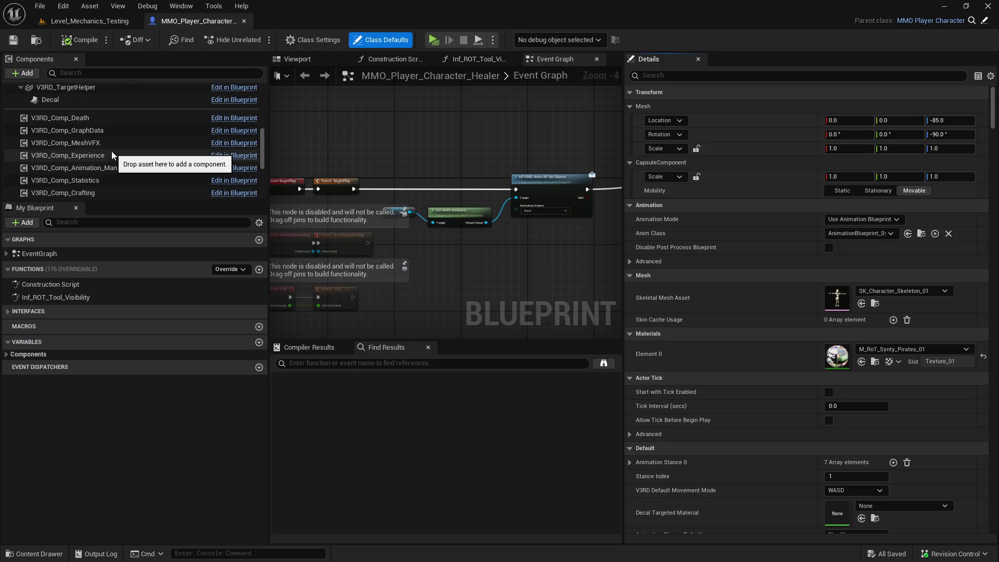
scroll(112, 154, "down", 2)
left_click(111, 139)
type("base regen")
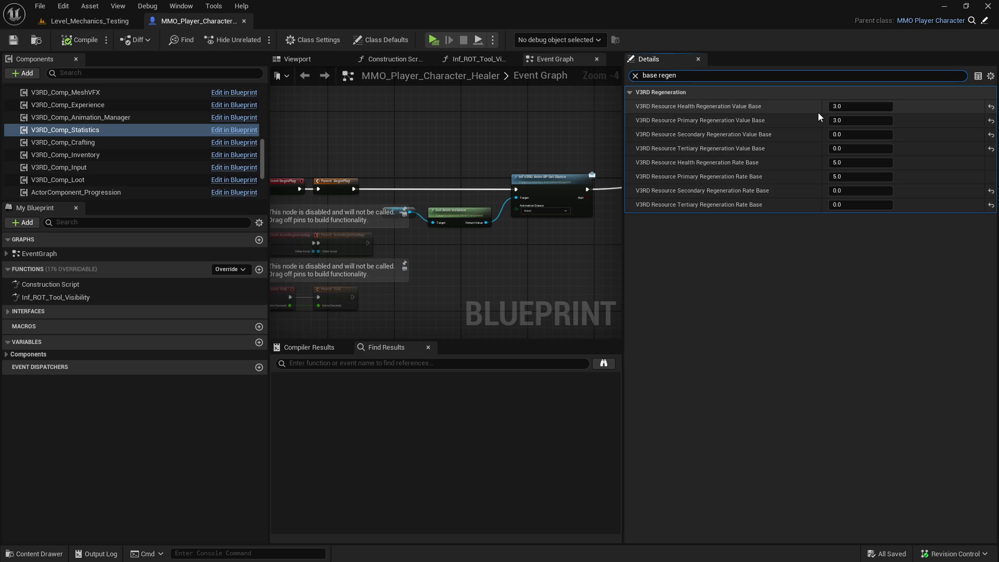
Set Health and Primary Regeneration Value Base to 5.0, compile, save, and close.
left_click(856, 105)
type("5")
key("Return")
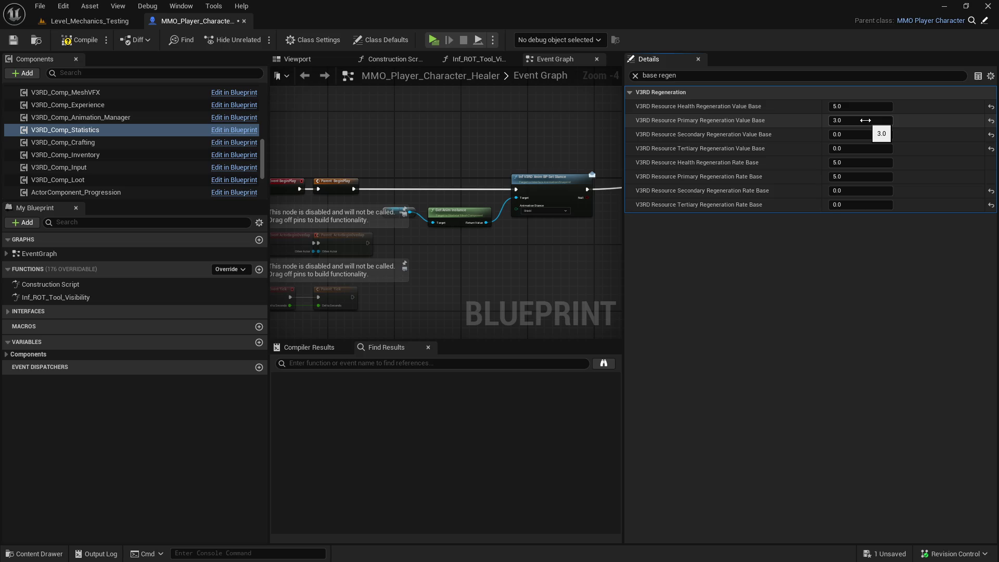
left_click_drag(865, 121, 898, 125)
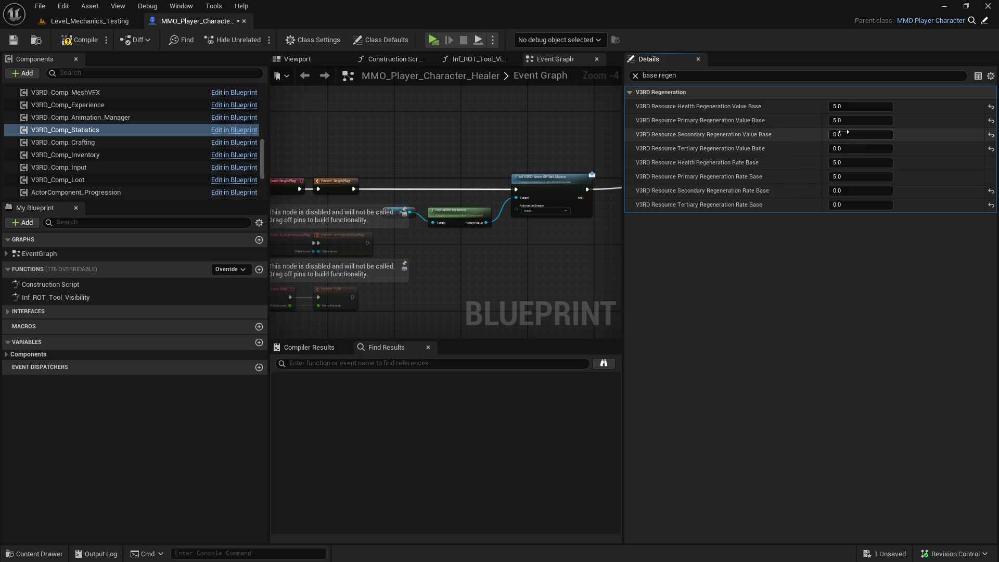
left_click(79, 39)
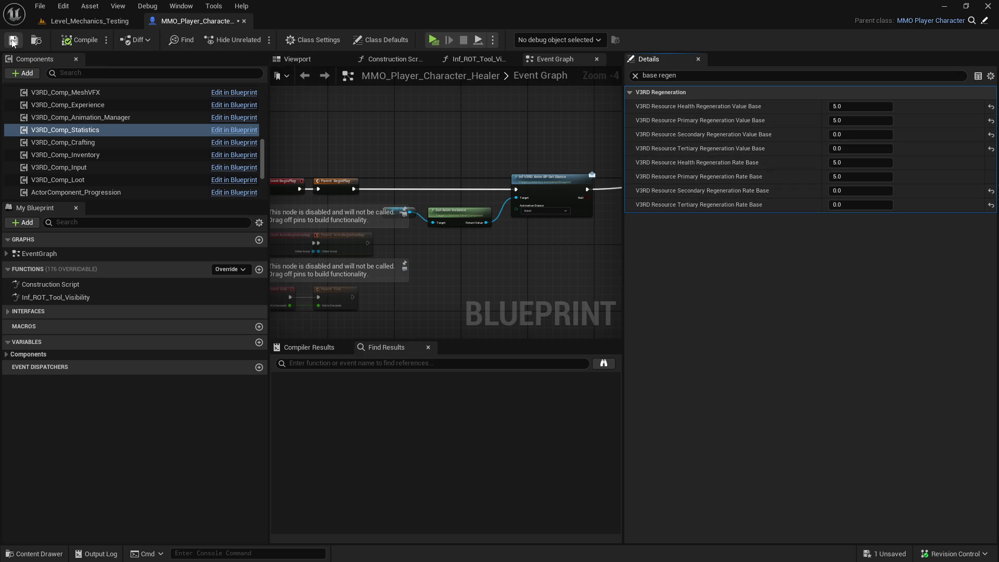
left_click(244, 21)
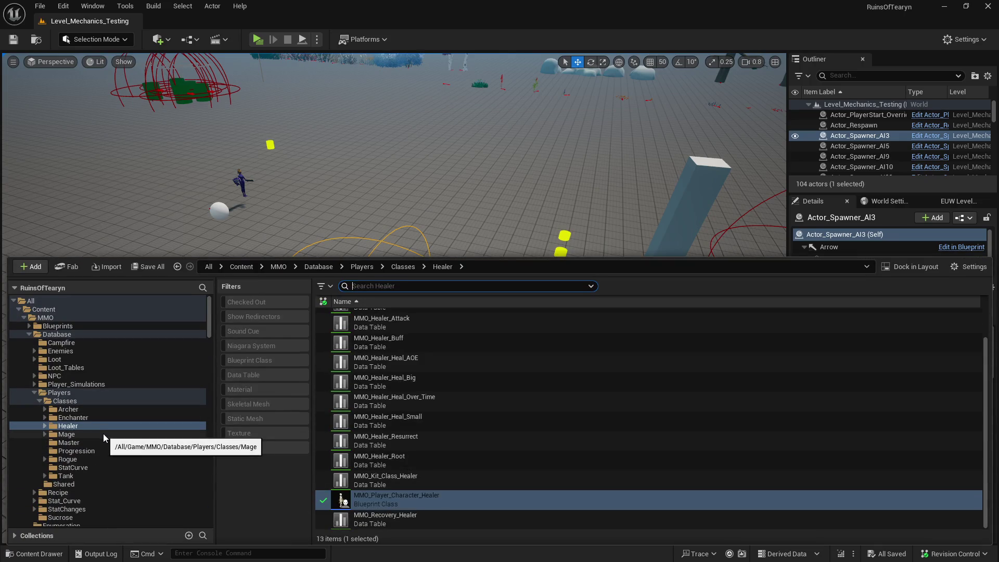
Open MMO_Player_Character_Mage from the Mage class folder.
left_click(103, 433)
double_click(345, 457)
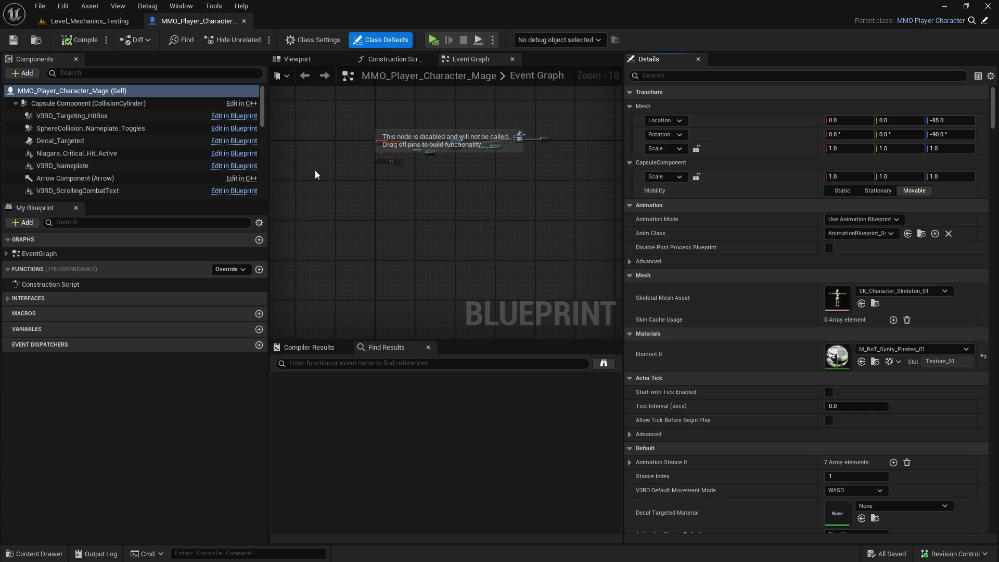
mouse_move(264, 110)
left_mouse_down()
mouse_move(265, 179)
mouse_move(265, 153)
left_mouse_up()
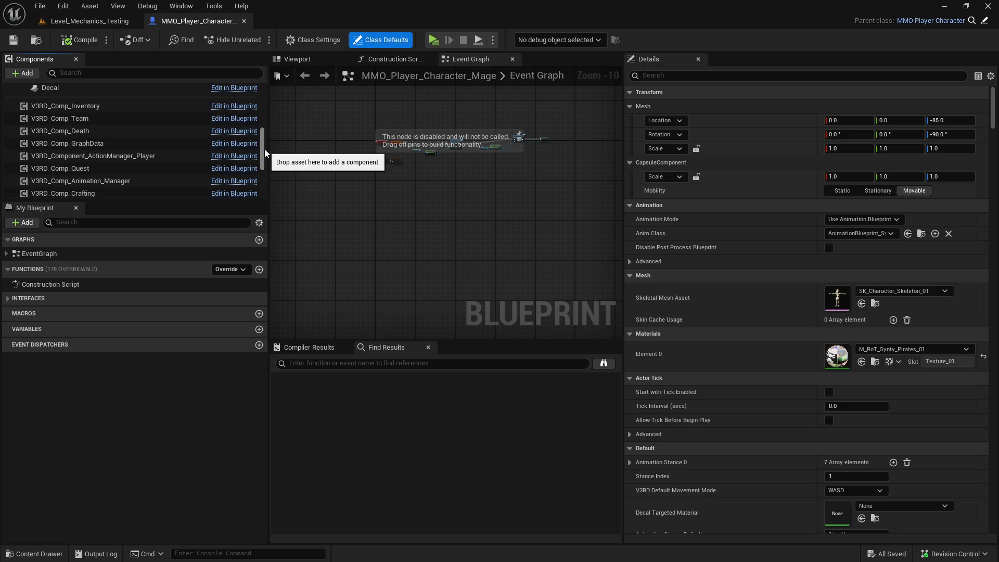
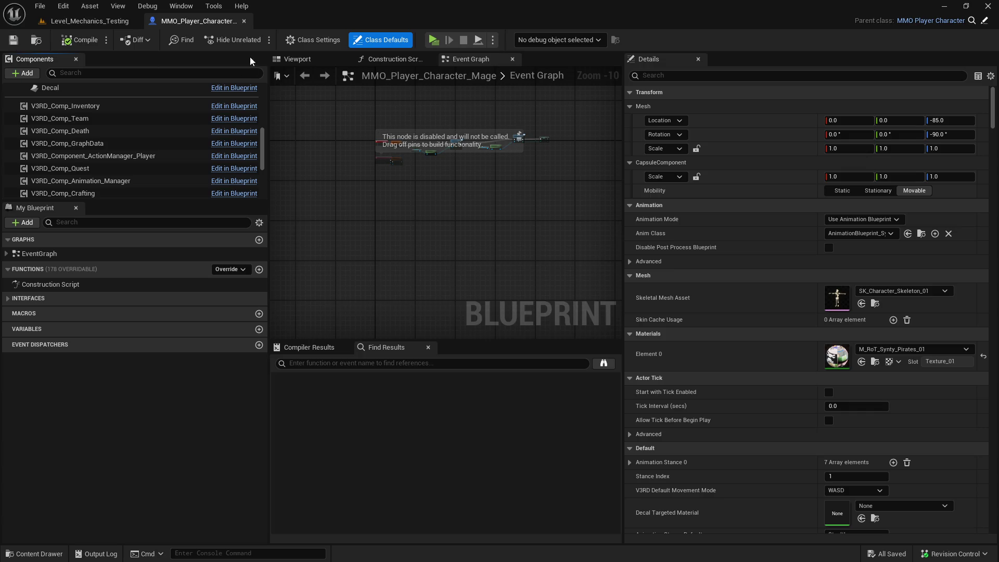
Lengthen the Components list and narrow the Details panel until Statistics and the lower components show.
scroll(269, 167, "down", 3)
scroll(267, 163, "down", 2)
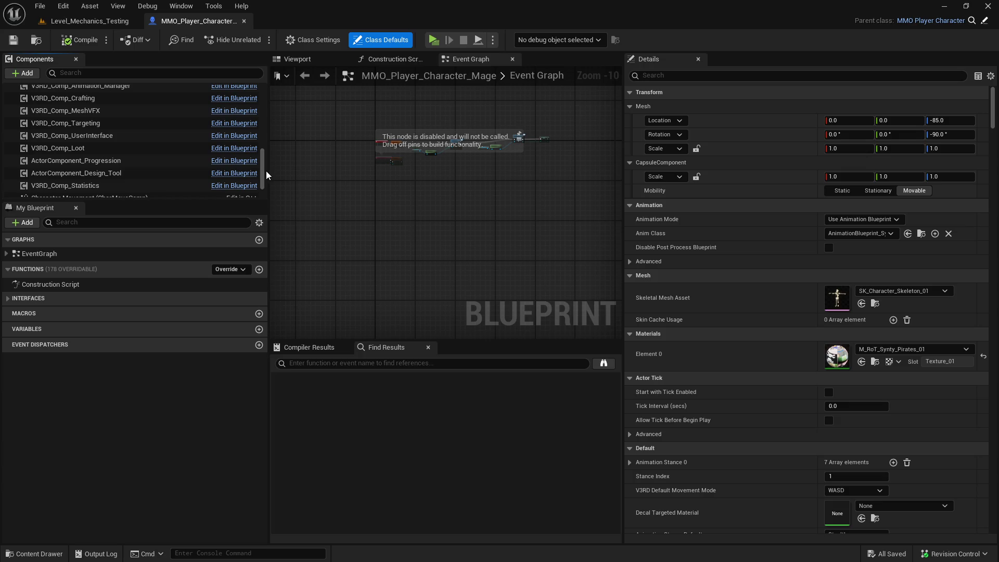
scroll(269, 175, "down", 1)
left_click_drag(270, 175, 280, 175)
left_click_drag(213, 201, 212, 256)
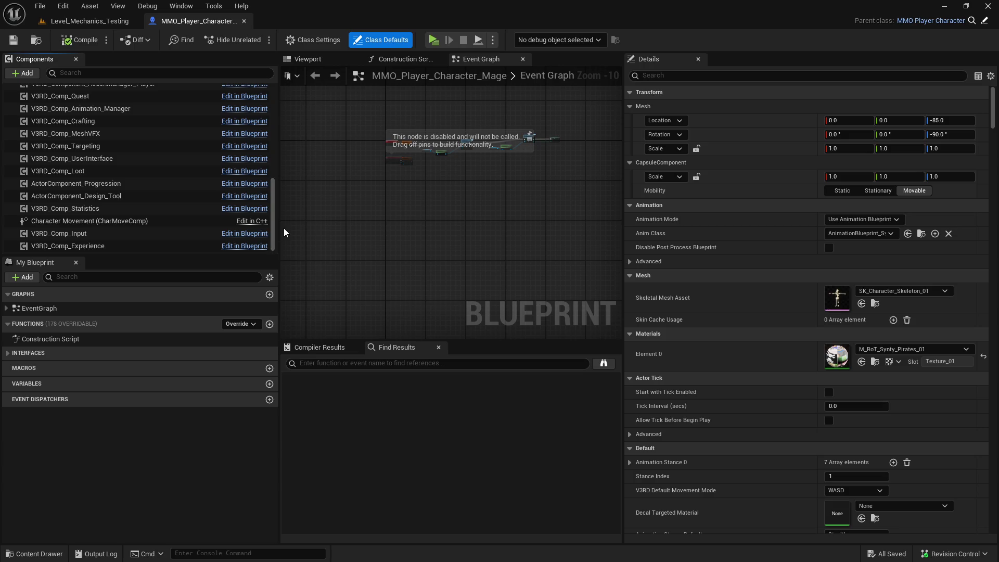
mouse_move(274, 222)
left_mouse_down()
mouse_move(285, 198)
mouse_move(285, 223)
mouse_move(289, 114)
mouse_move(286, 241)
left_mouse_up()
mouse_move(214, 255)
left_mouse_down()
mouse_move(203, 312)
mouse_move(213, 304)
left_mouse_up()
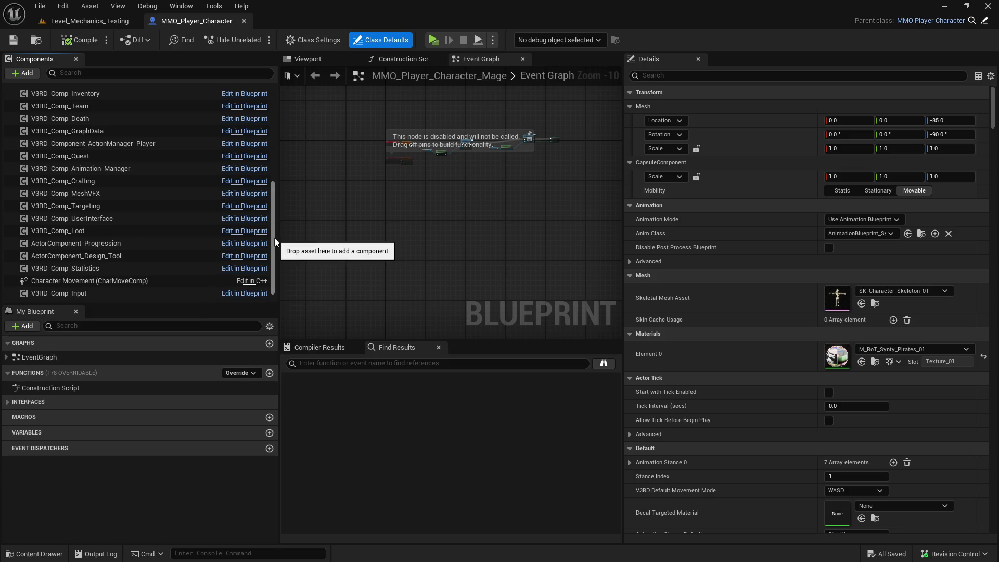
left_click_drag(274, 242, 284, 138)
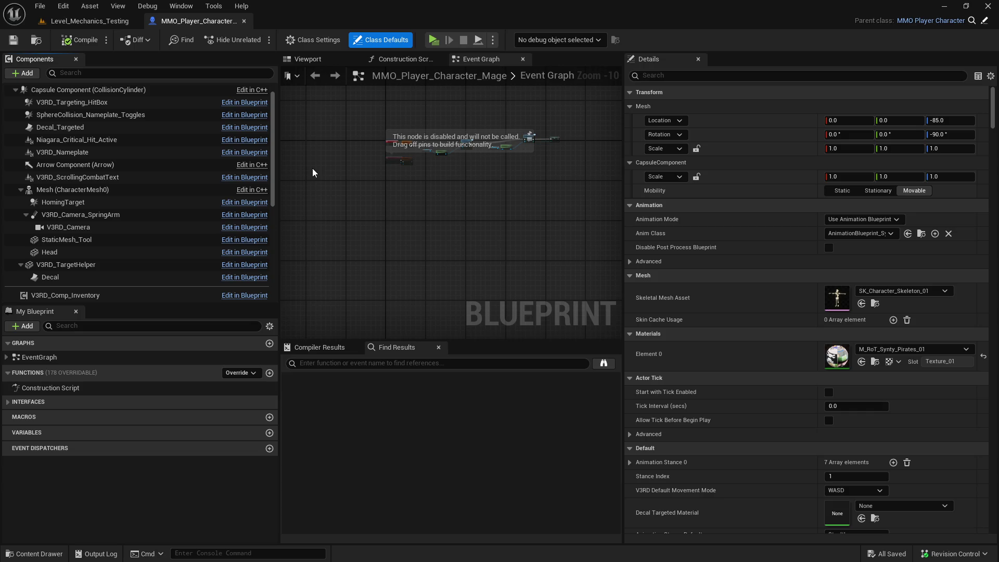
left_click_drag(623, 139, 718, 139)
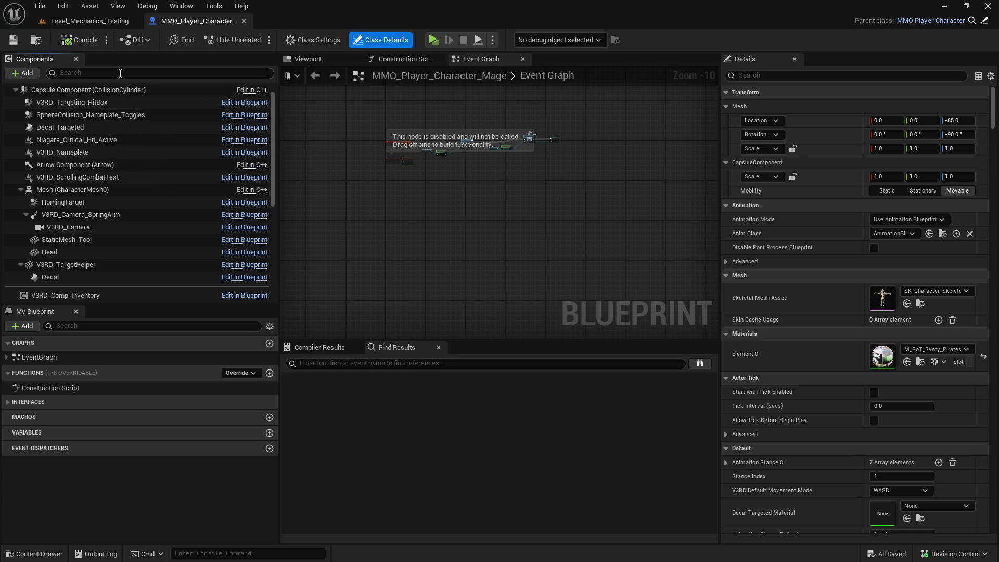
scroll(148, 204, "down", 5)
scroll(147, 208, "down", 2)
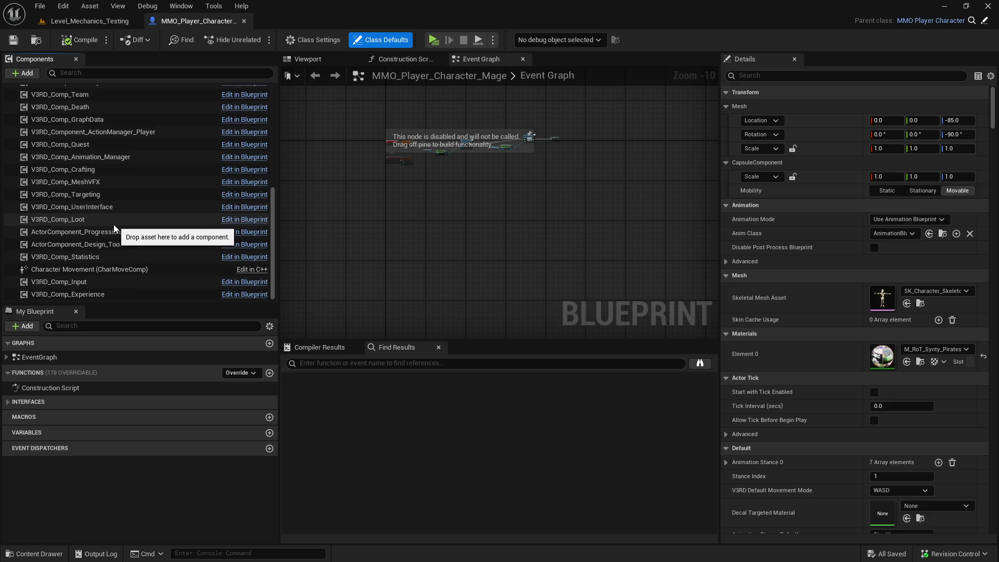
Select V3RD_Comp_Statistics and filter its Details for 'regen base'.
left_click(104, 256)
mouse_move(721, 133)
left_mouse_down()
mouse_move(664, 133)
mouse_move(670, 110)
left_mouse_up()
left_click(718, 78)
left_click(735, 76)
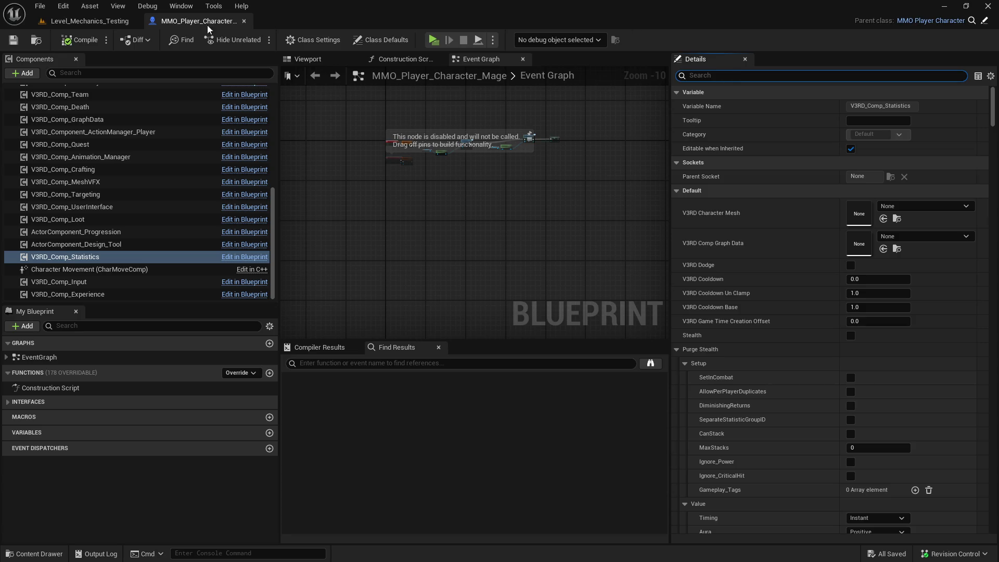
type("regen base")
Set Health and Primary Regeneration Value Base to 5.
left_click(880, 106)
type("5")
key("Tab")
type("5")
key("Return")
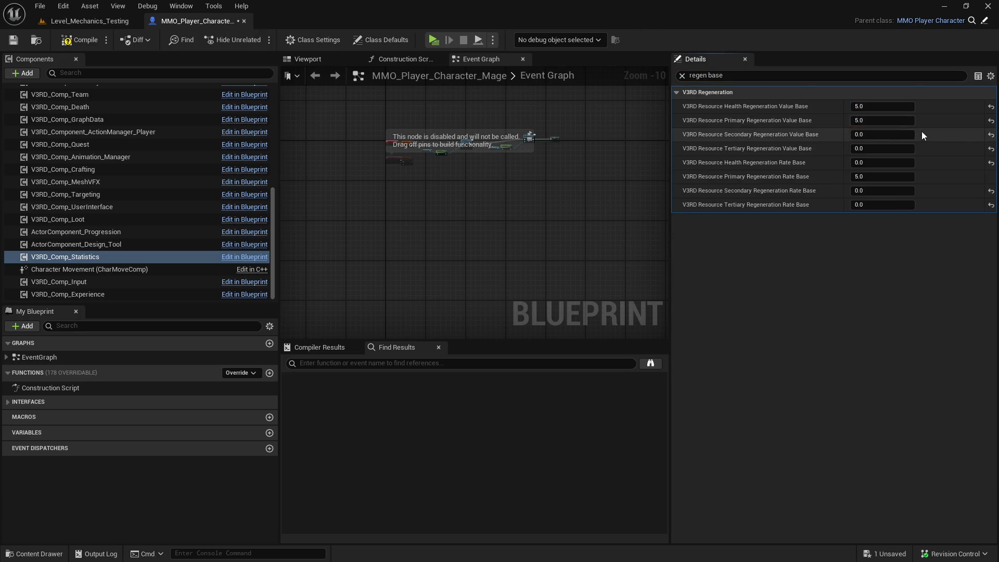
Set Health and Primary Regeneration Rate Base to 5, correcting a mistyped 55.
left_click(884, 162)
type("5")
key("Tab")
type("55")
key("Return")
left_click(884, 177)
type("5")
key("Return")
Compile, save and close the MMO_Player_Character_Mage Blueprint.
left_click(73, 41)
left_click(17, 41)
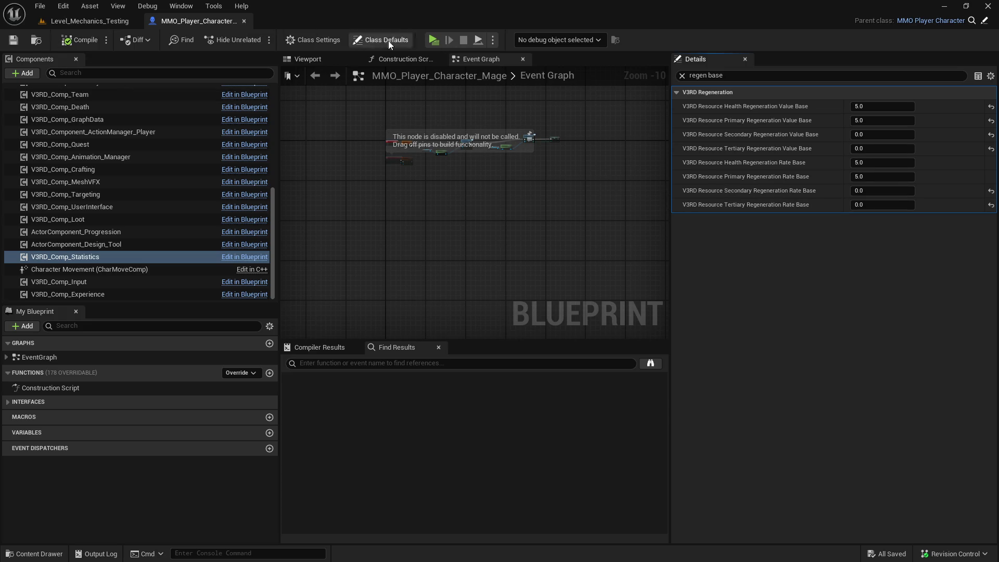
left_click(243, 20)
Browse the Rogue, Enchanter and Healer class folders in the Content Drawer, then play the level in editor.
key("ctrl+space")
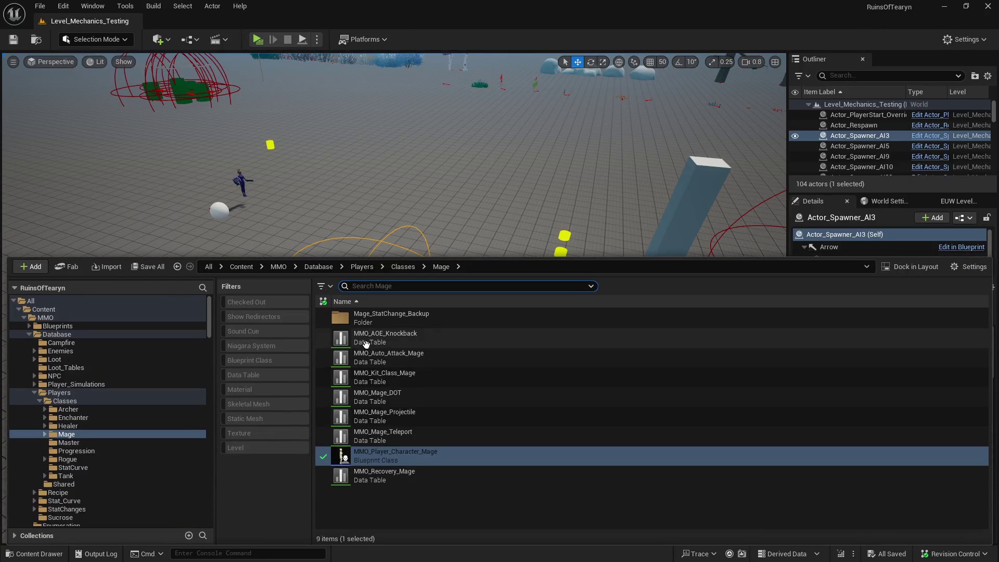
left_click(103, 459)
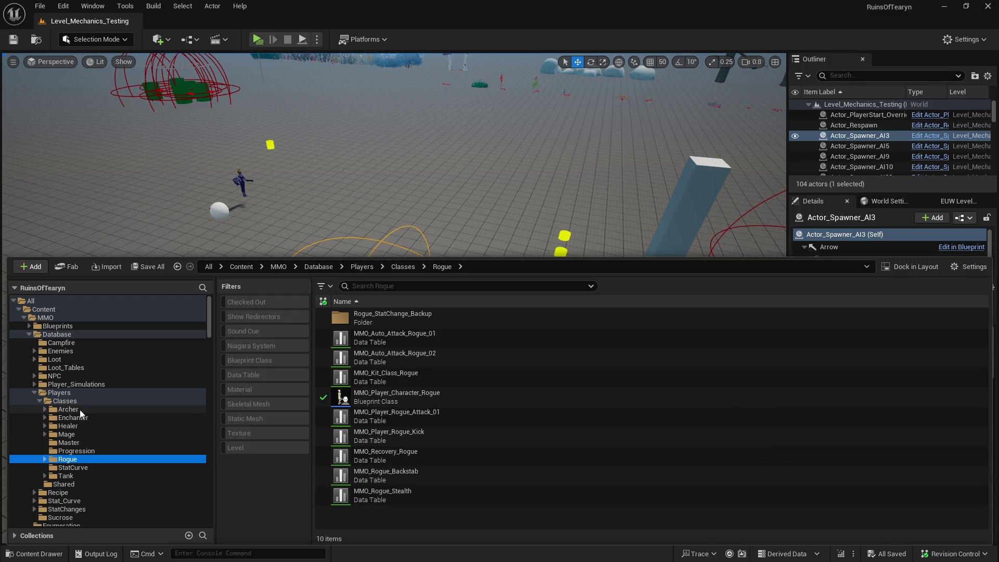
left_click(74, 418)
left_click(82, 428)
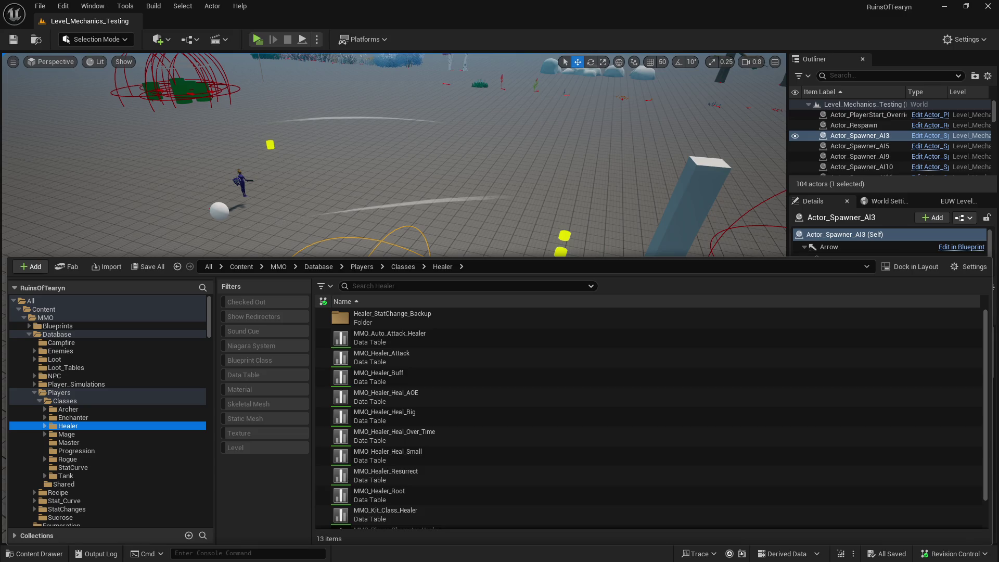
left_click(257, 39)
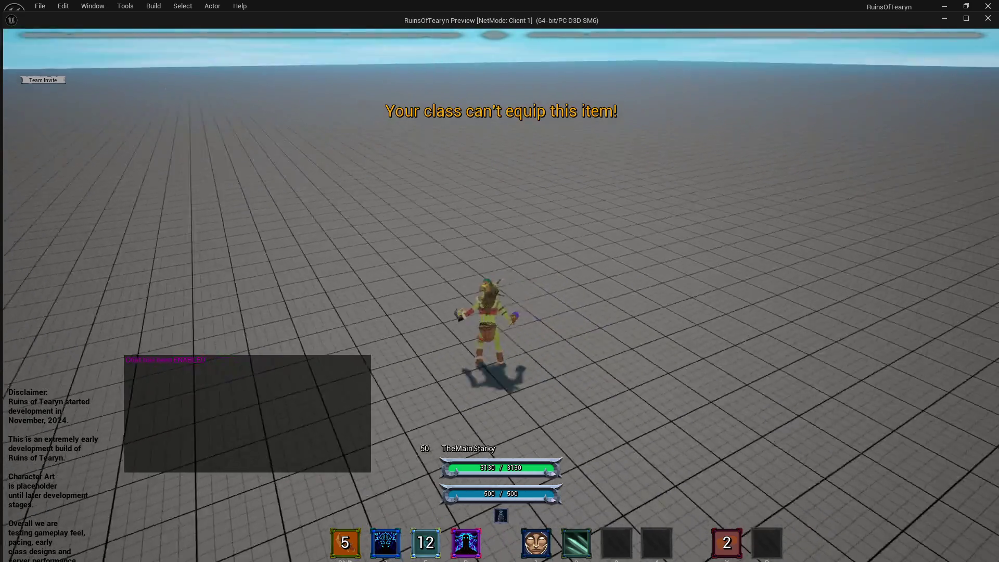
Turn toward the Target Dummy and cast Enchant Weapons plus other hotbar abilities.
mouse_move(560, 234)
left_mouse_down()
mouse_move(616, 321)
mouse_move(525, 321)
mouse_move(570, 310)
mouse_move(433, 252)
left_mouse_up()
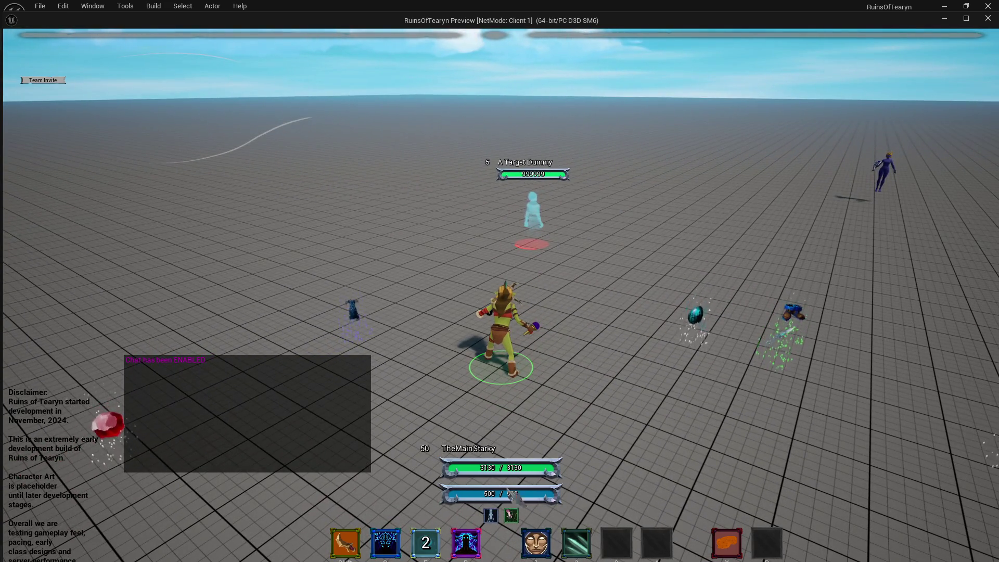
key("a")
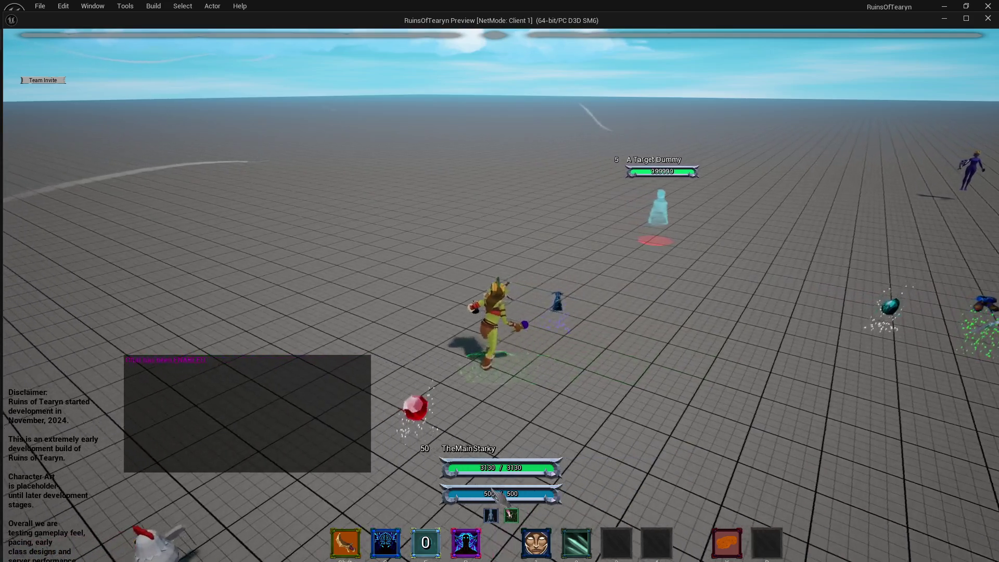
left_click_drag(499, 281, 604, 281)
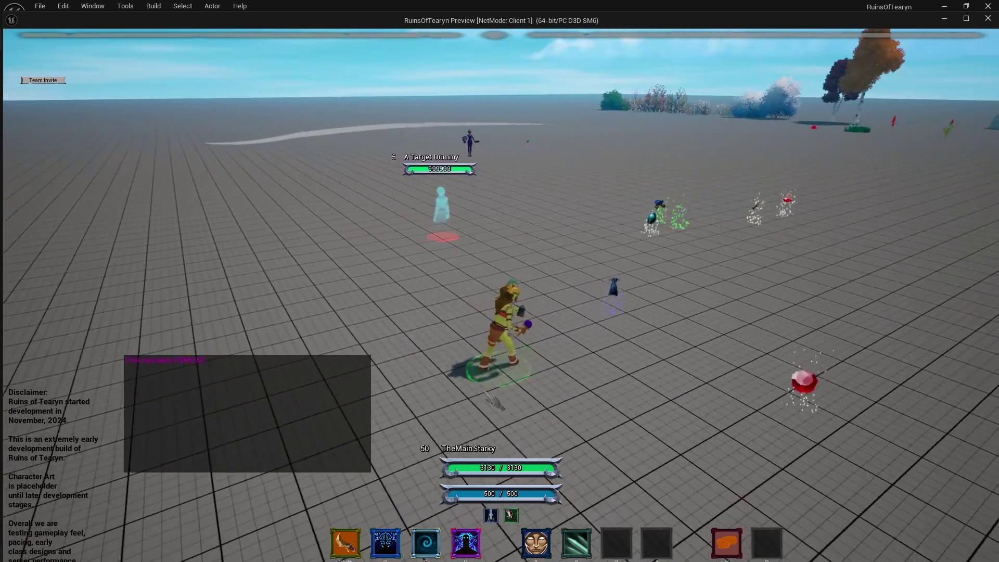
key("2")
key("shift")
left_click_drag(540, 299, 567, 284)
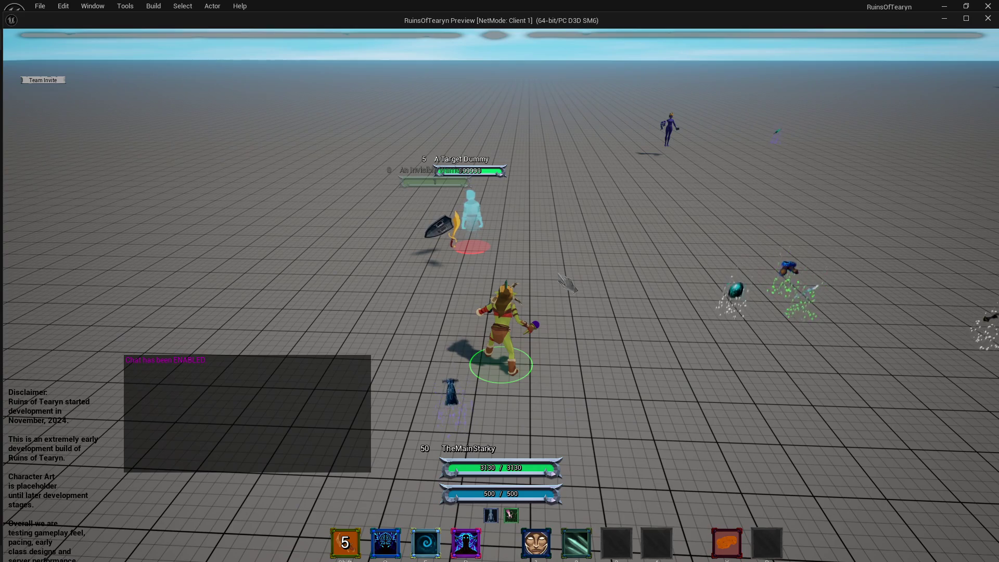
key("e")
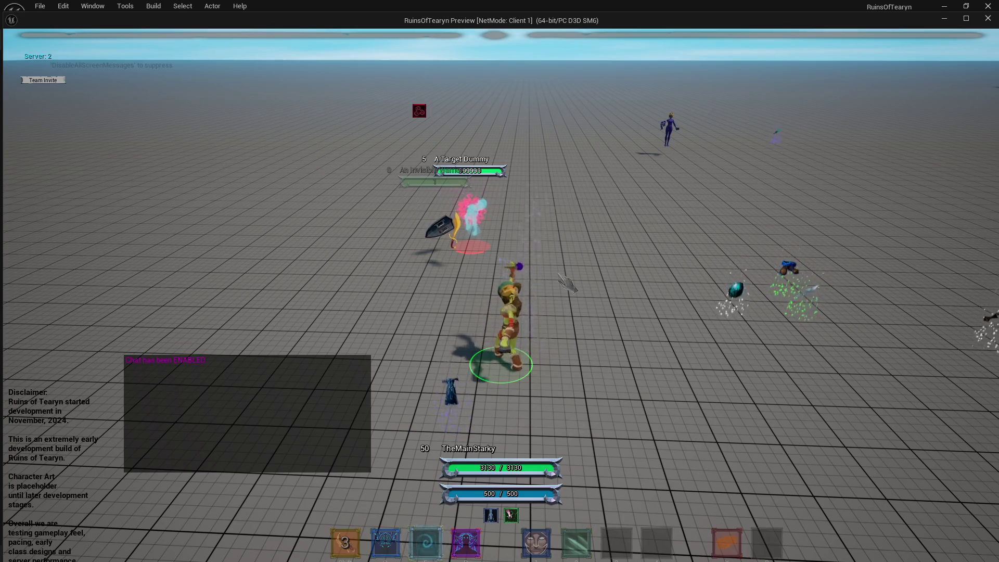
left_click_drag(567, 283, 566, 283)
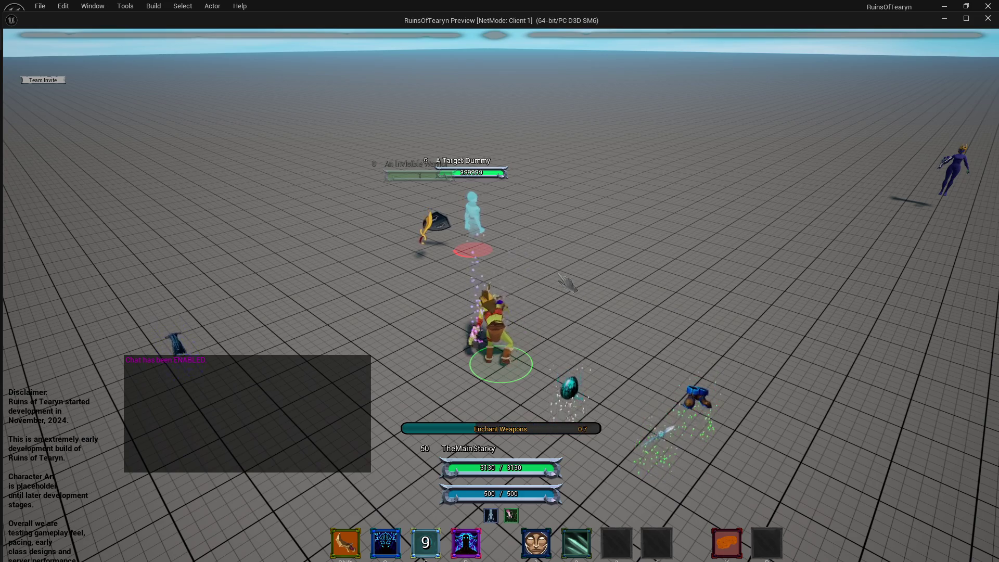
left_click_drag(567, 284, 567, 284)
left_click_drag(628, 269, 609, 265)
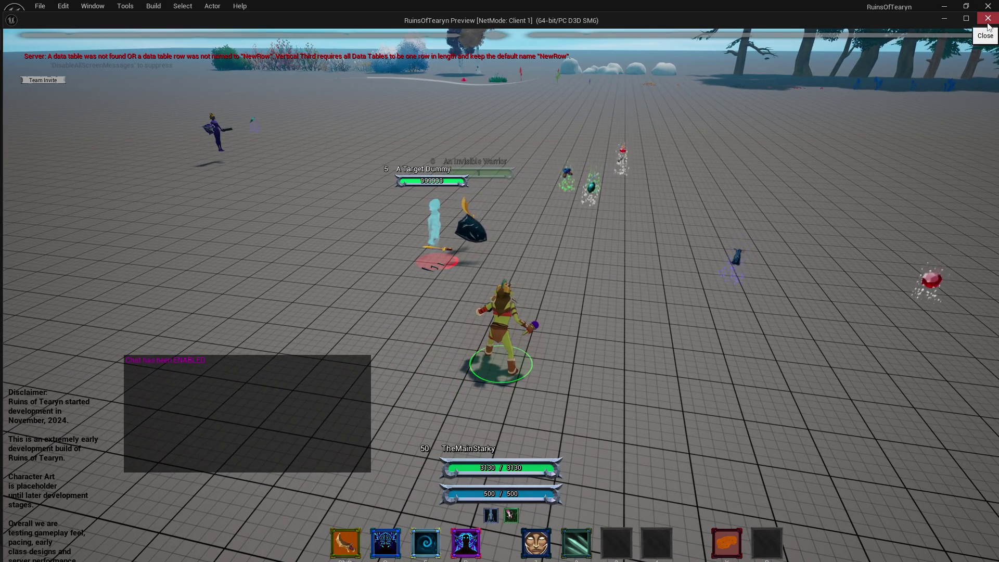
left_click_drag(610, 265, 609, 264)
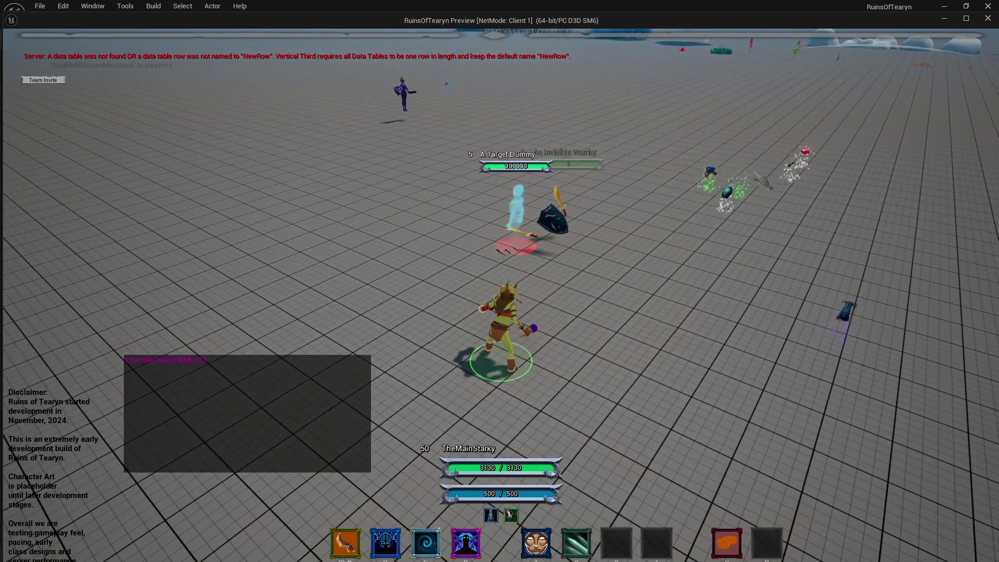
Cast Memory Wipe, Stun and Mesmerize repeatedly on the Target Dummy.
key("q")
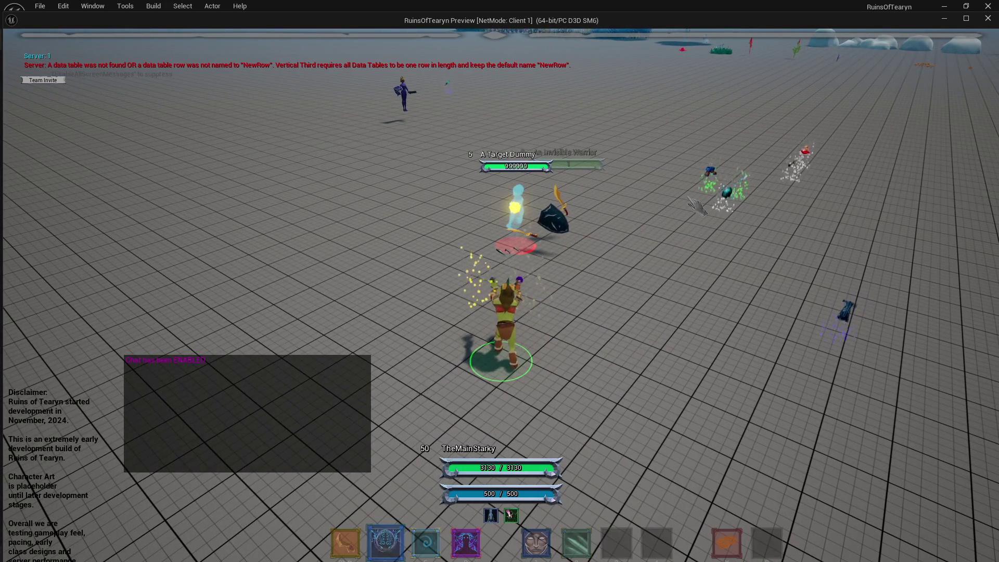
key("q")
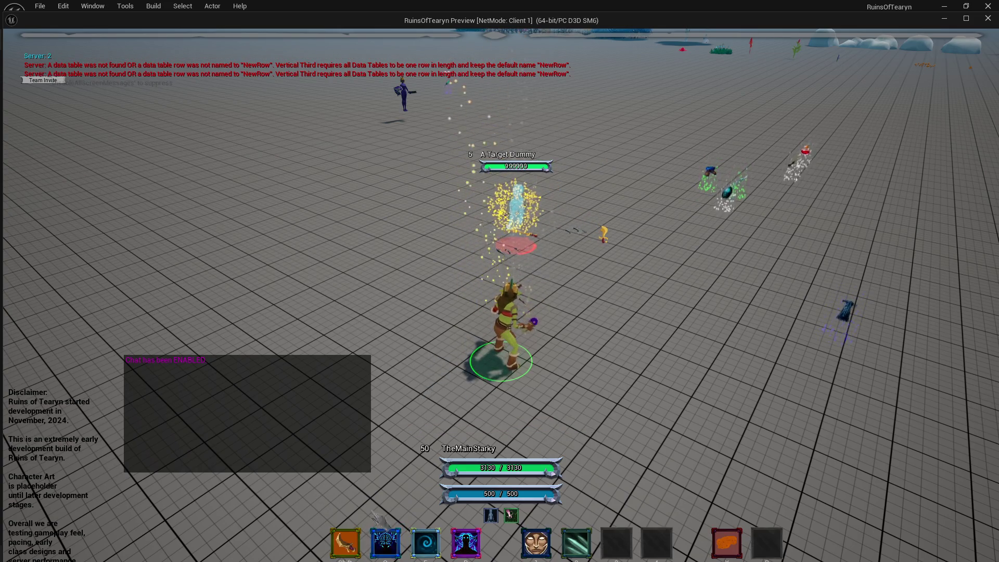
mouse_move(432, 546)
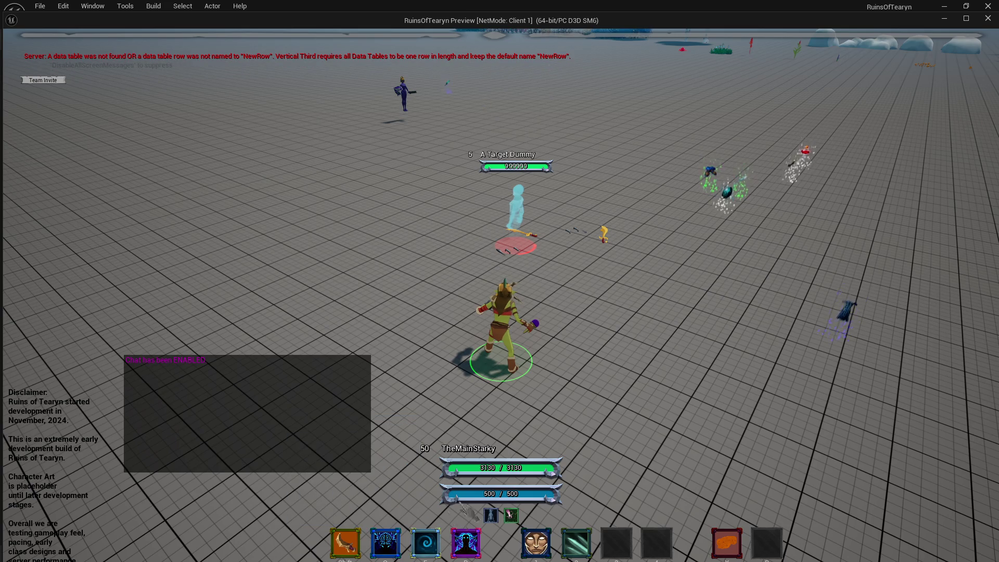
key("q")
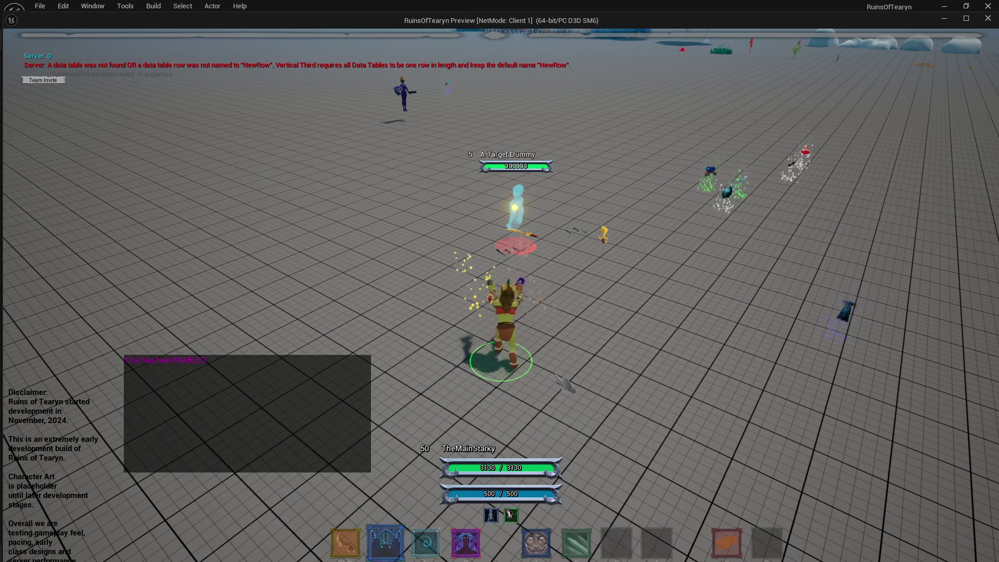
key("r")
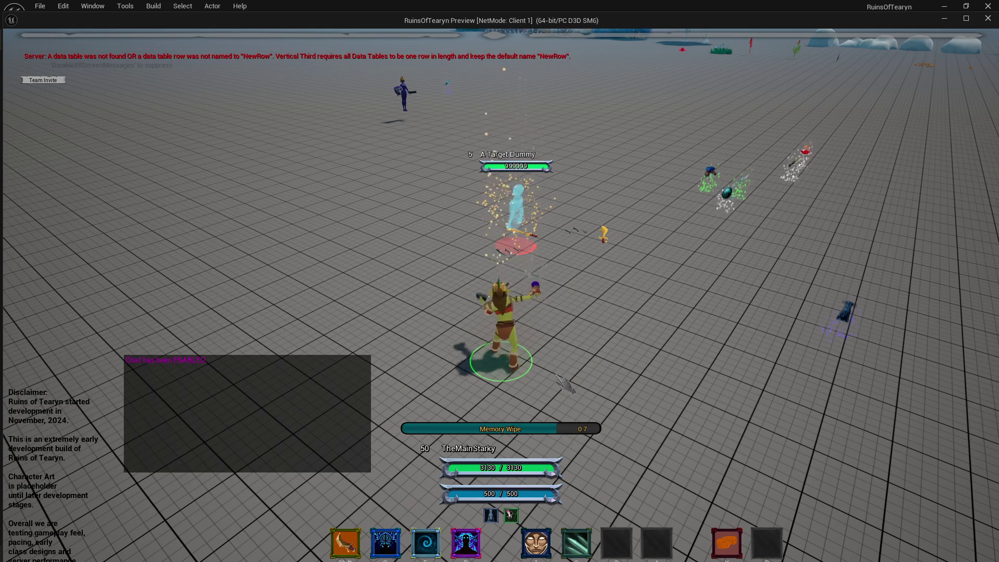
key("e")
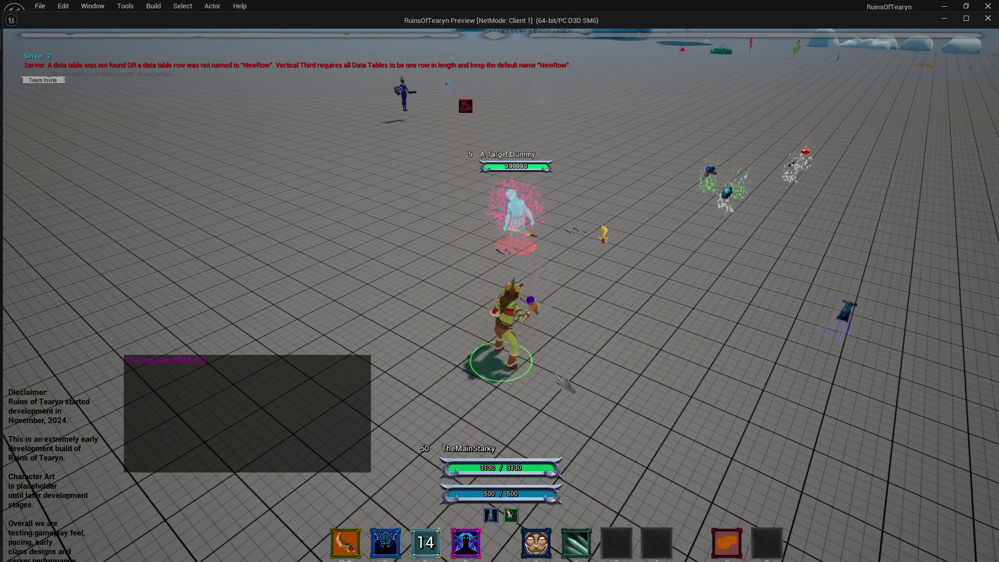
key("r")
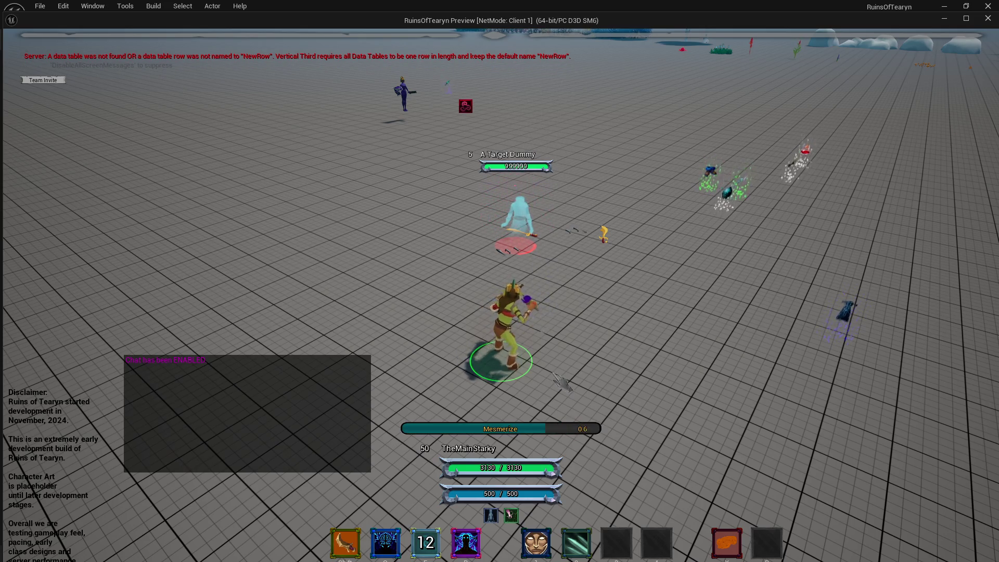
key("q")
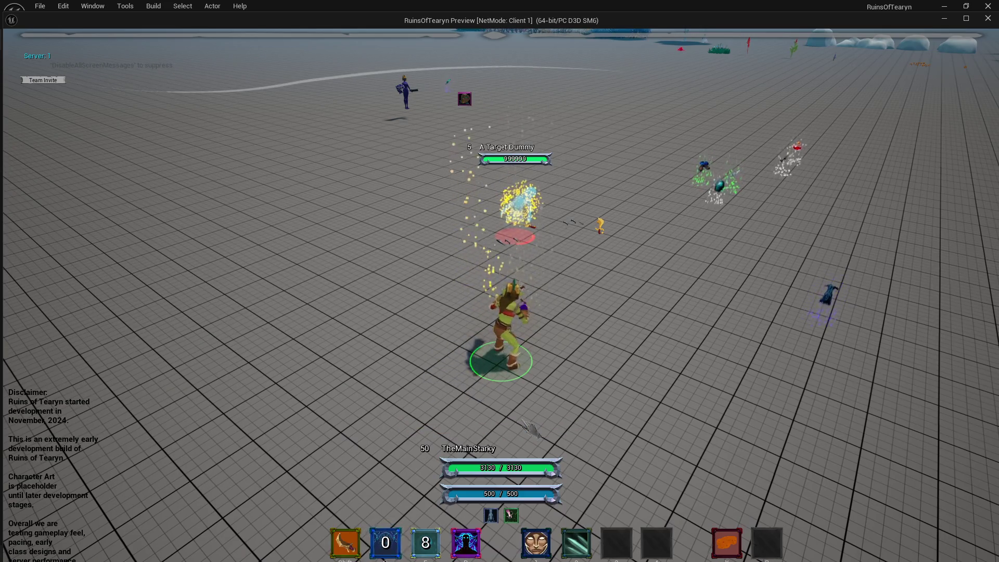
Cast Mana Regen several times and Haste from the hotbar, then close the play preview.
mouse_move(536, 549)
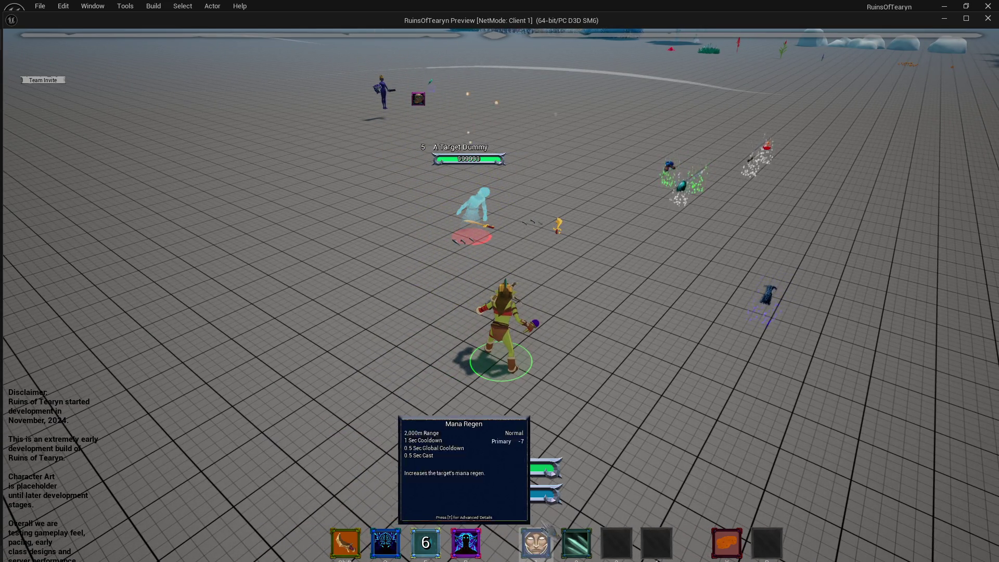
left_click(536, 549)
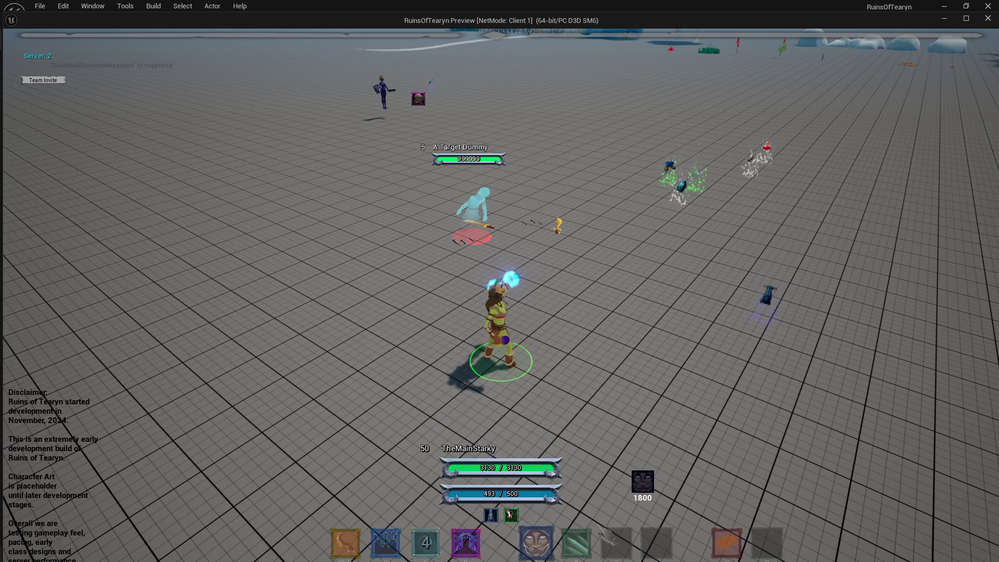
left_click(576, 543)
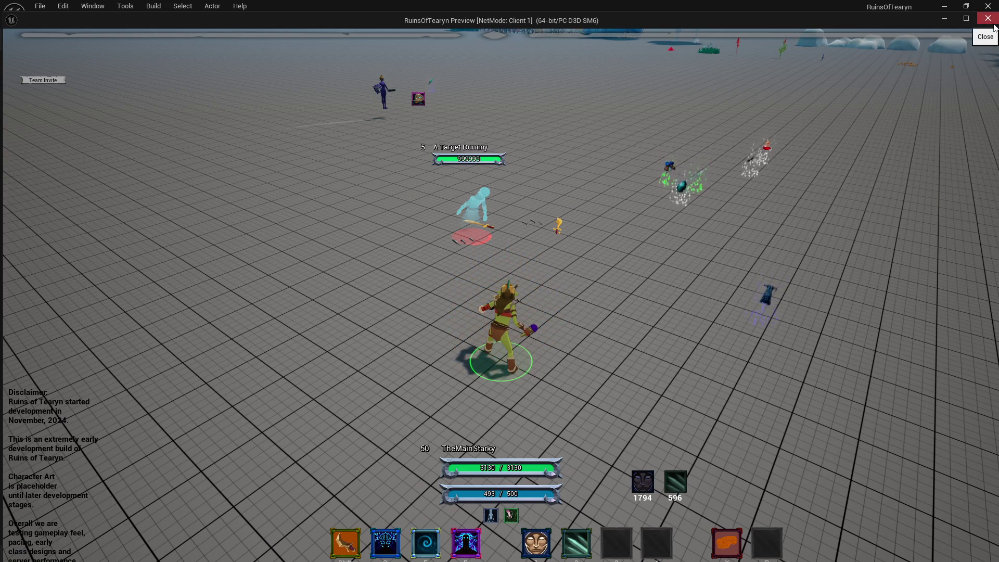
left_click(536, 543)
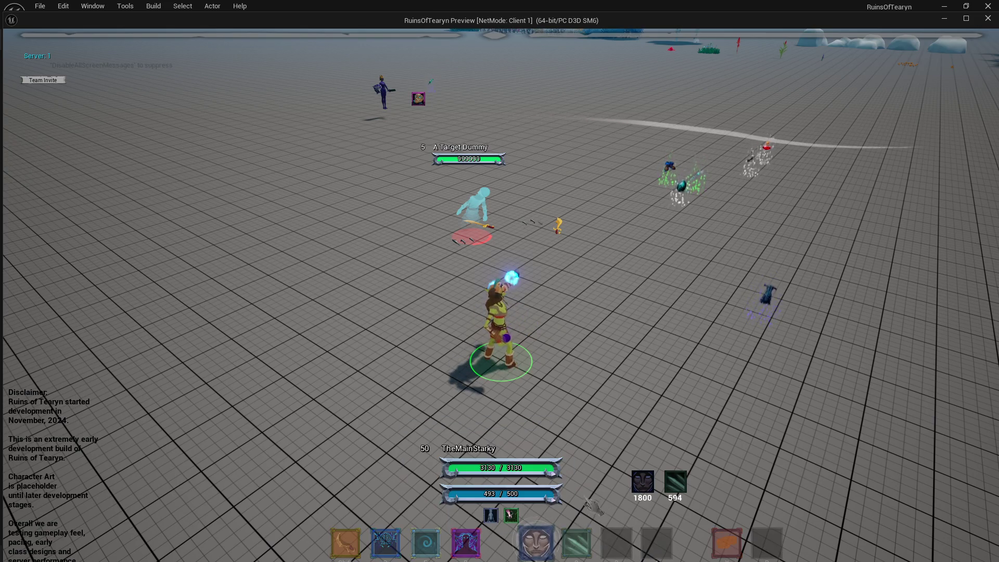
left_click(540, 544)
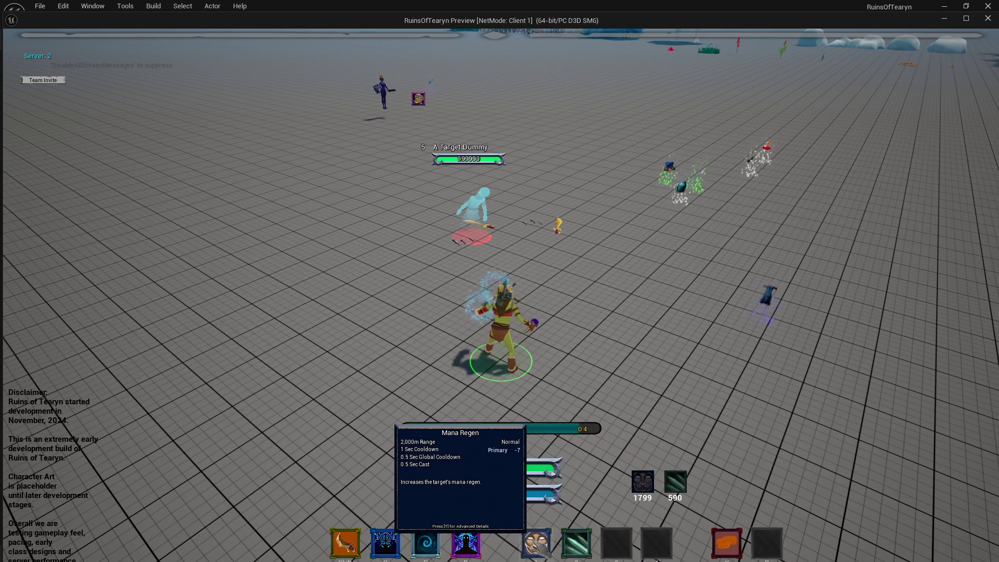
left_click(576, 543)
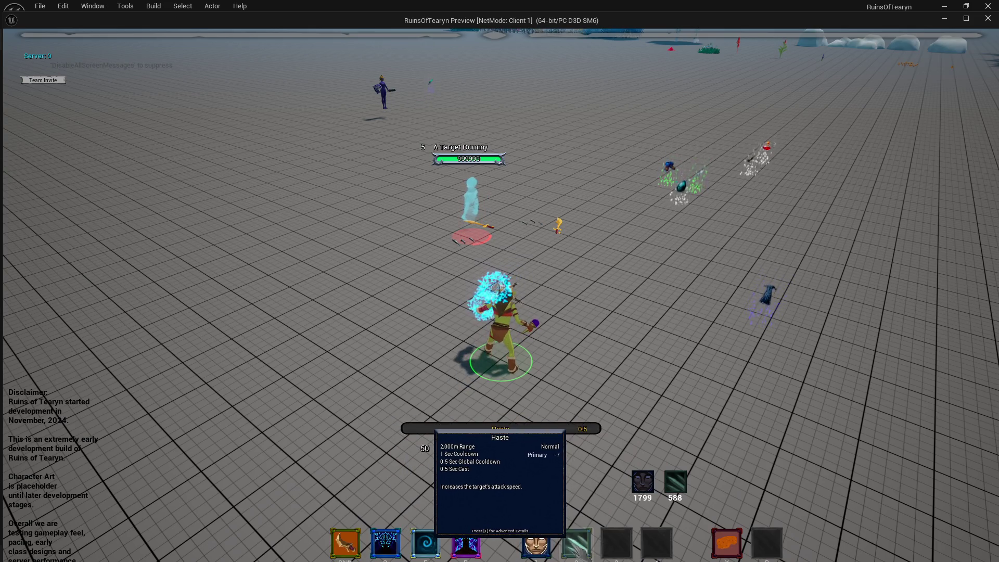
left_click(536, 542)
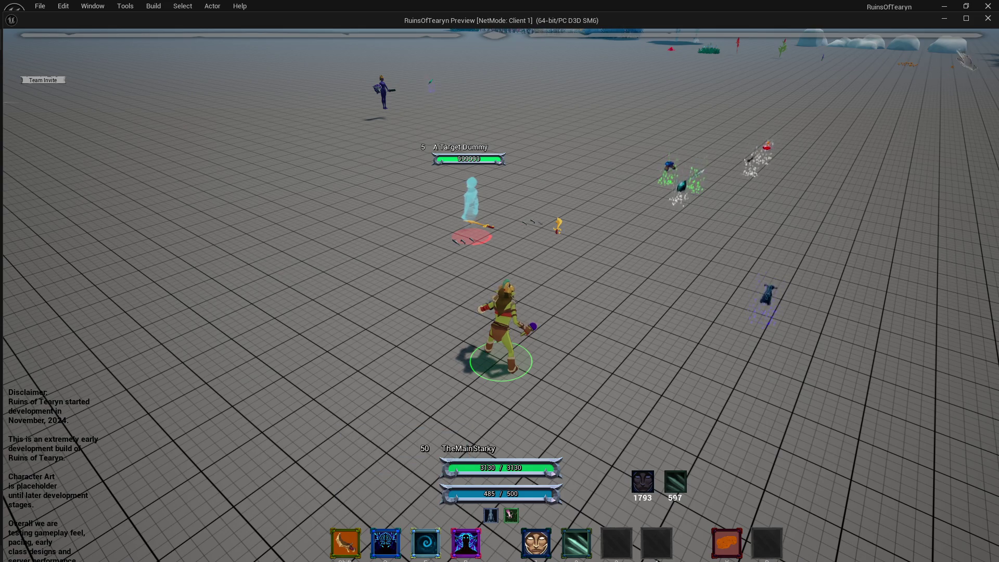
left_click(988, 19)
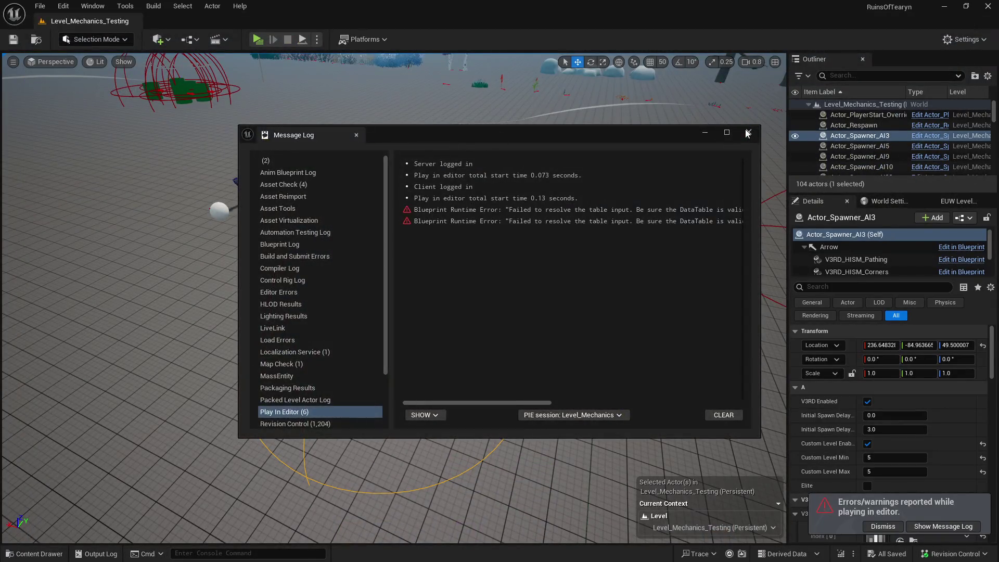
Dismiss the Message Log and open AI_Enchanter_Pet from the Enchanter folder as a docked tab.
left_click(747, 133)
key("ctrl+space")
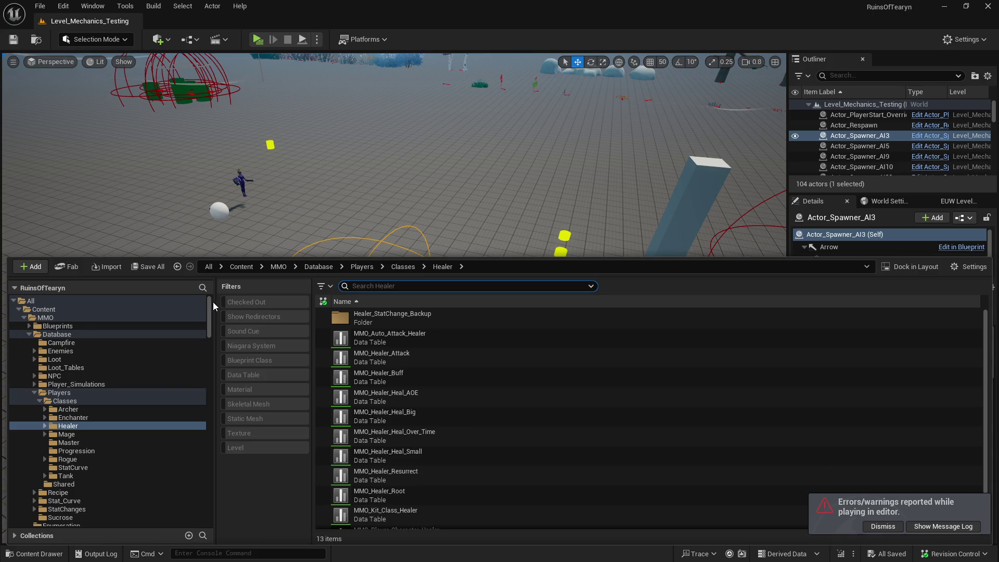
mouse_move(209, 307)
left_mouse_down()
mouse_move(213, 331)
mouse_move(223, 307)
left_mouse_up()
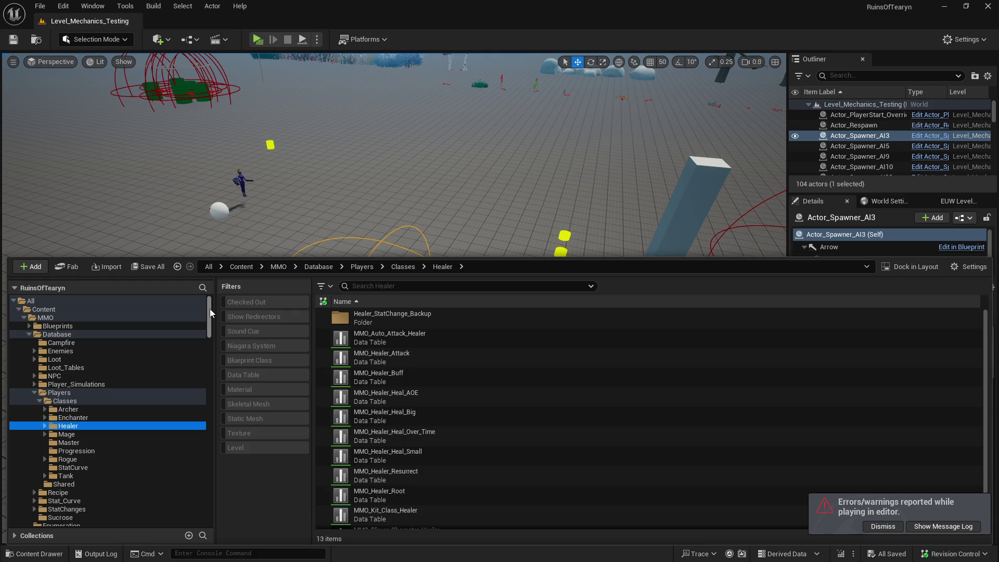
scroll(211, 311, "down", 2)
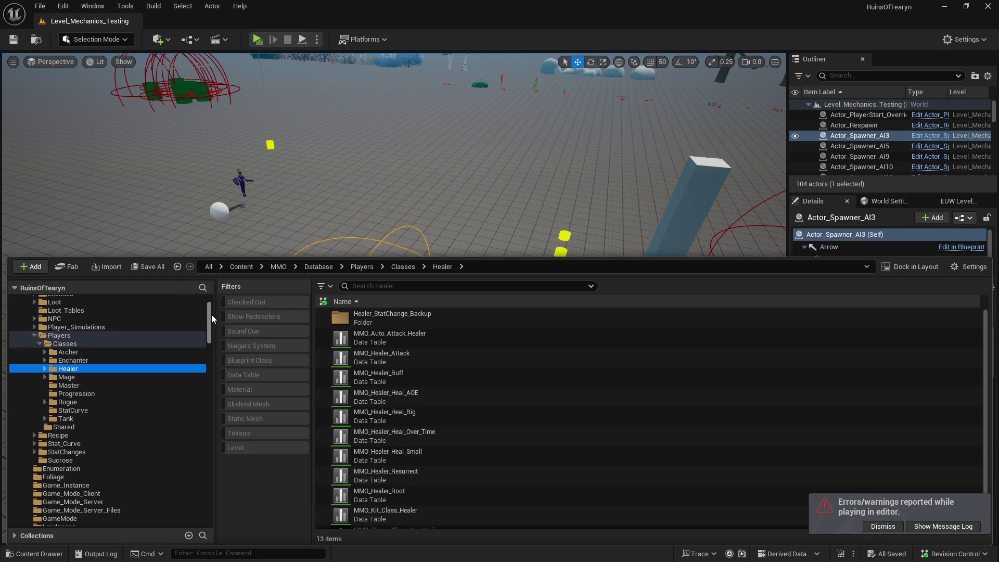
left_click(130, 355)
scroll(493, 396, "down", 1)
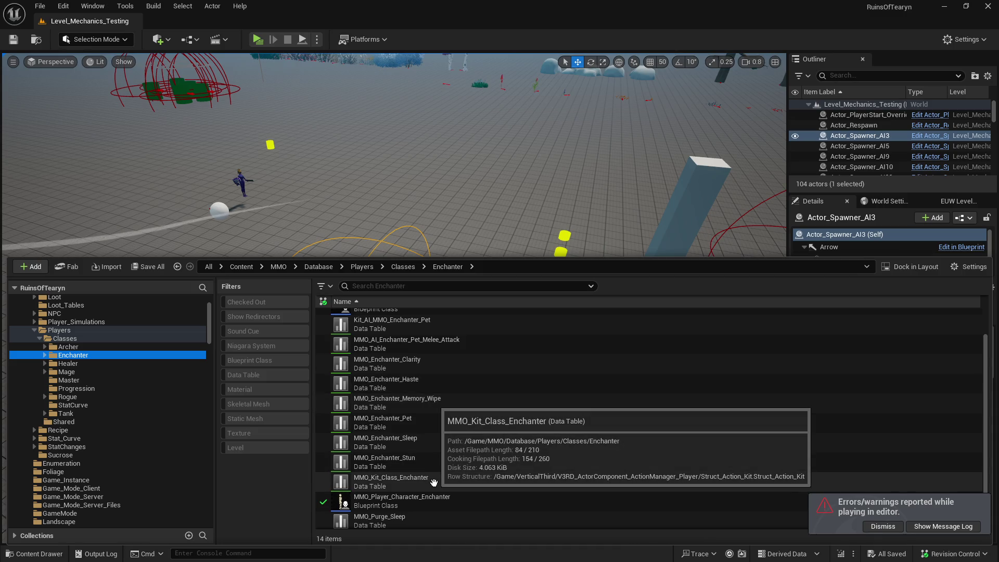
scroll(433, 483, "up", 2)
left_click(454, 343)
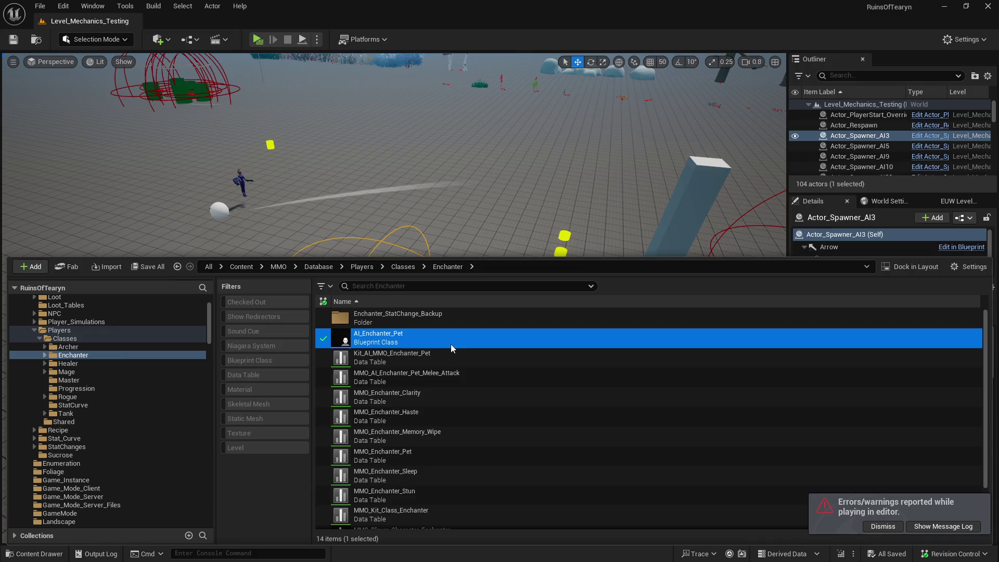
double_click(453, 344)
left_click_drag(198, 71, 214, 30)
Select the pet's V3RD_Comp_Statistics component and view its full Details after briefly filtering them.
scroll(288, 171, "down", 2)
scroll(563, 251, "up", 1)
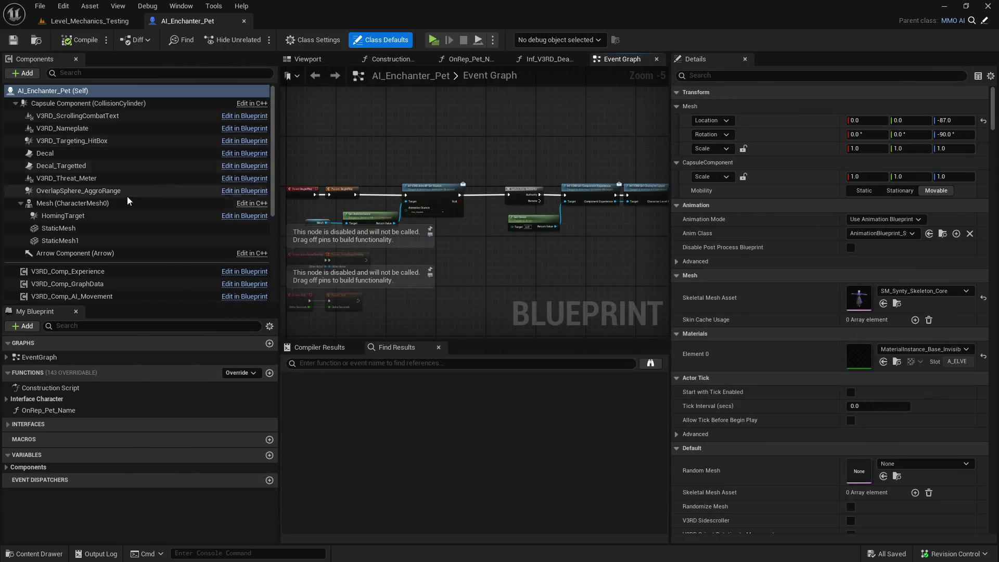
scroll(133, 225, "down", 6)
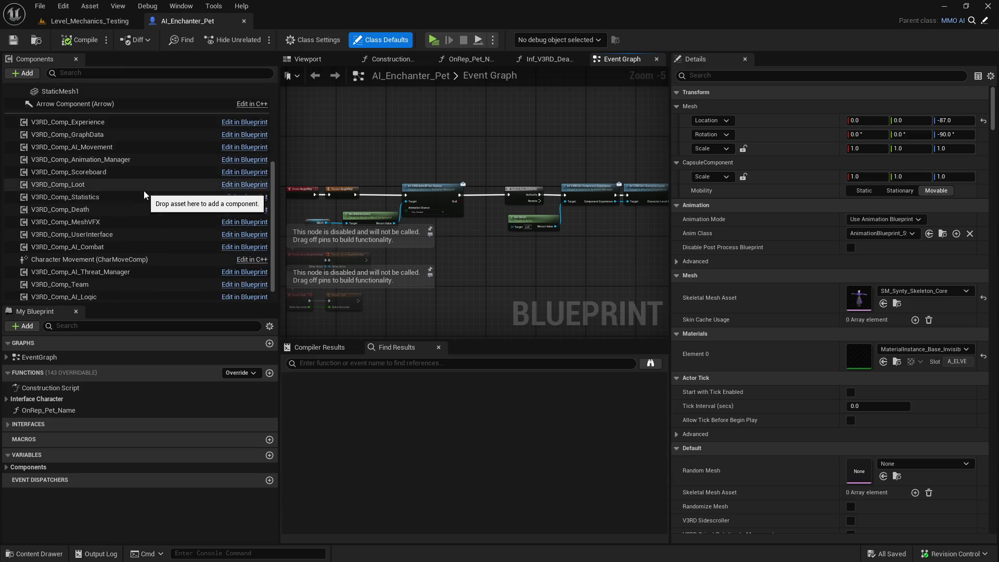
left_click(144, 194)
left_click(744, 74)
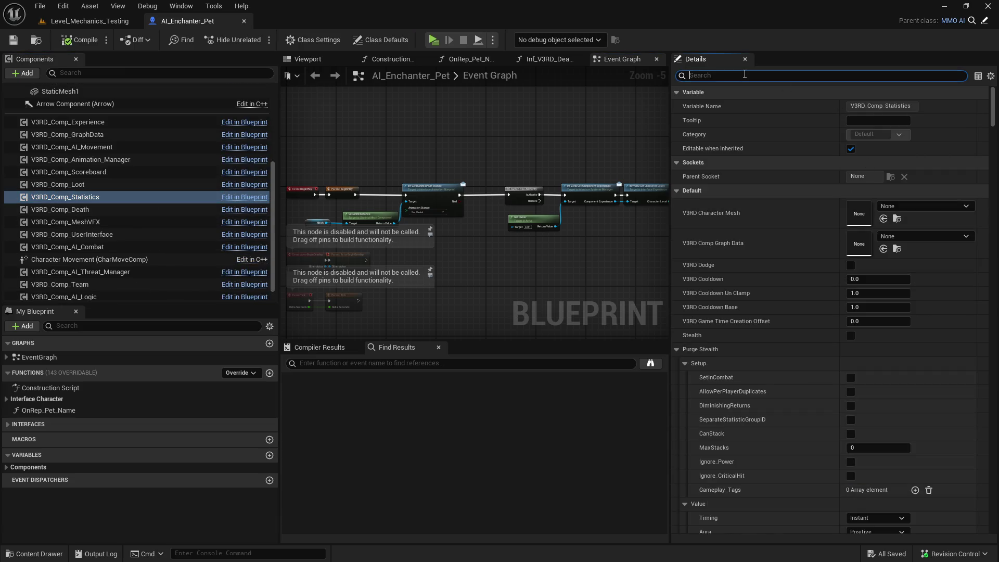
type("cur")
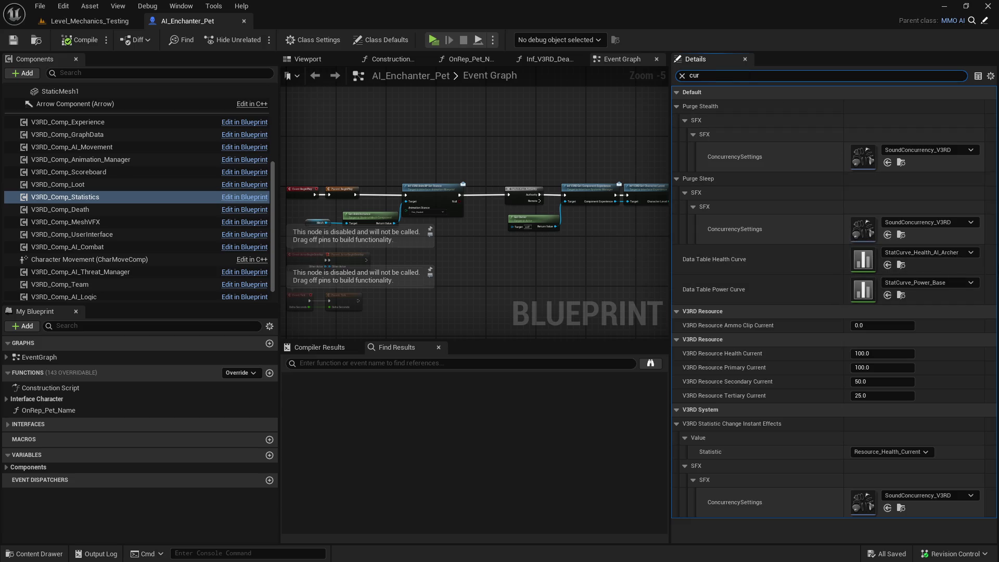
left_click(681, 76)
scroll(273, 89, "up", 5)
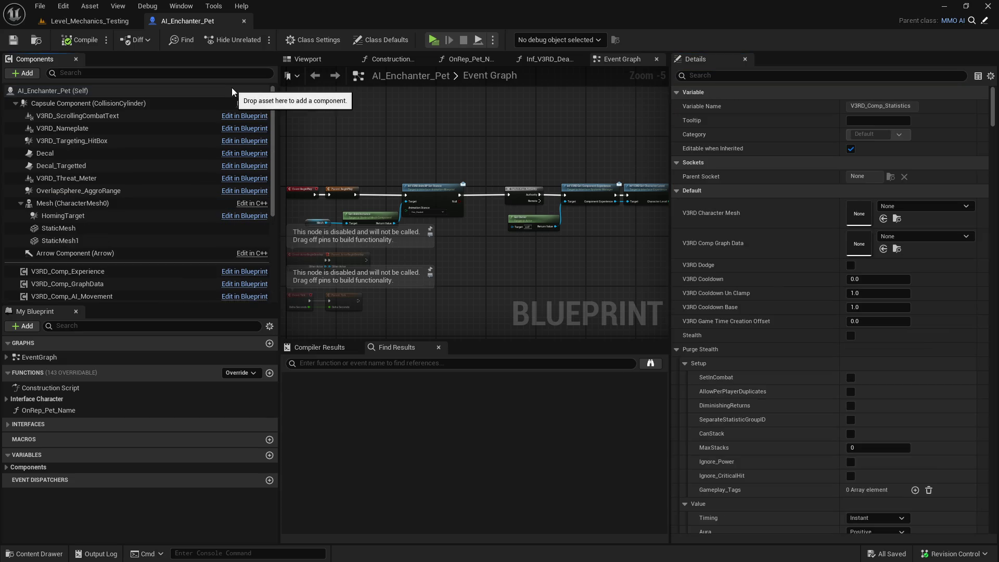
Inspect the pet's class defaults, collapsing the Data Table, Physics Constraints, Aim Rotation and Clothing groups.
left_click(232, 90)
left_click(718, 75)
type("i")
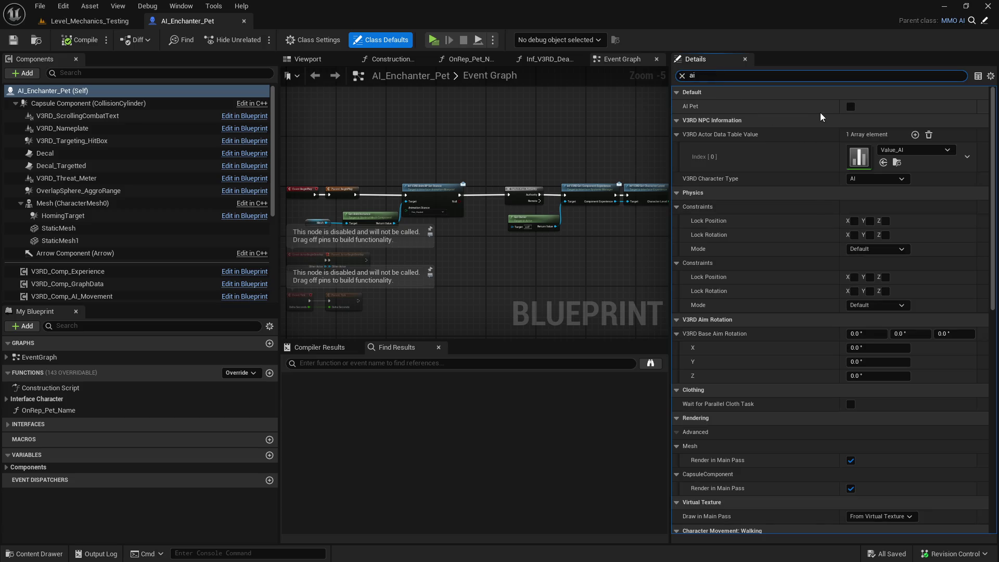
left_click(677, 137)
left_click(676, 177)
left_click(675, 190)
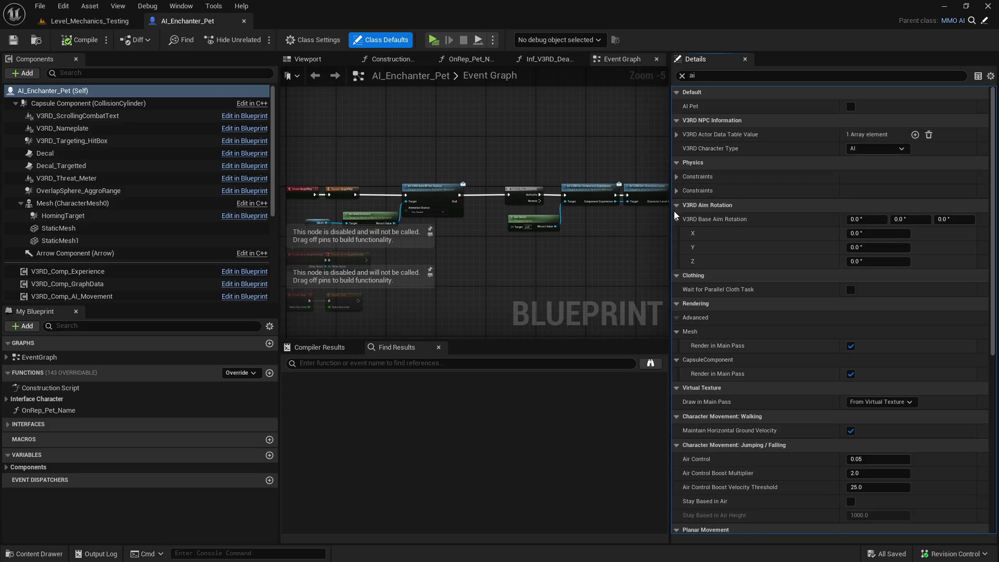
left_click(676, 219)
left_click(679, 229)
scroll(681, 268, "down", 10)
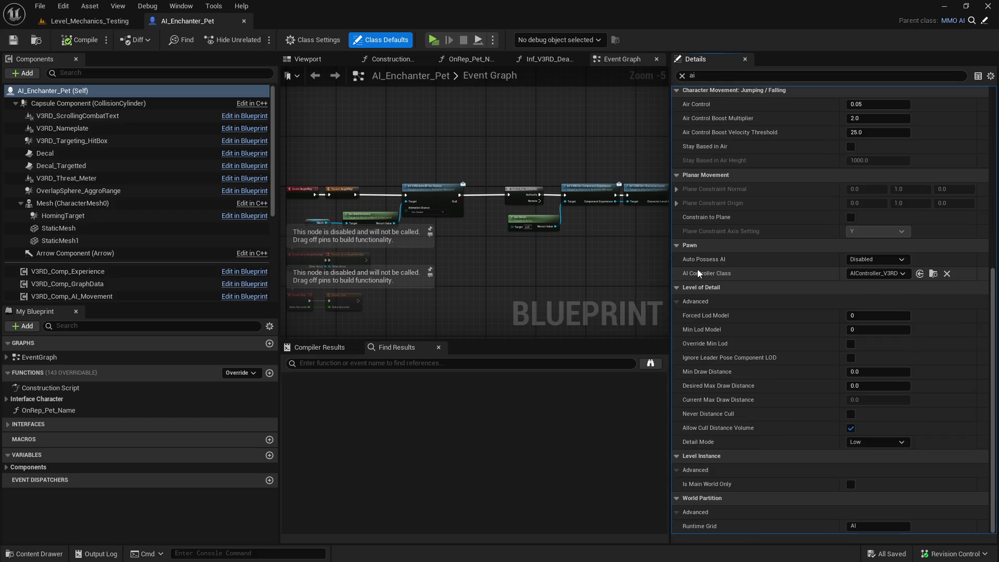
scroll(697, 269, "up", 10)
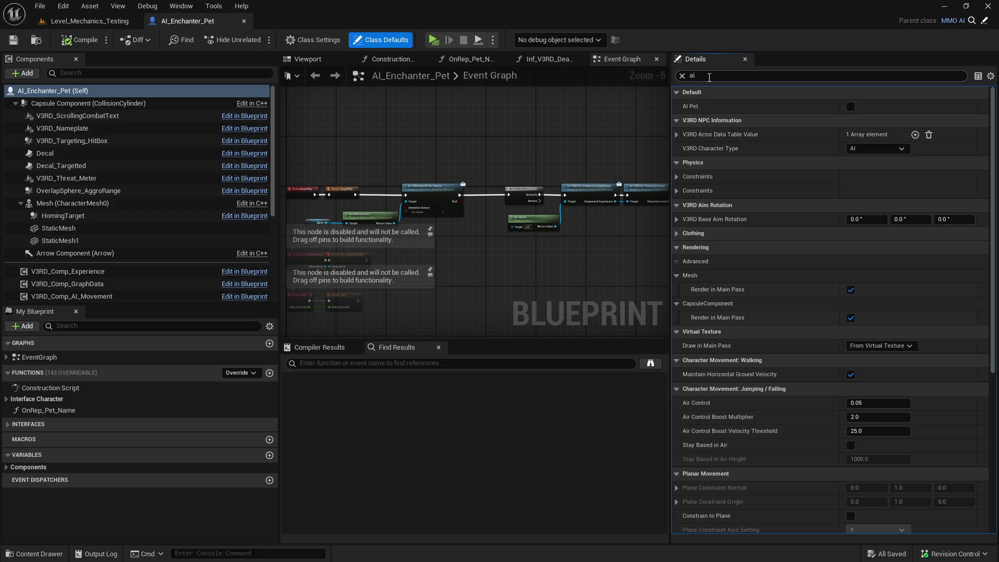
type("pet")
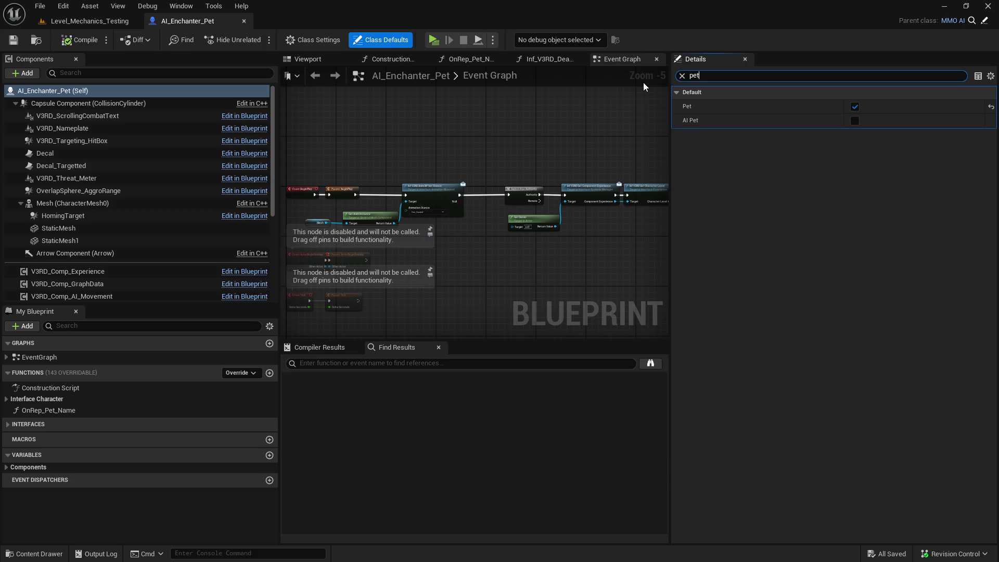
left_click(681, 77)
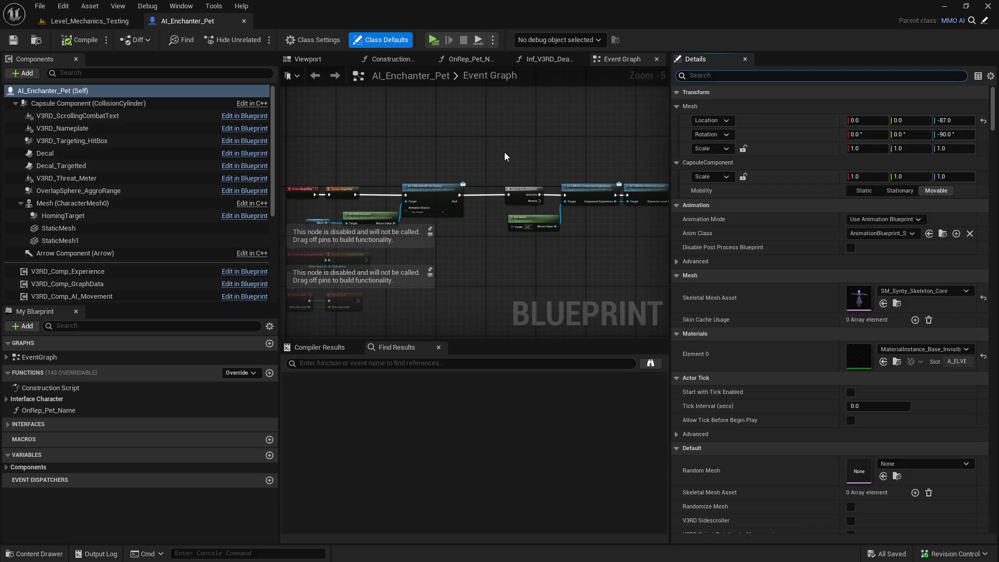
scroll(505, 156, "up", 3)
scroll(638, 165, "down", 1)
Break the Authority wire from Switch Has Authority to Get Component Experience and run a maximized play test.
mouse_move(638, 166)
left_mouse_down()
mouse_move(538, 194)
mouse_move(555, 191)
left_mouse_up()
scroll(320, 161, "down", 1)
left_click_drag(323, 165, 476, 156)
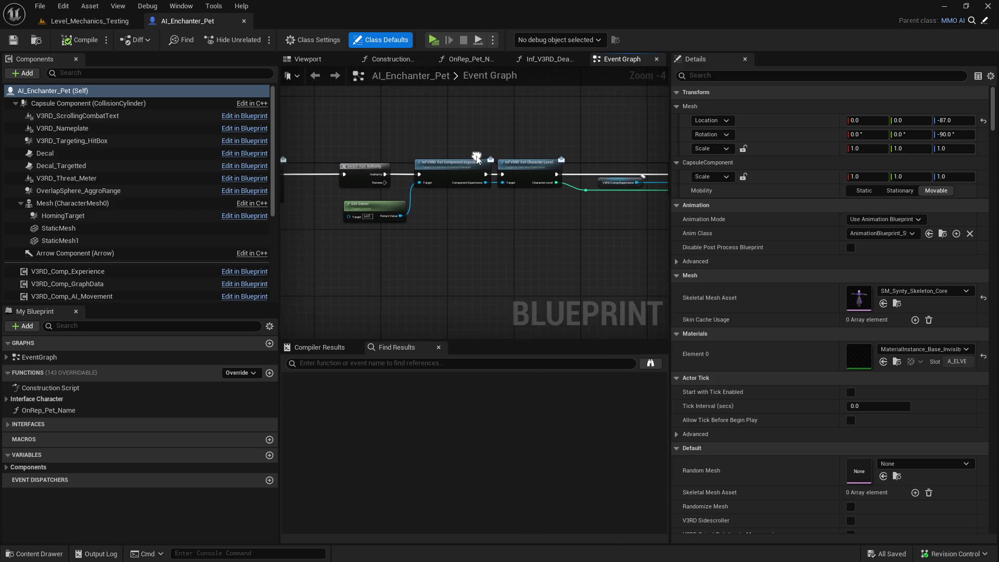
mouse_move(425, 177)
left_mouse_down()
mouse_move(374, 186)
mouse_move(417, 179)
left_mouse_up()
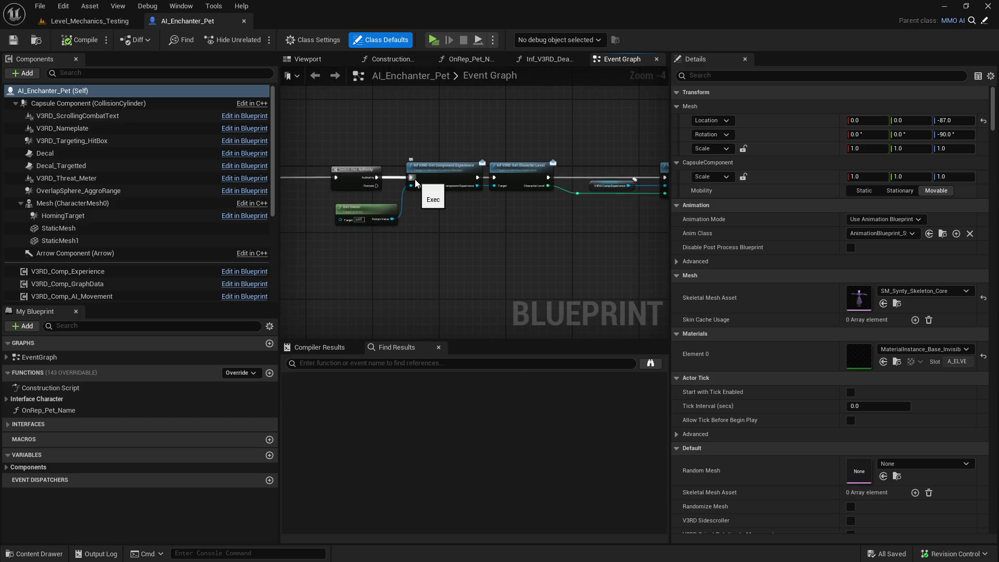
left_click(415, 181, "alt")
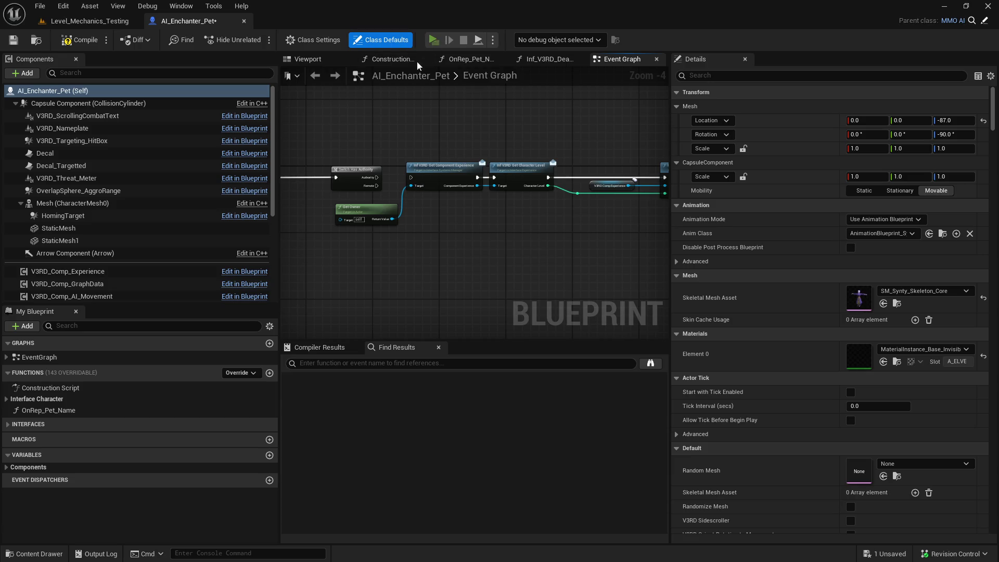
key("alt+p")
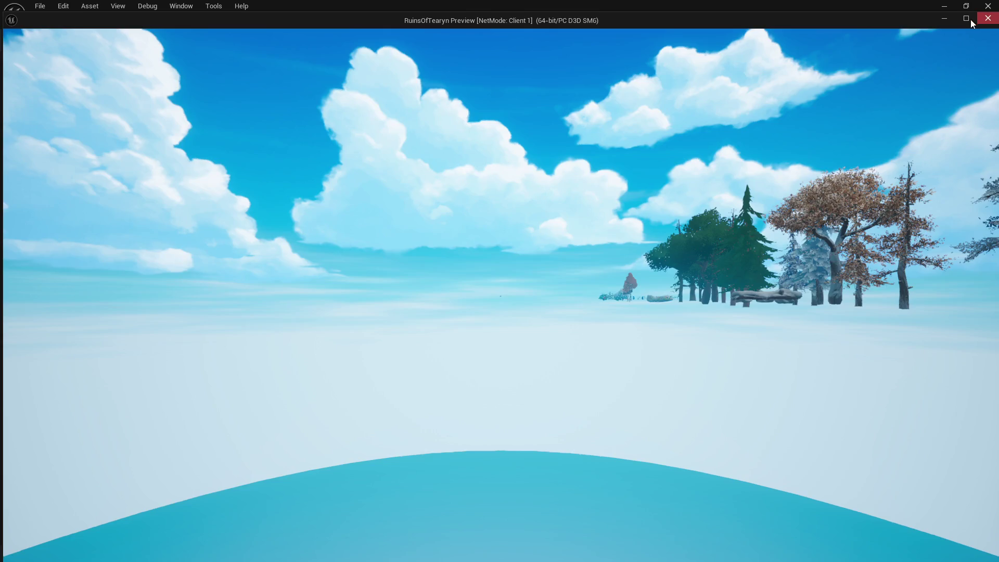
left_click(967, 19)
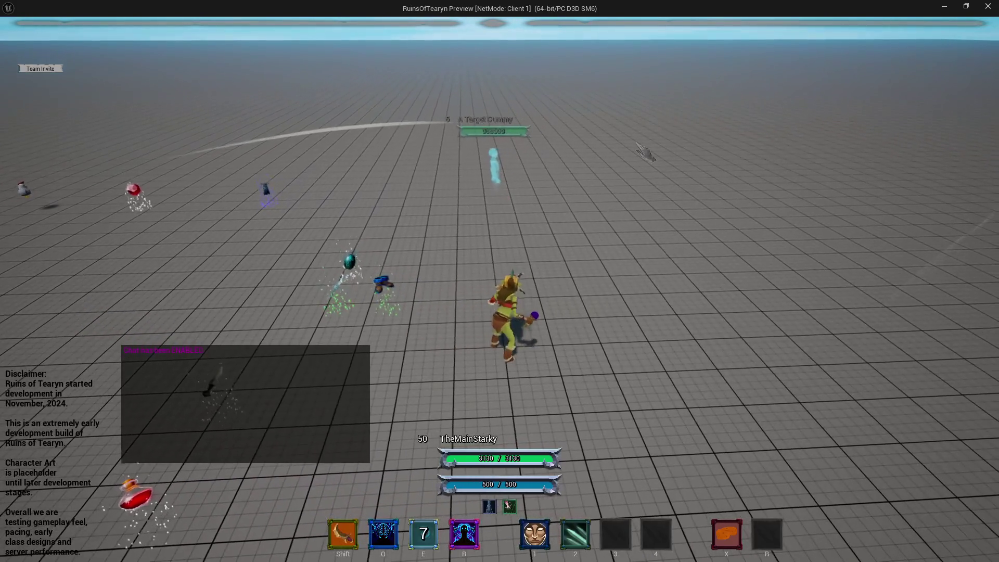
Cast Enchant Weapons, attack the Target Dummy and move around, then close the preview.
key("2")
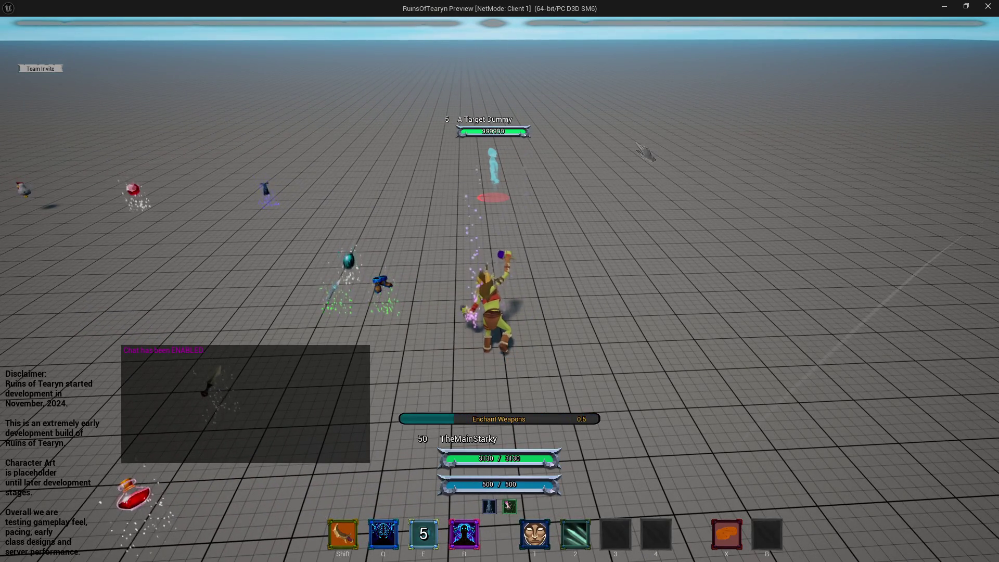
key("shift")
key("w")
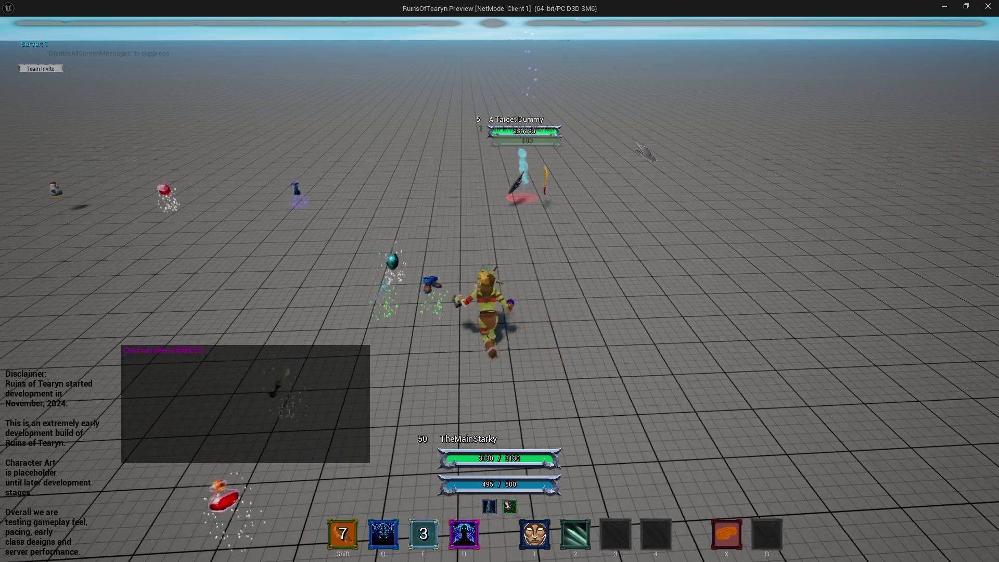
key("a")
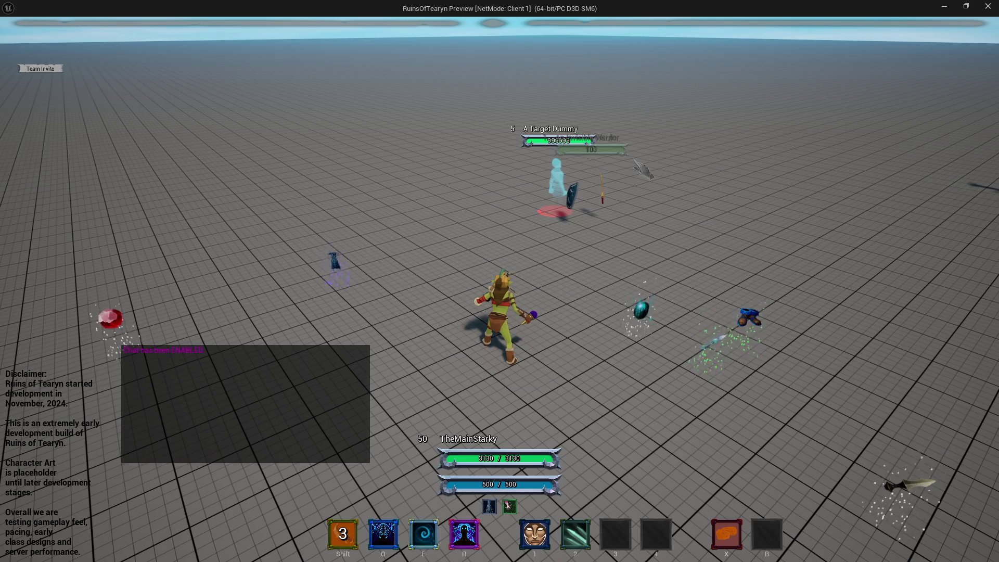
left_click(987, 6)
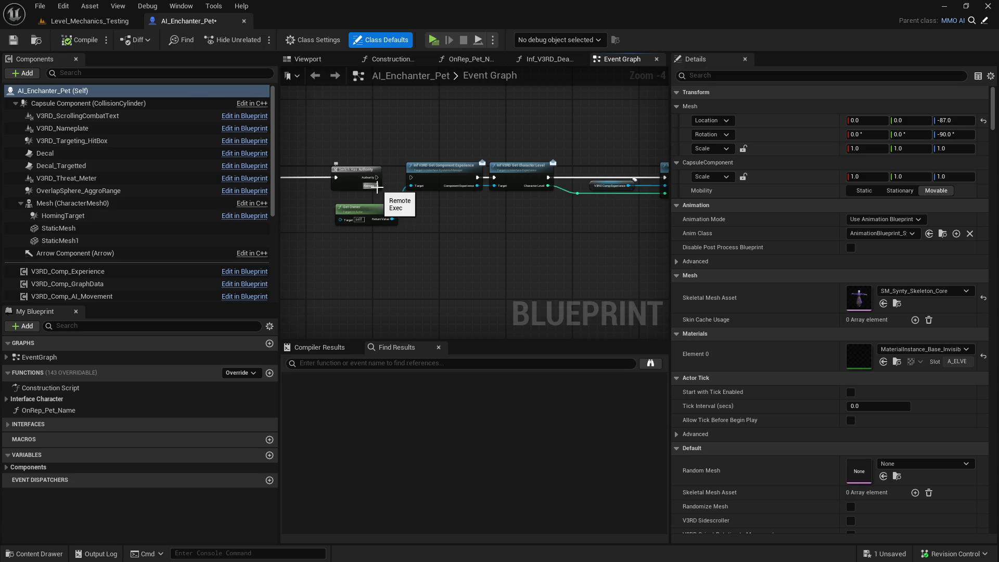
Select the pet's V3RD_Comp_Statistics and filter its Details for the cast speed properties.
scroll(153, 221, "down", 3)
scroll(153, 220, "down", 3)
left_click(125, 182)
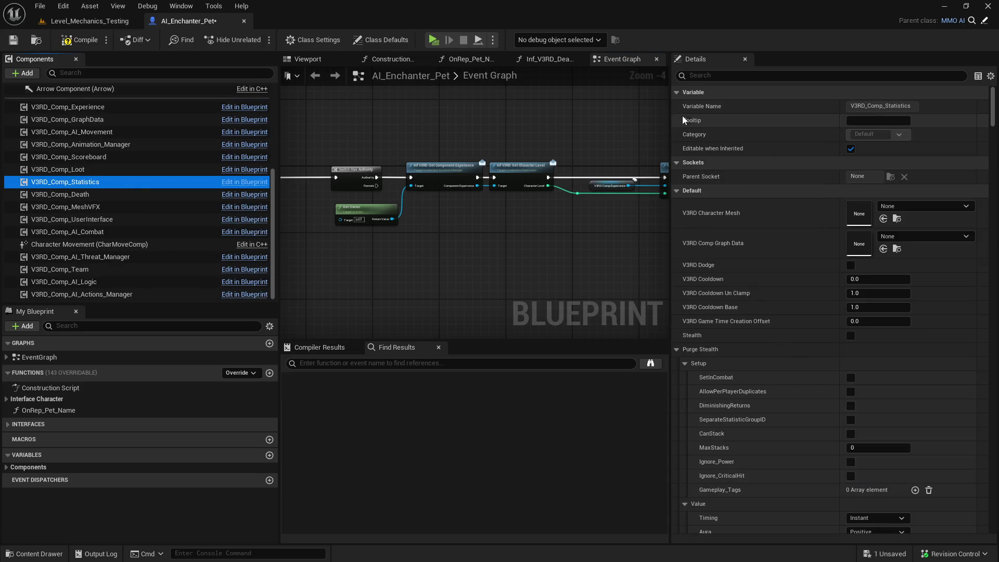
left_click_drag(993, 111, 994, 281)
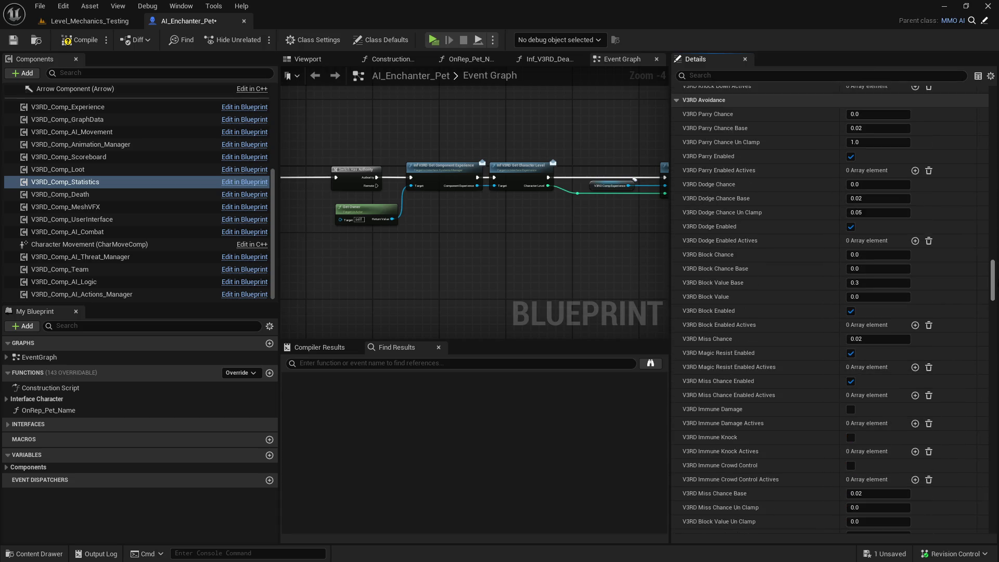
left_click_drag(994, 282, 994, 284)
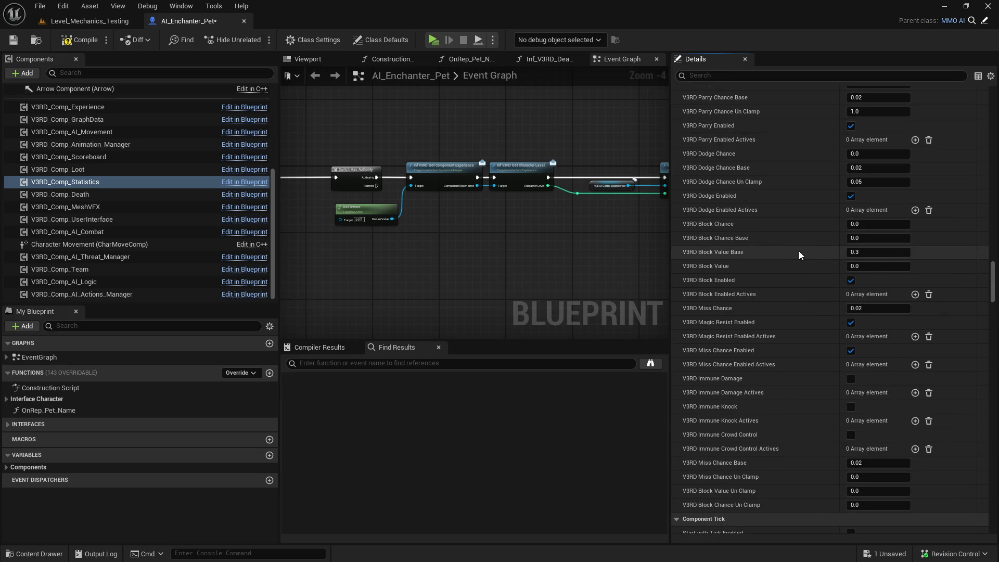
scroll(799, 250, "down", 3)
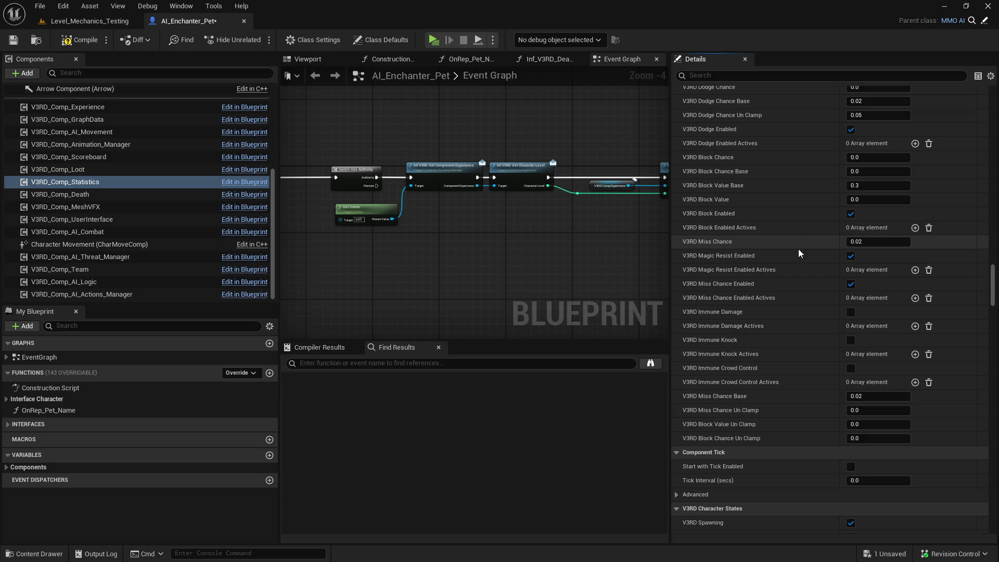
scroll(797, 249, "up", 8)
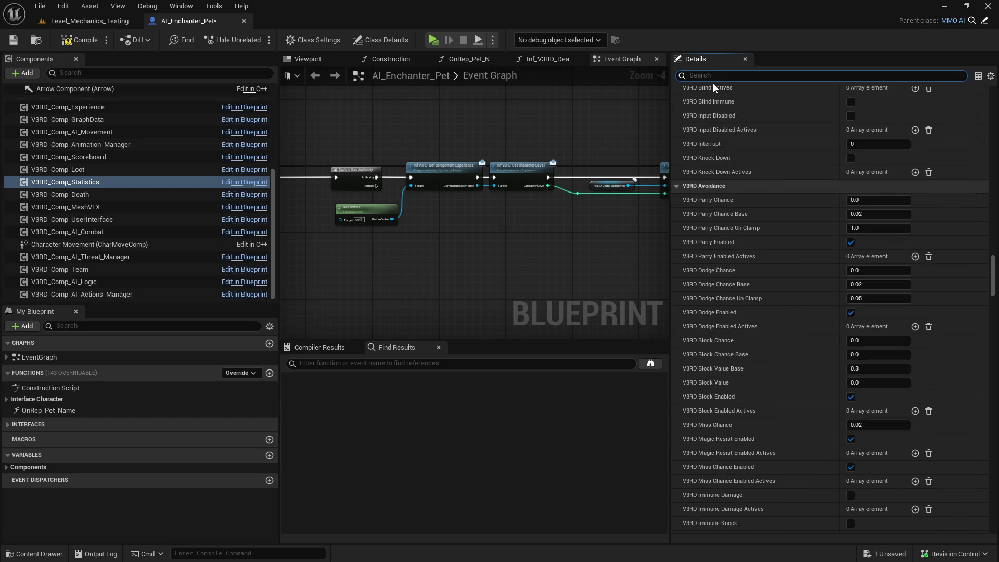
type("cas")
key("BackSpace")
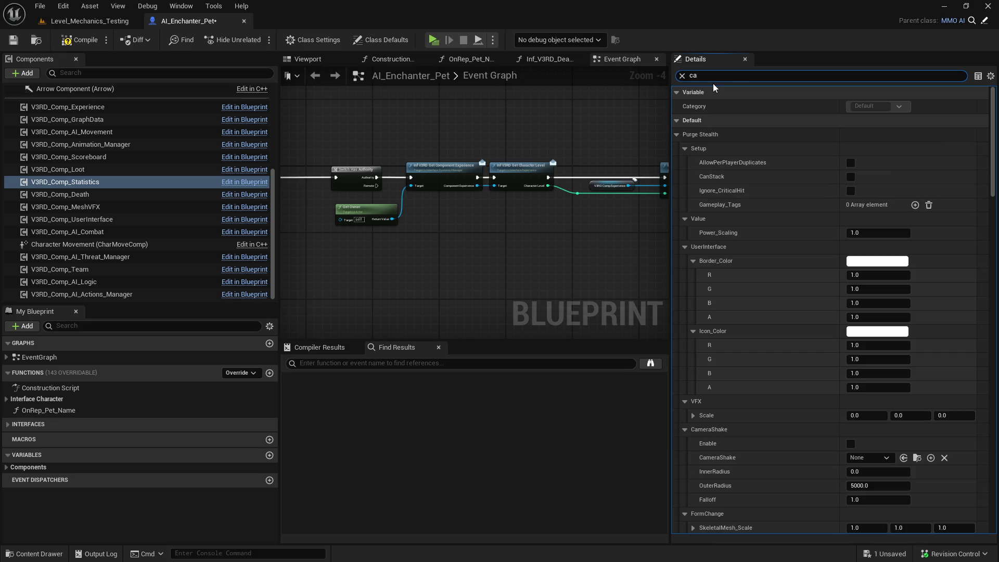
type("st")
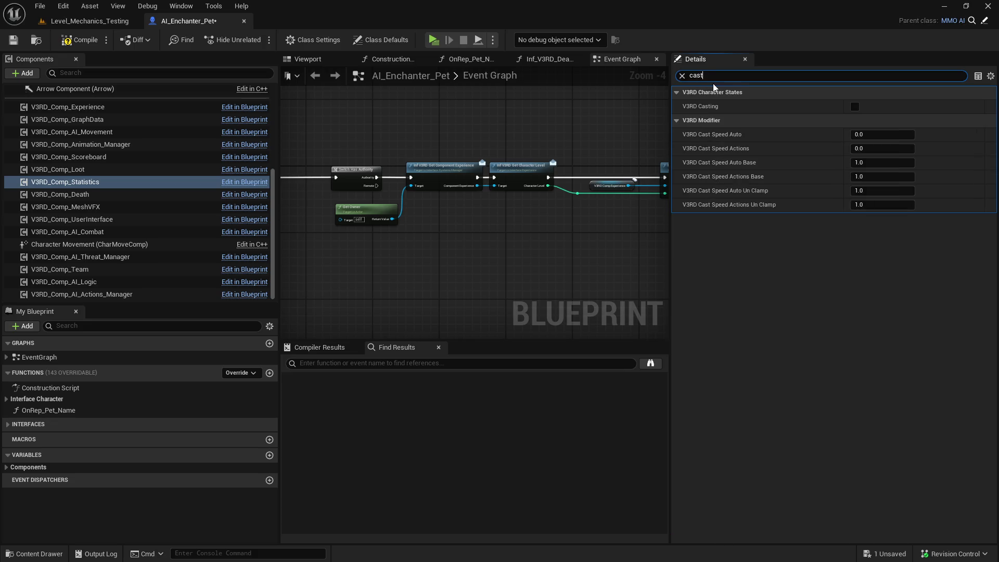
Reset Cast Speed Auto to default, set Cast Speed Actions to 1.0, then compile and save.
left_click(899, 134)
type("1")
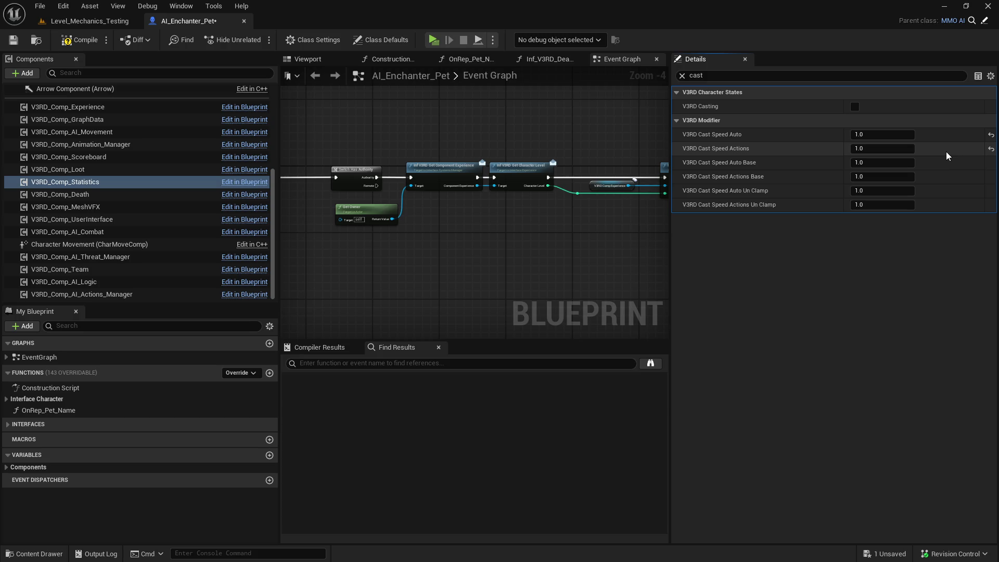
left_click(991, 149)
left_click(991, 135)
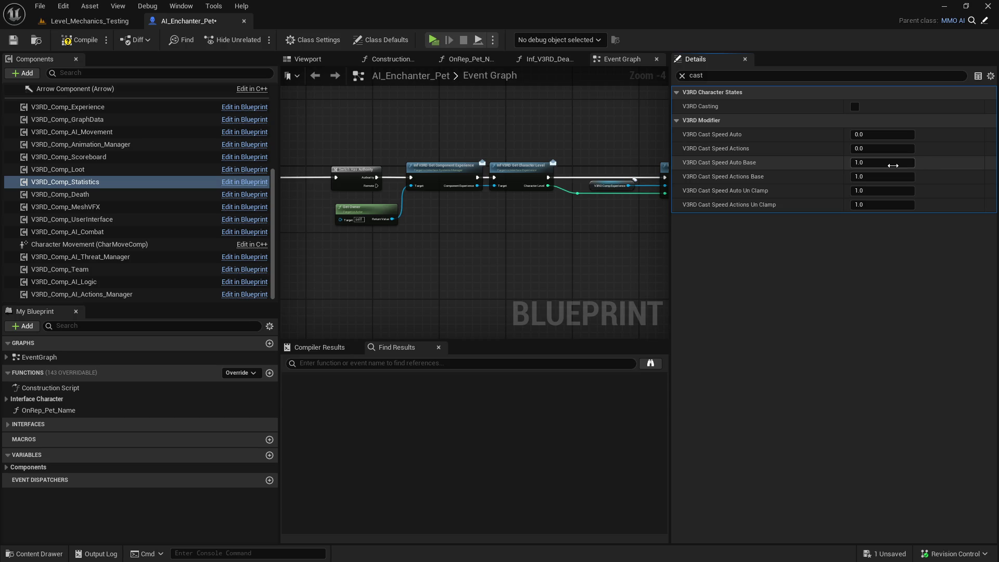
left_click(891, 148)
type("1")
key("Return")
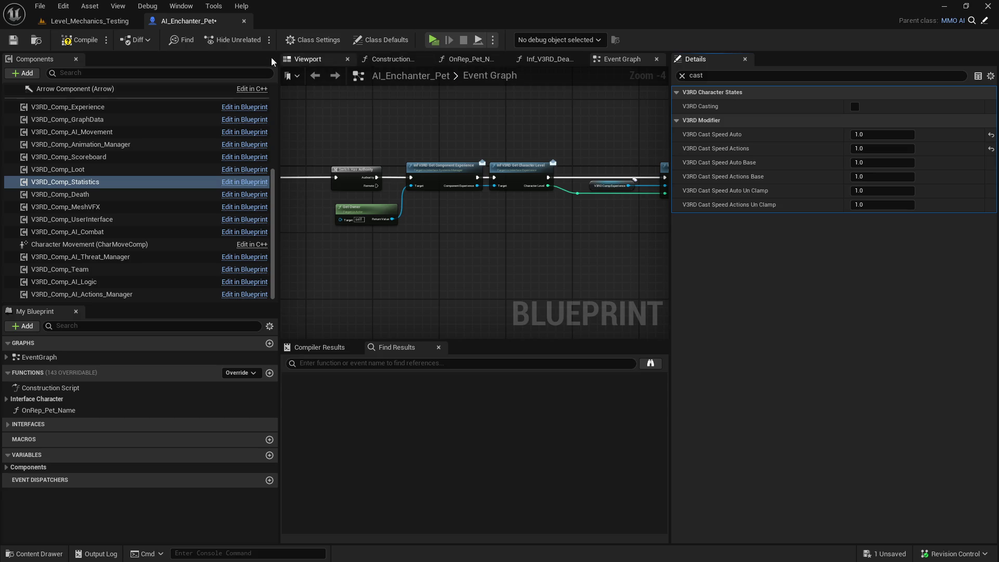
left_click(81, 40)
left_click(13, 40)
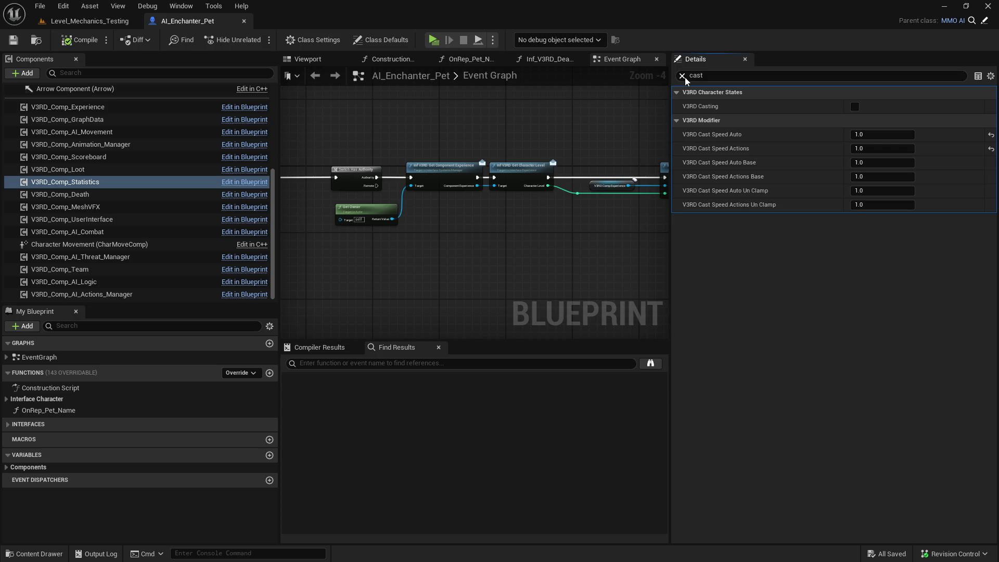
Filter Details for 'coold', set V3RD Cooldown to 1.0, and compile and save.
left_click(706, 78)
key("ctrl+a")
type("coold")
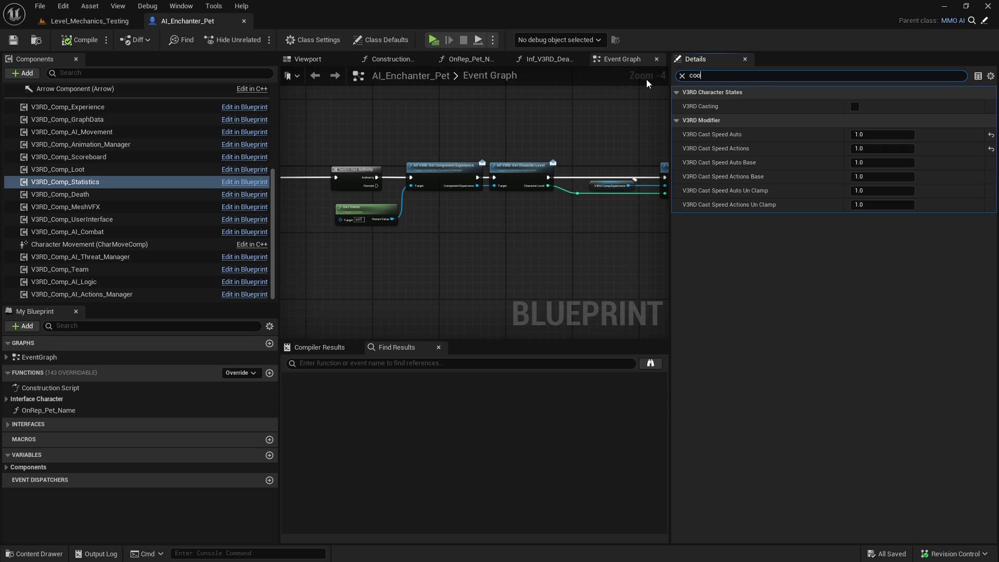
left_click(868, 106)
type("1")
key("Return")
left_click(93, 40)
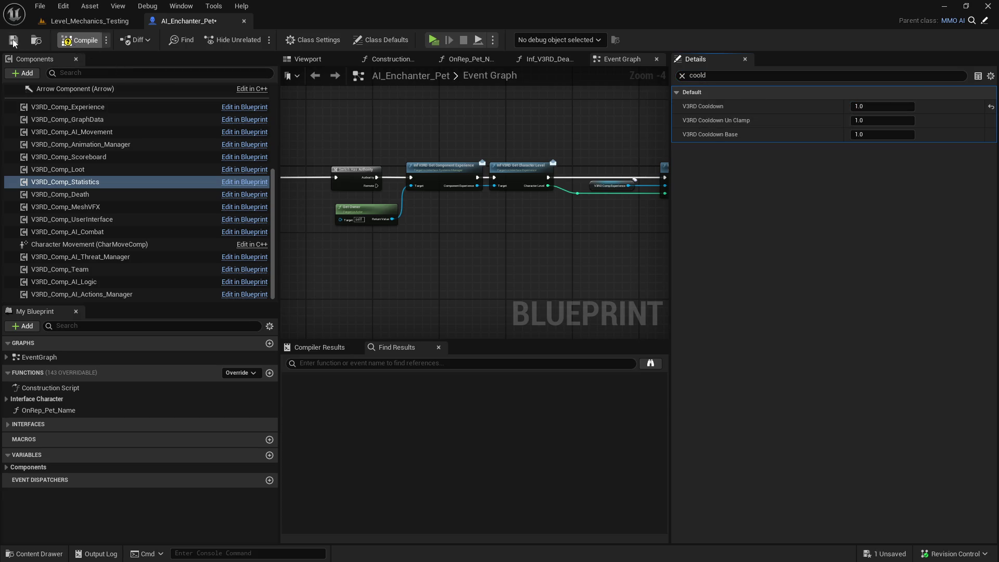
Run a quick play test of Level_Mechanics_Testing and return to AI_Enchanter_Pet.
left_click(107, 21)
left_click(258, 39)
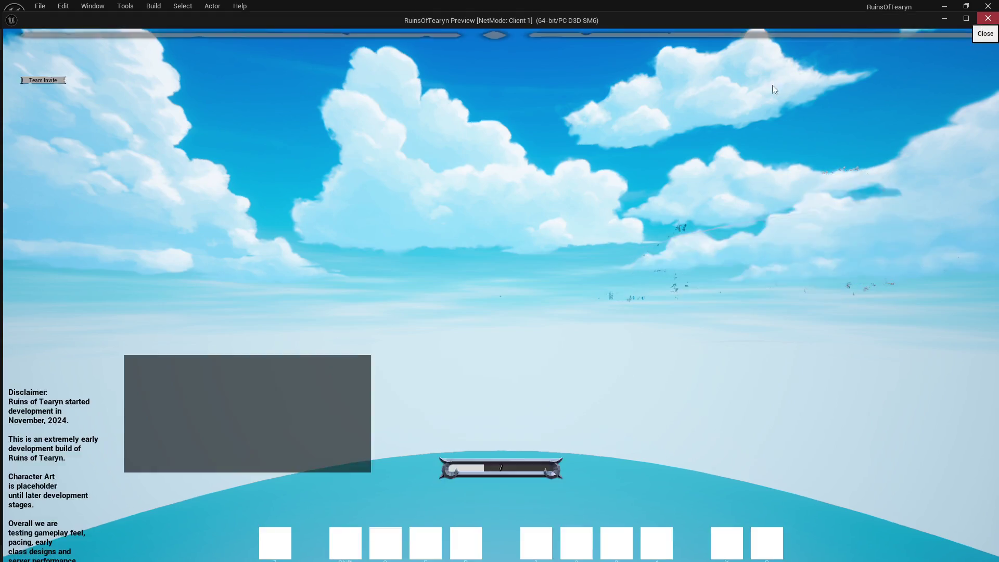
key("Escape")
left_click(185, 20)
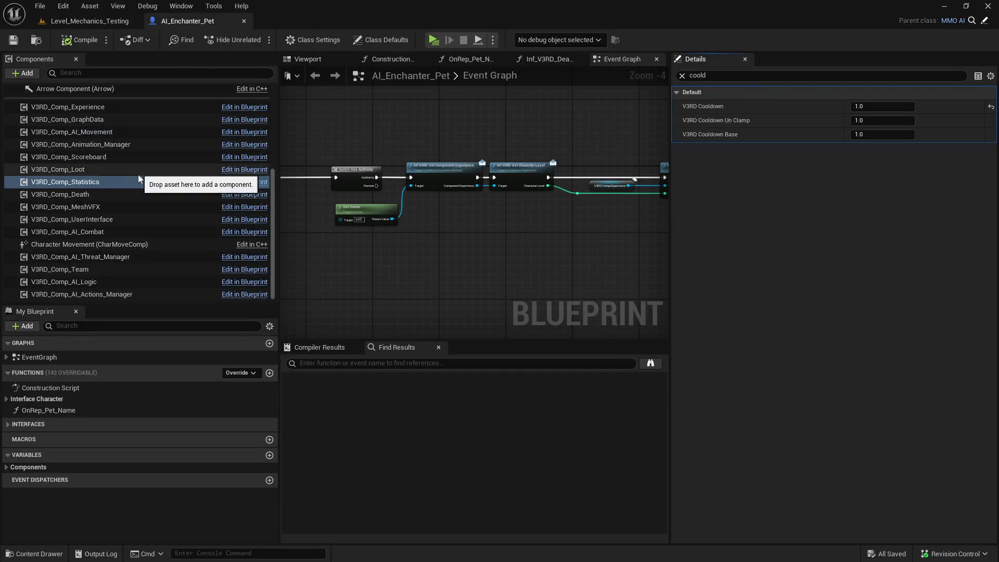
Assign Kit_AI_MMO_Enchanter_Pet as the Action Kit Default on V3RD_Comp_AI_Actions_Manager.
left_click(145, 295)
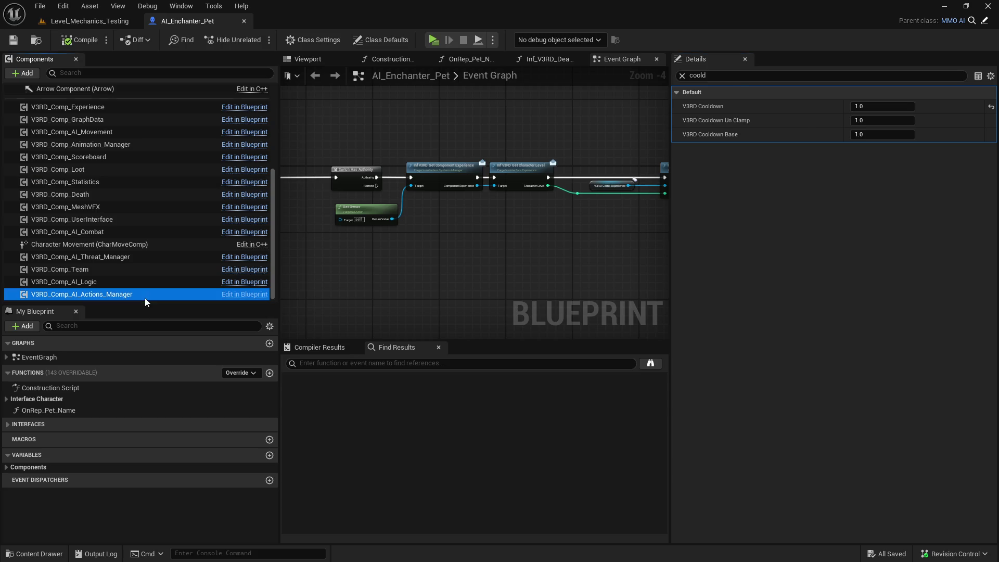
double_click(720, 77)
type("kit")
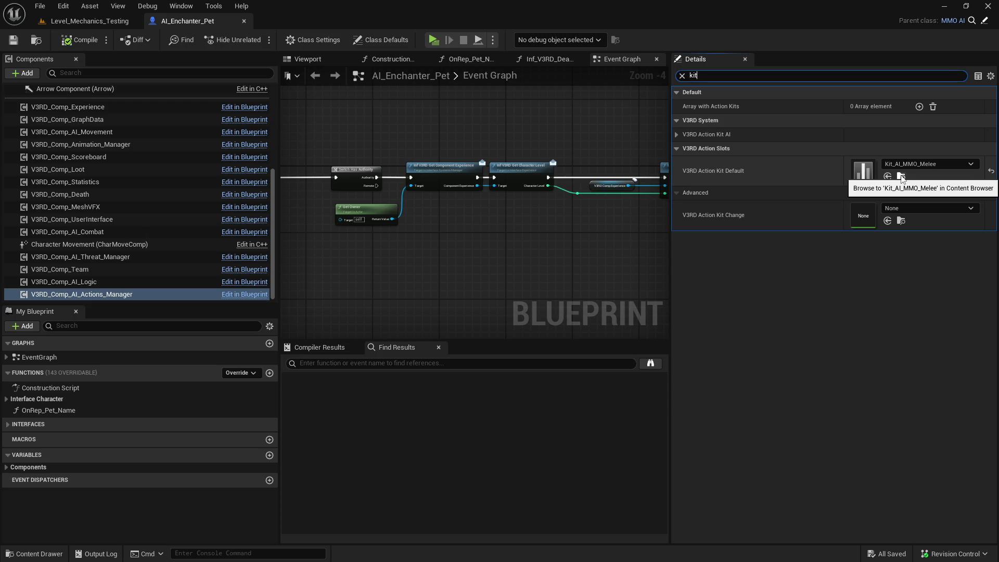
key("ctrl+b")
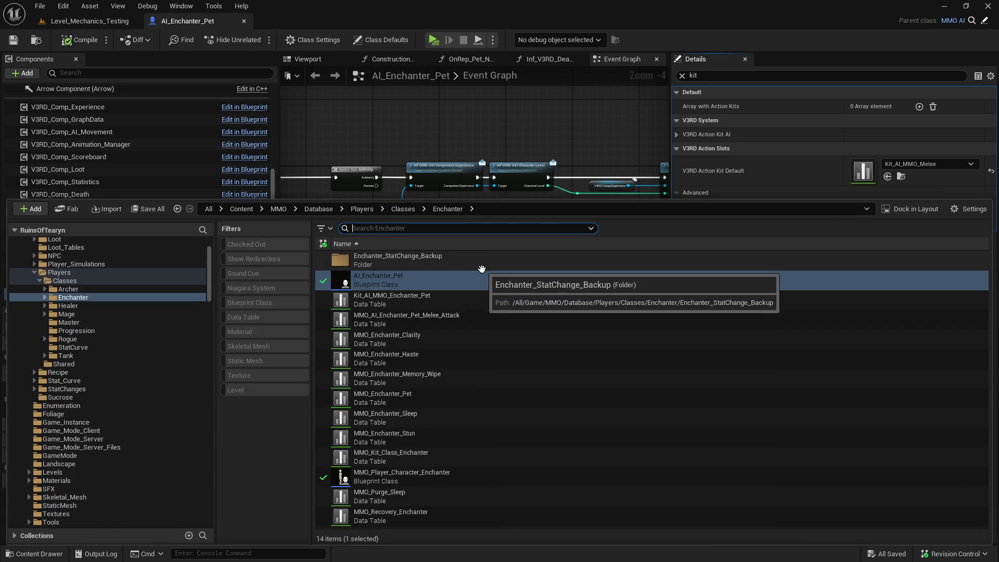
left_click(475, 296)
left_click(888, 176)
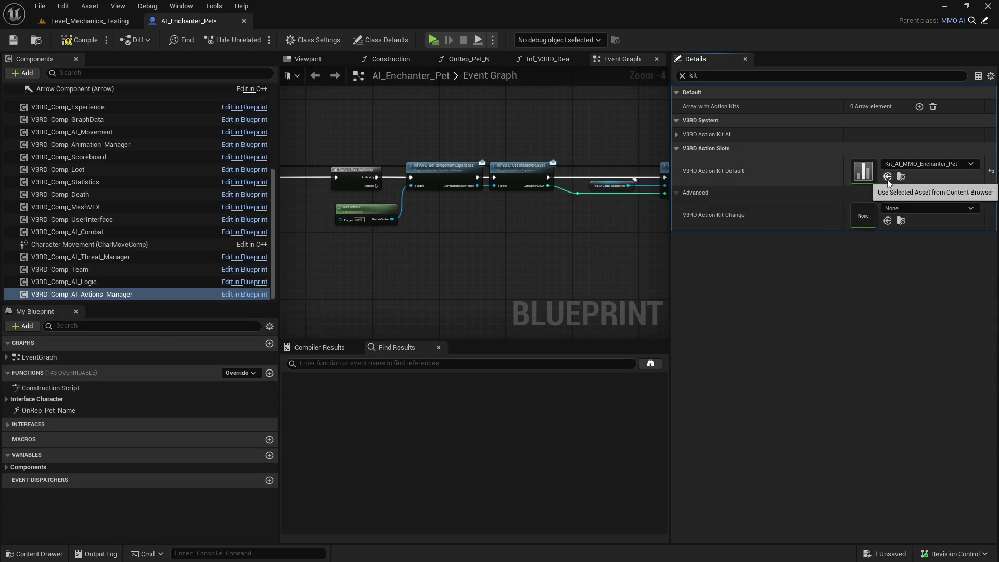
Open Kit_AI_MMO_Enchanter_Pet and check its melee attack action row.
left_click(900, 178)
double_click(417, 301)
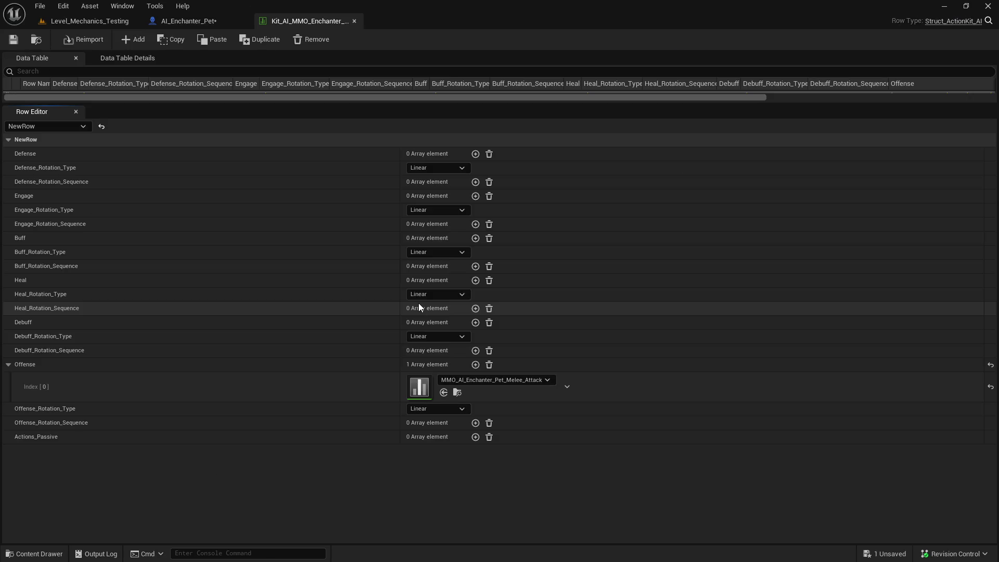
key("ctrl+space")
left_click(460, 398)
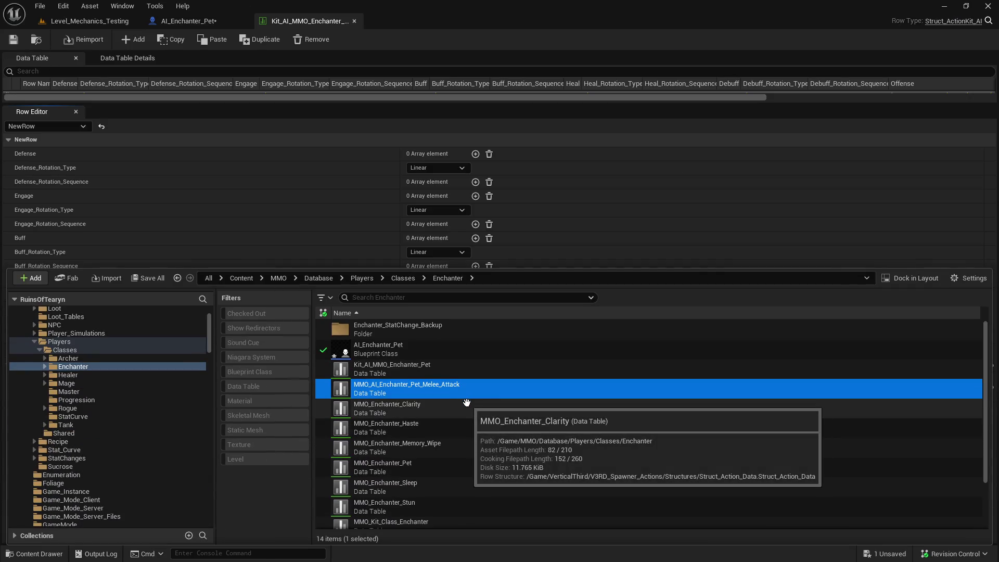
Save the AI_Enchanter_Pet blueprint and start a new play test from Level_Mechanics_Testing.
left_click(195, 22)
left_click(14, 40)
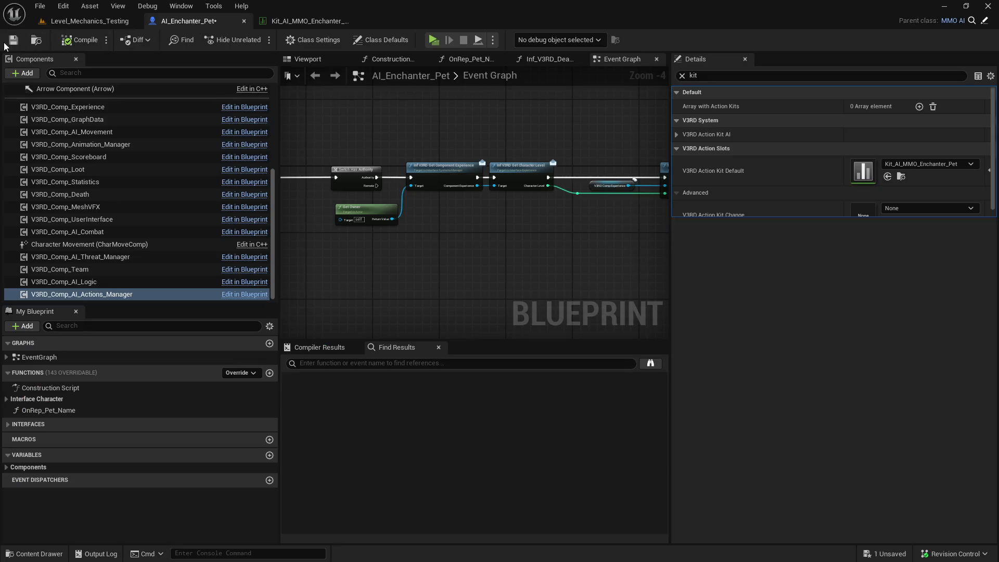
left_click(90, 21)
left_click(257, 40)
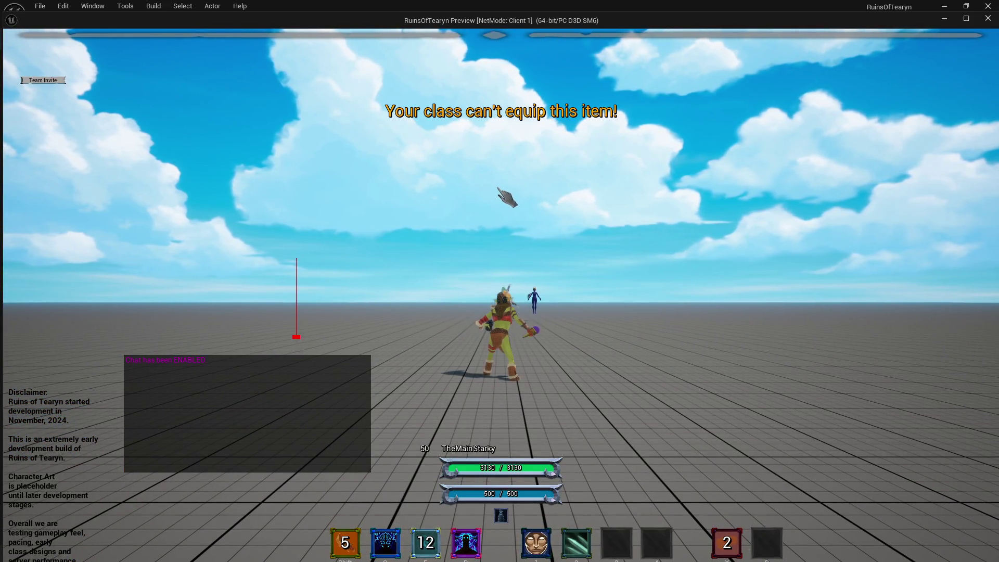
Look around and run the character past the Target Dummy, then close the game preview.
mouse_move(509, 200)
left_mouse_down()
mouse_move(497, 245)
mouse_move(515, 207)
left_mouse_up()
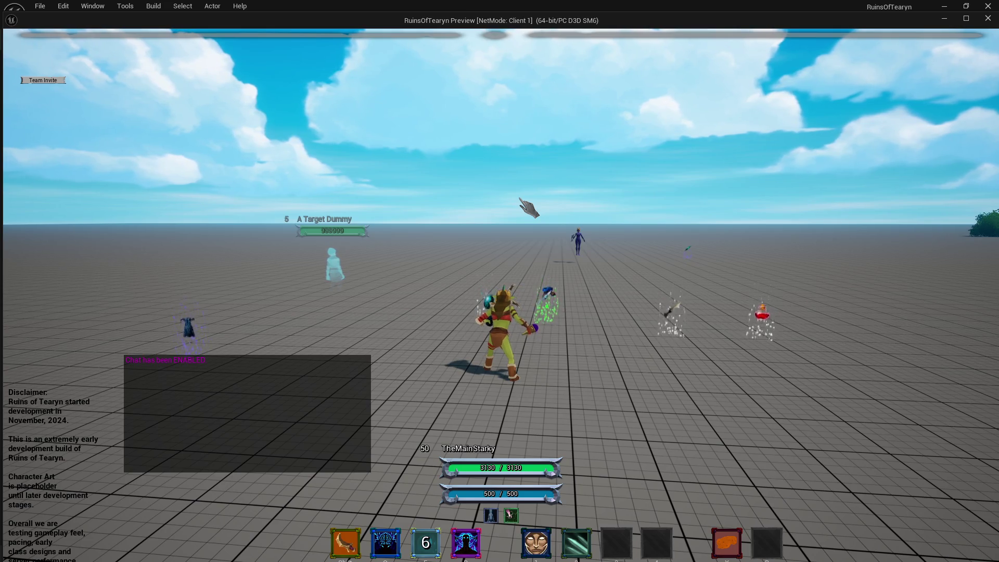
left_click_drag(538, 206, 482, 242)
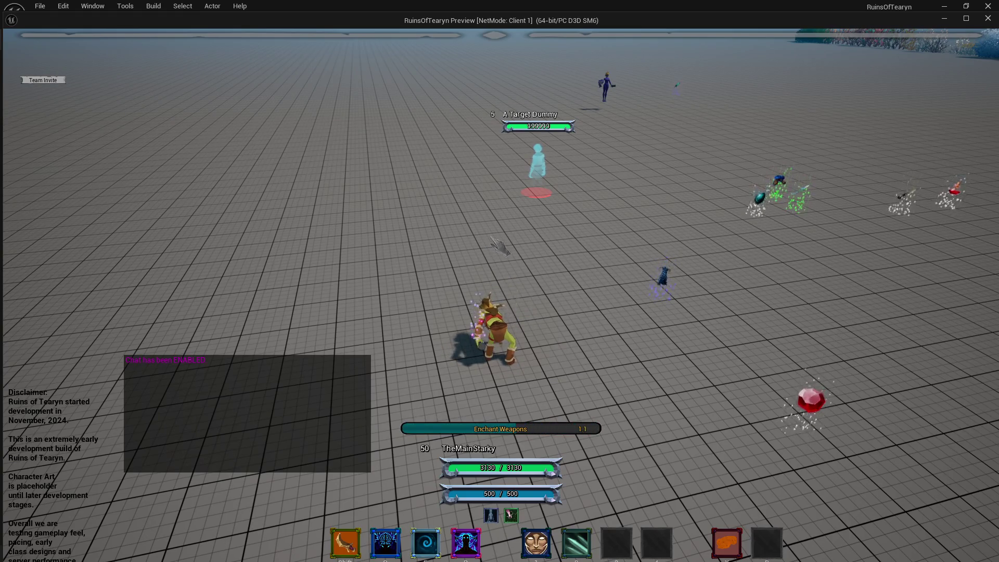
mouse_move(482, 242)
left_mouse_down()
mouse_move(561, 239)
mouse_move(574, 249)
left_mouse_up()
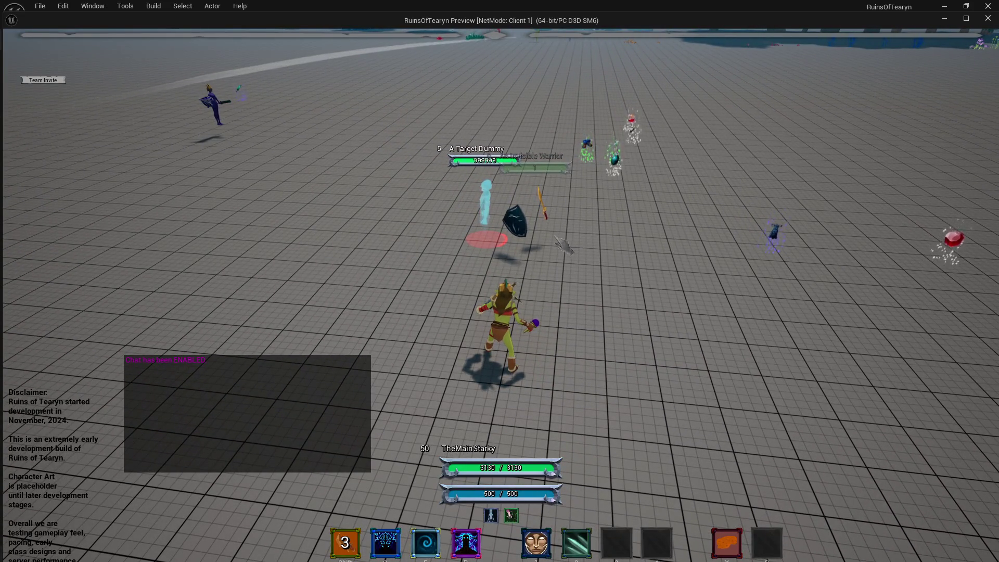
key("a")
key("w")
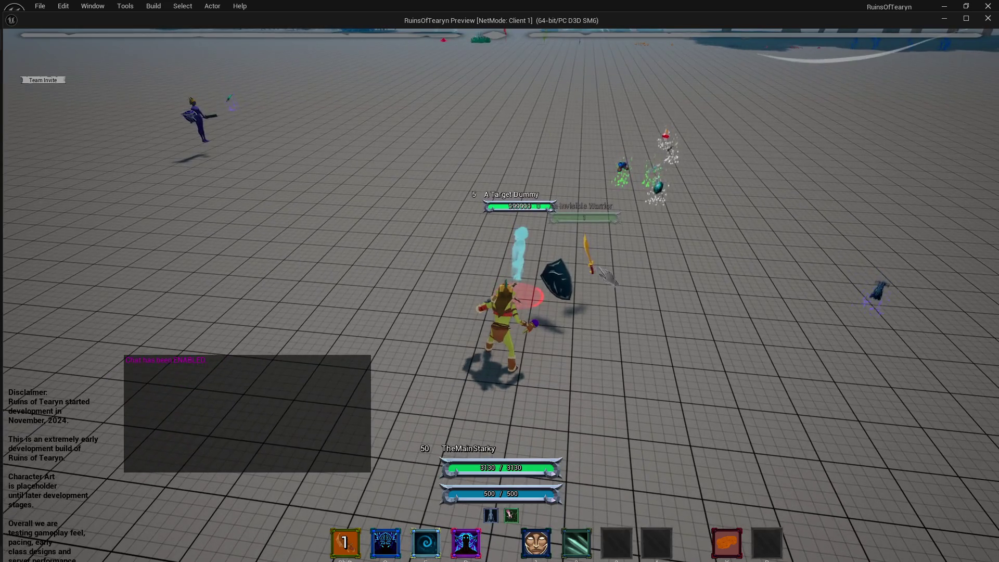
key("d")
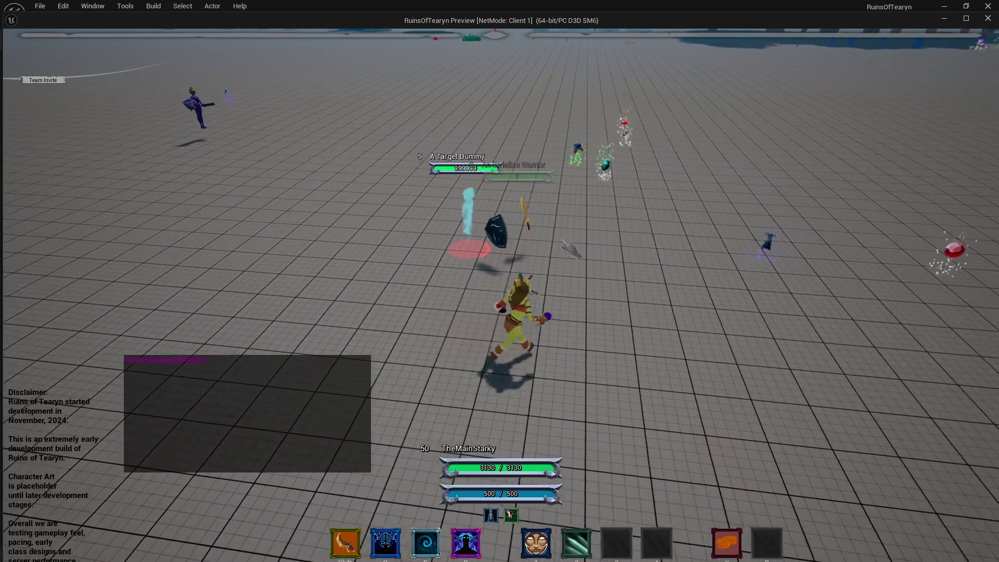
key("s")
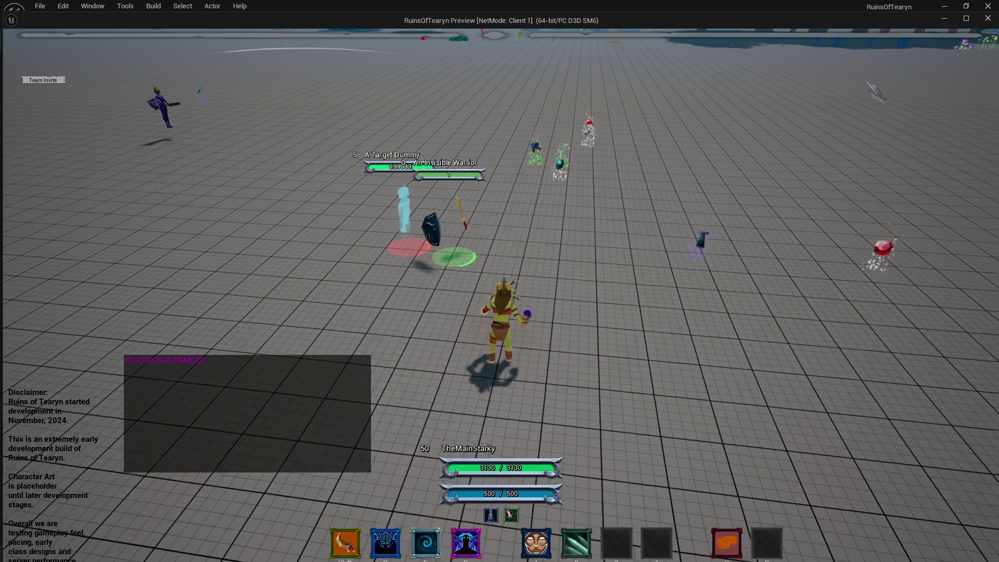
left_click(989, 19)
left_click(384, 355)
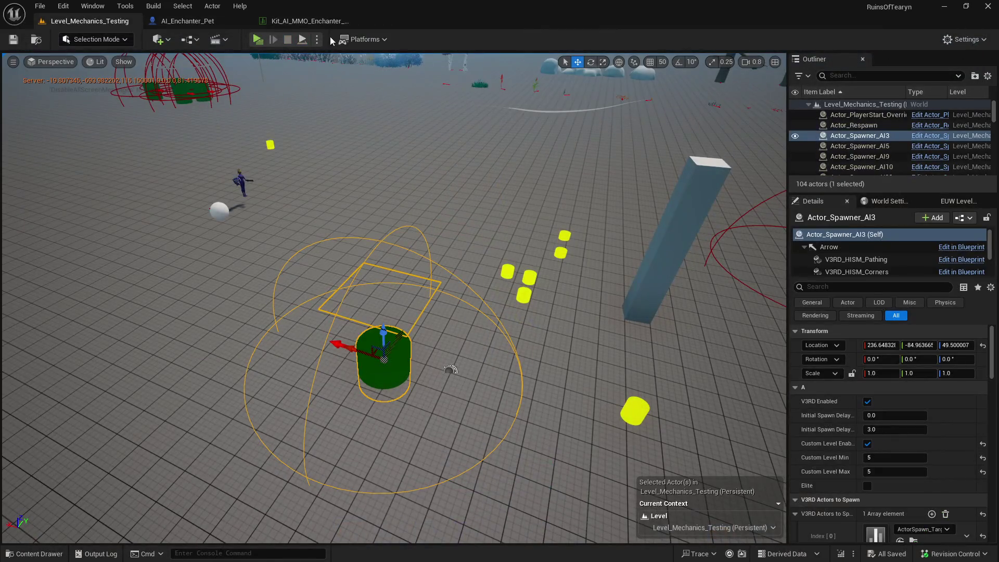
Show AI_Enchanter_Pet's class defaults with the 'kit' Details filter cleared.
left_click(187, 21)
left_click_drag(511, 157, 376, 148)
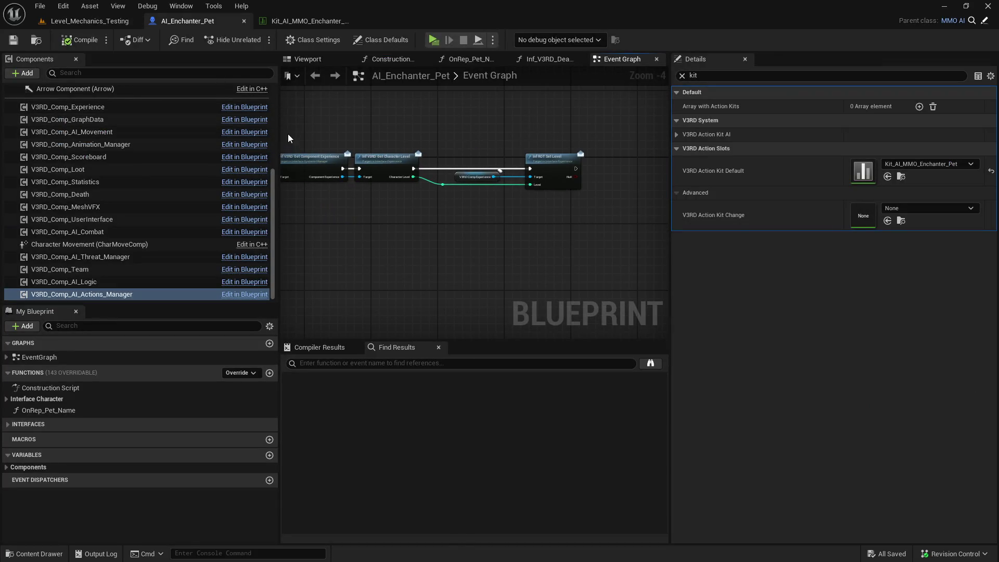
scroll(274, 110, "up", 5)
left_click(133, 92)
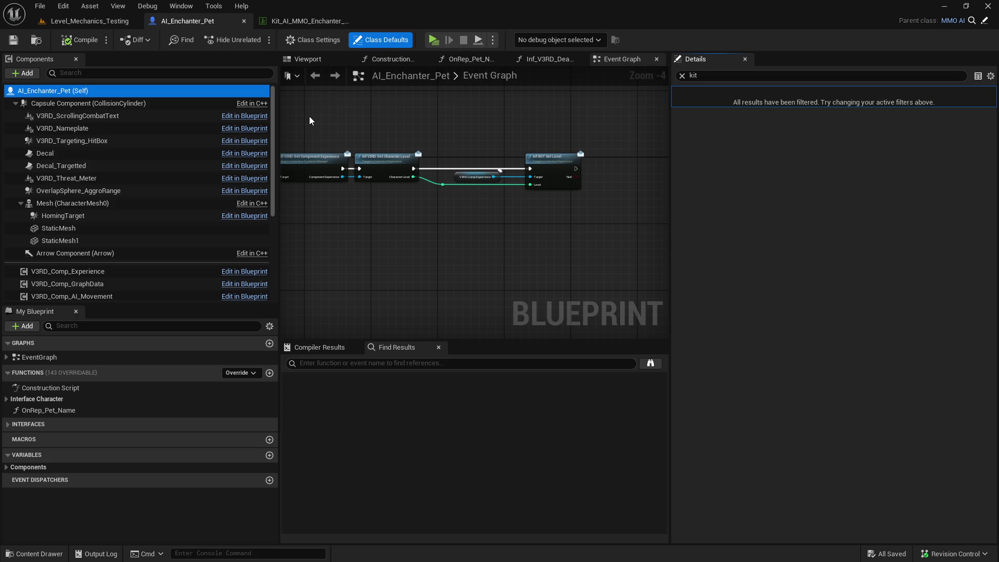
left_click(680, 76)
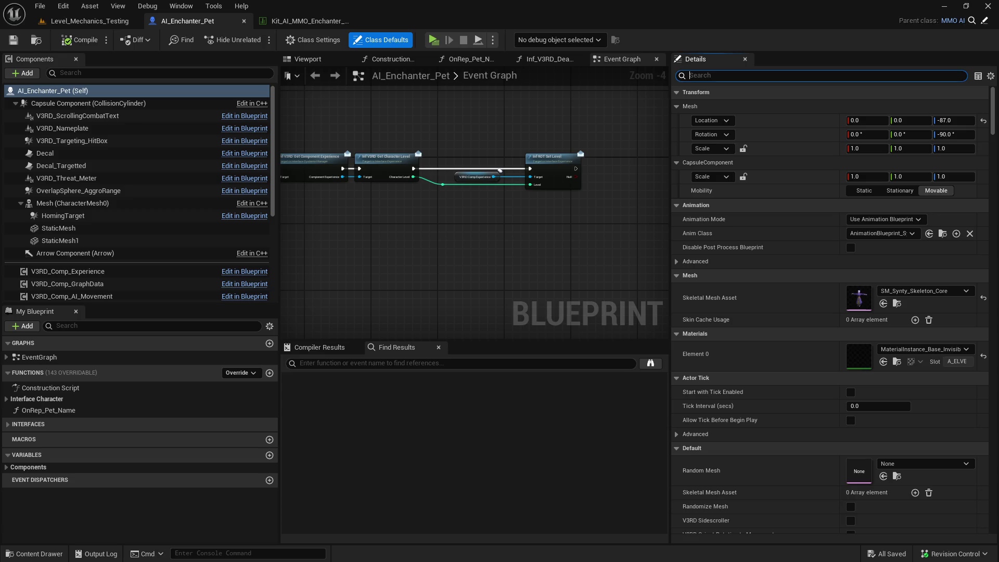
Switch to the Chrome window showing the YouTube channel's videos page.
key("alt+Tab")
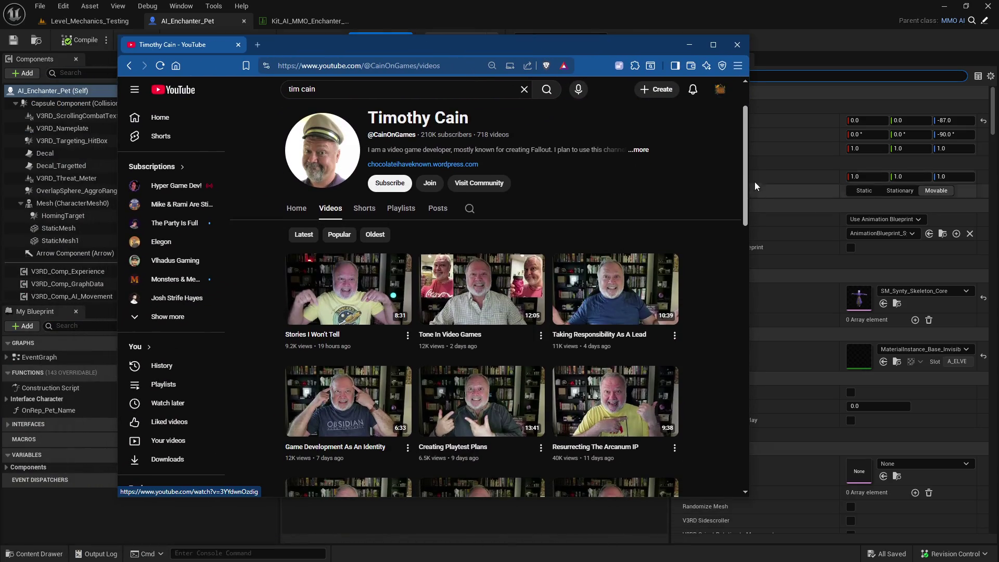
Search the YouTube channel for 'wildstar'.
scroll(735, 241, "down", 5)
scroll(735, 244, "down", 4)
scroll(726, 304, "down", 8)
scroll(716, 459, "up", 15)
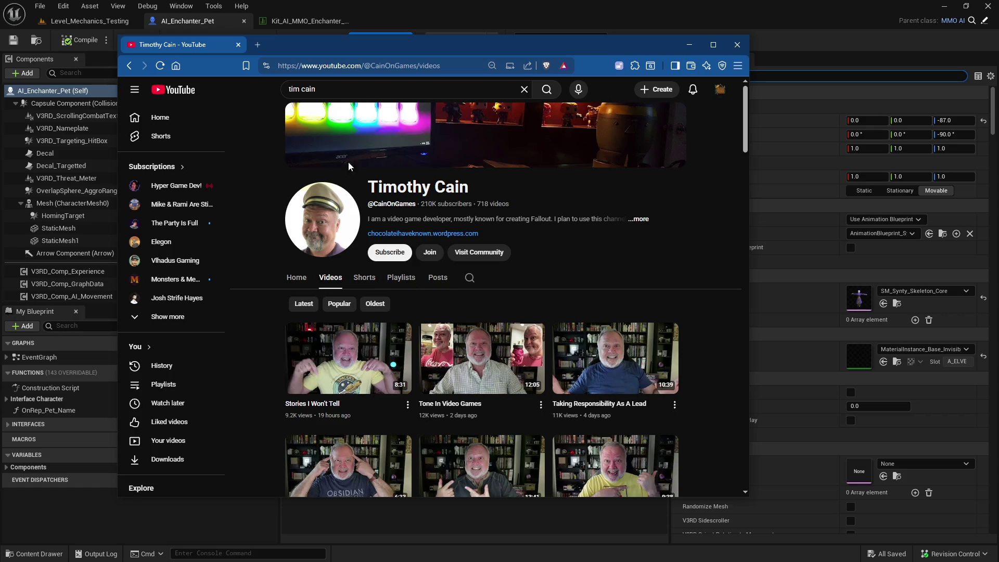
left_click(470, 277)
type("wildstar")
key("Return")
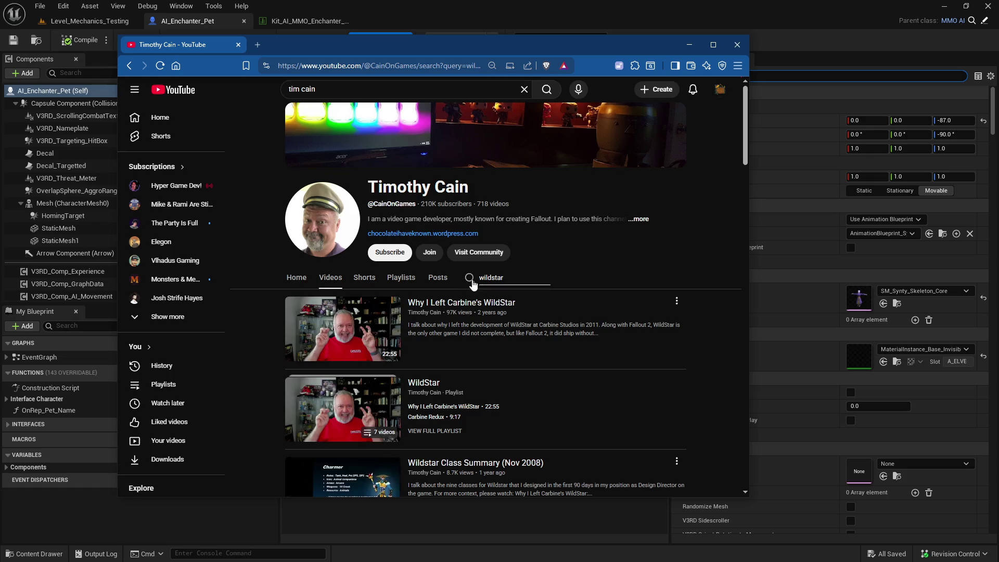
Open the full WildStar playlist, then close the browser window.
scroll(505, 330, "down", 2)
scroll(474, 318, "down", 1)
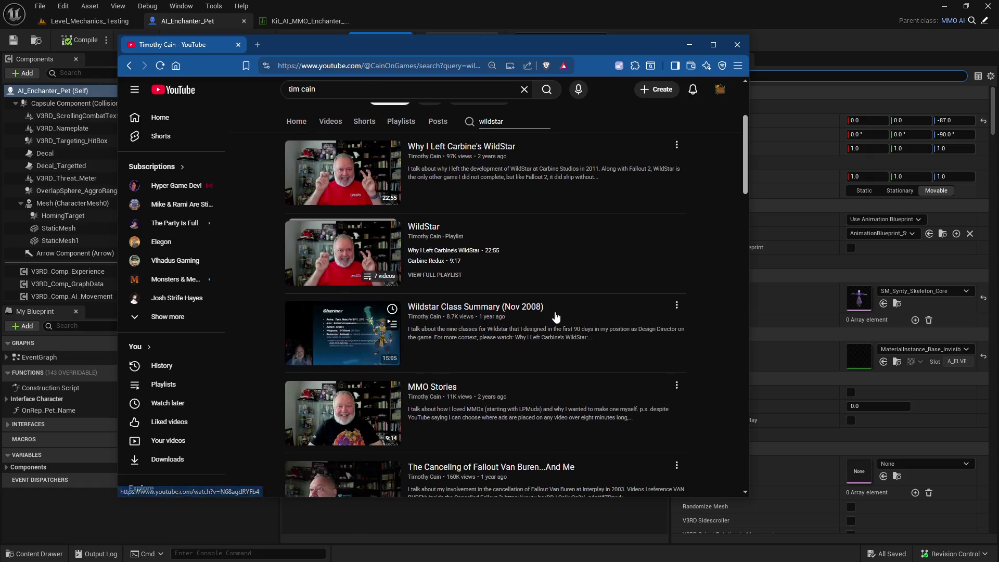
left_click(435, 276)
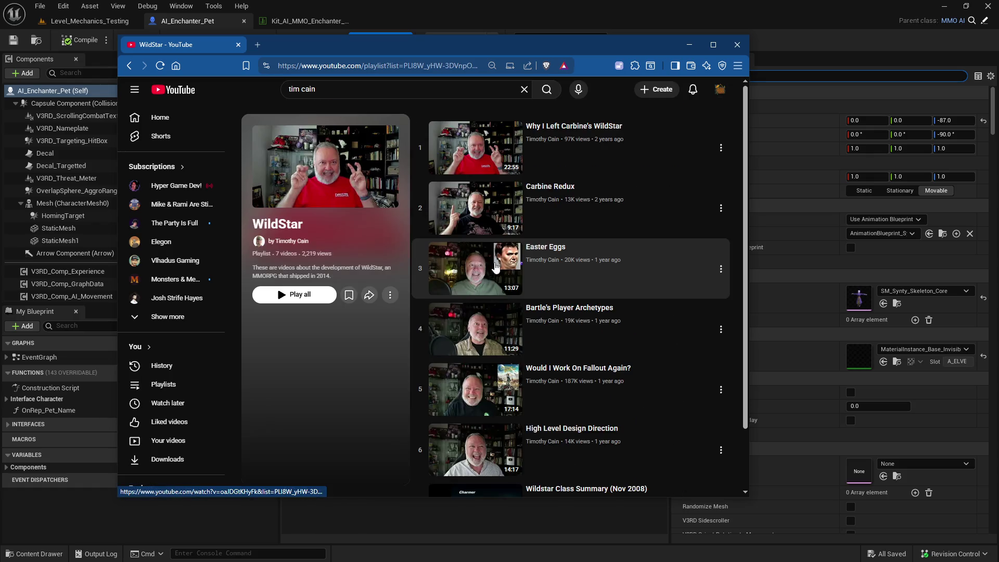
scroll(604, 307, "down", 1)
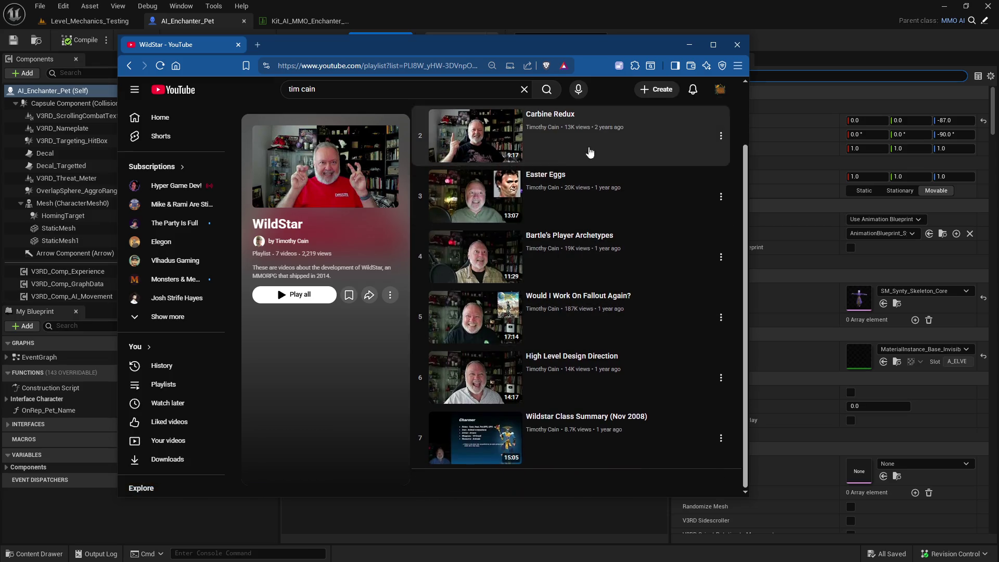
left_click_drag(602, 50, 587, 52)
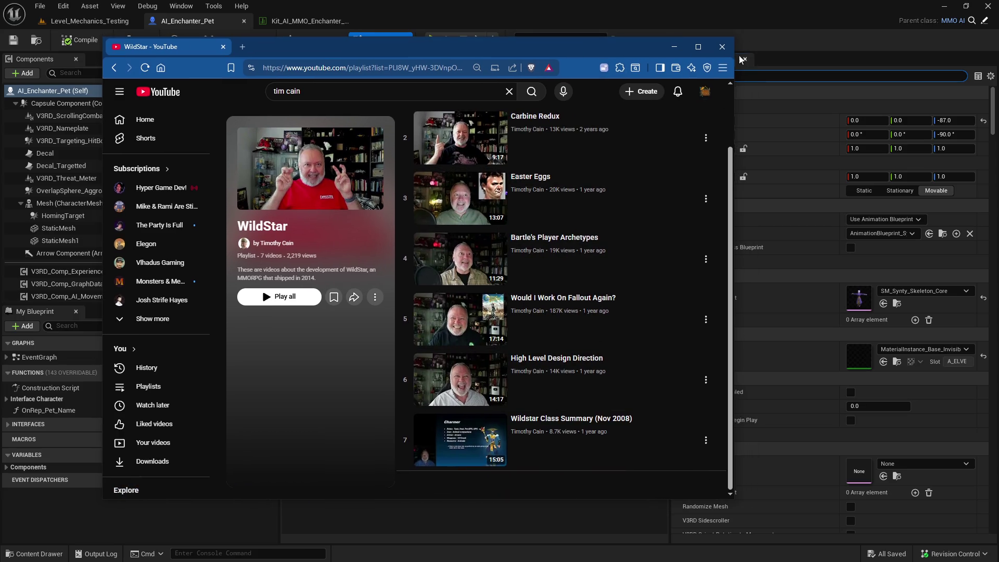
left_click(726, 53)
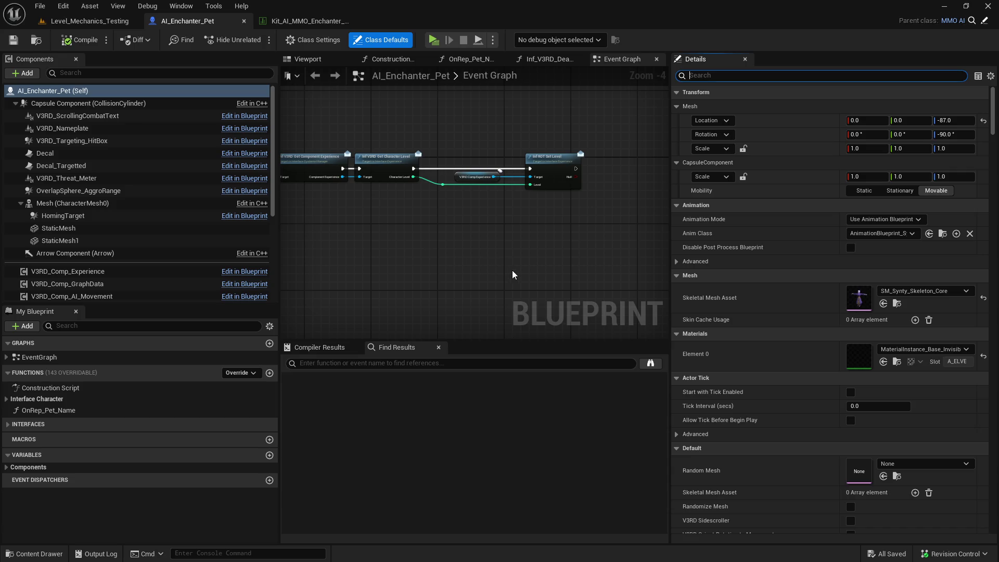
Widen the Event Graph and pan to the Switch Has Authority through Set Level chain.
left_click_drag(669, 237, 771, 240)
left_click_drag(464, 255, 605, 275)
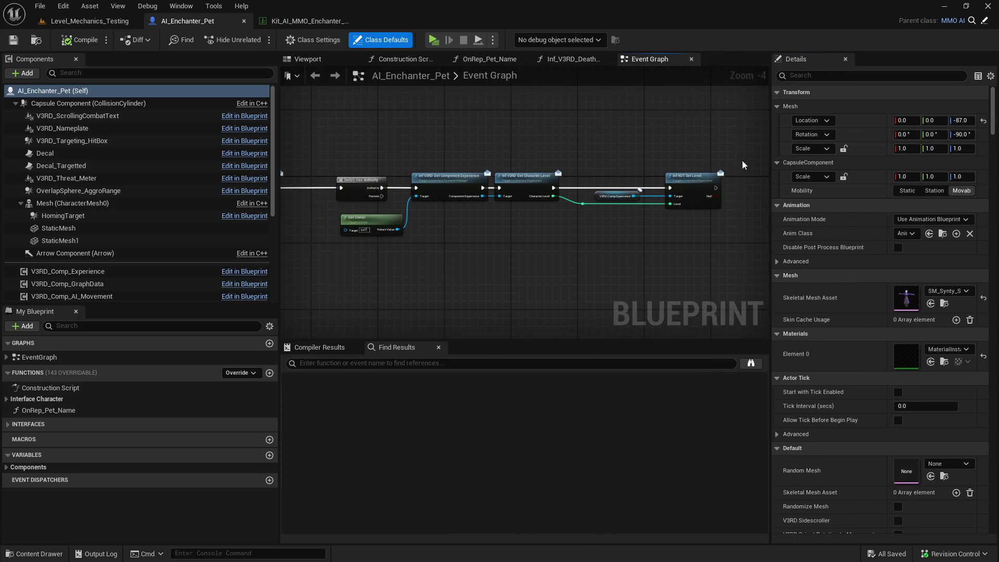
left_click(86, 22)
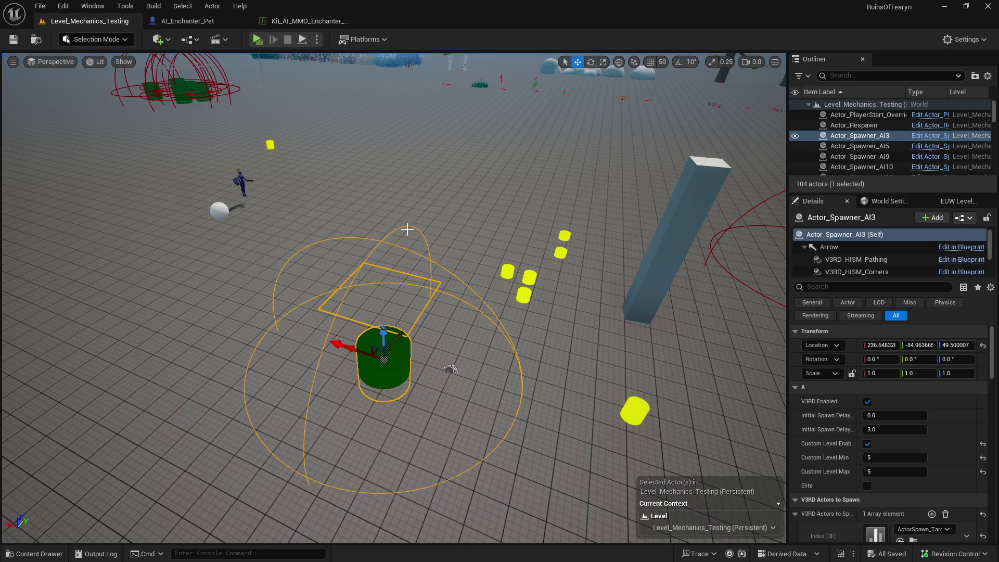
left_click(204, 24)
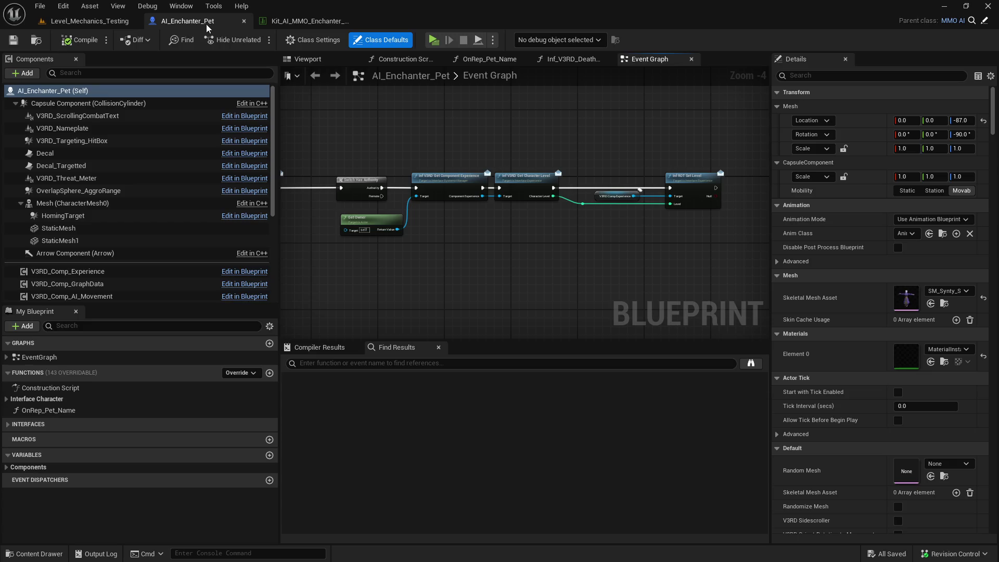
Try rearranging the level-setting nodes, undo the moves, and save the pet blueprint.
mouse_move(640, 139)
left_mouse_down()
mouse_move(528, 212)
mouse_move(333, 252)
left_mouse_up()
left_click_drag(417, 195, 460, 194)
left_click_drag(383, 237, 379, 216)
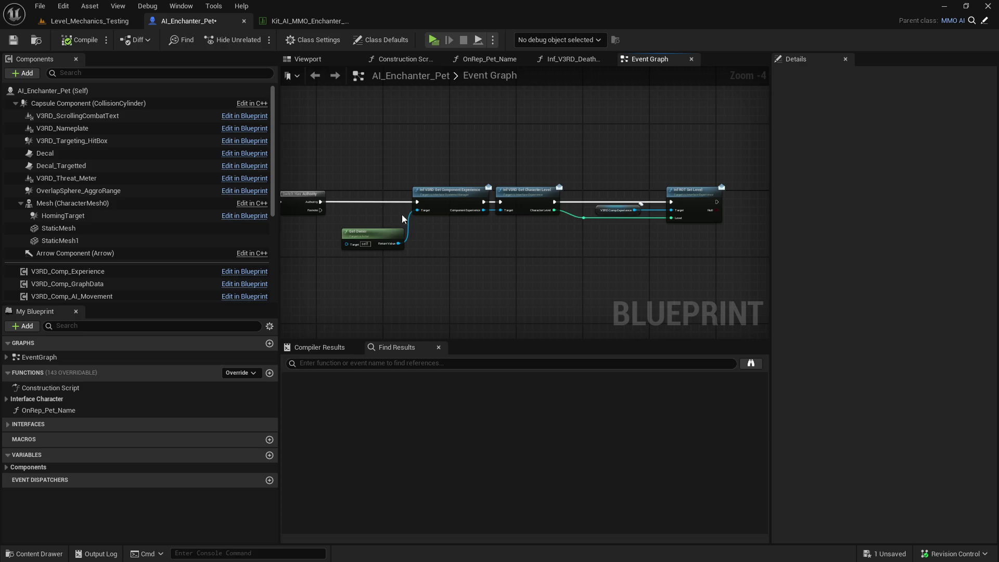
left_click_drag(701, 159, 499, 224)
left_click_drag(673, 205, 685, 204)
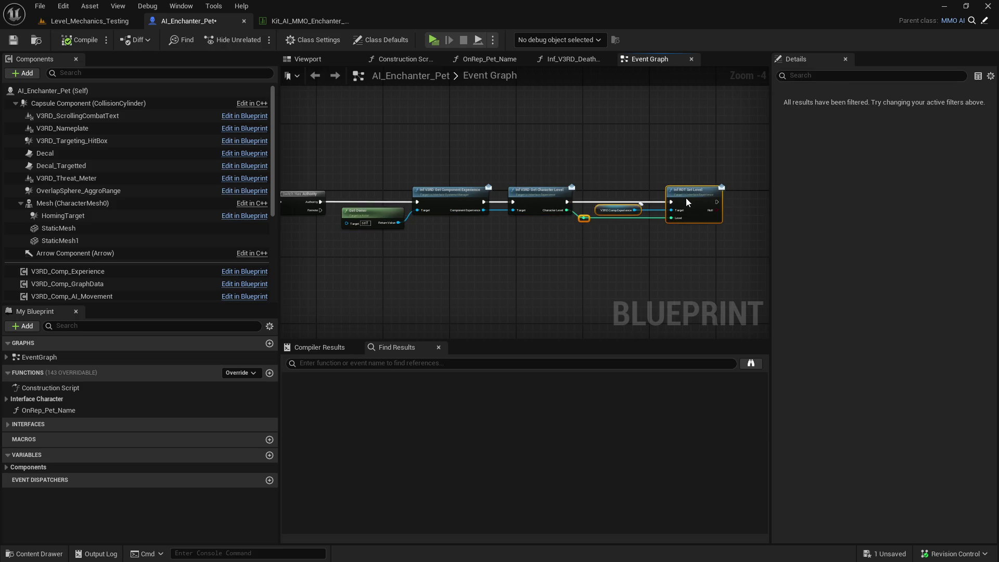
left_click(720, 182)
key("ctrl+z")
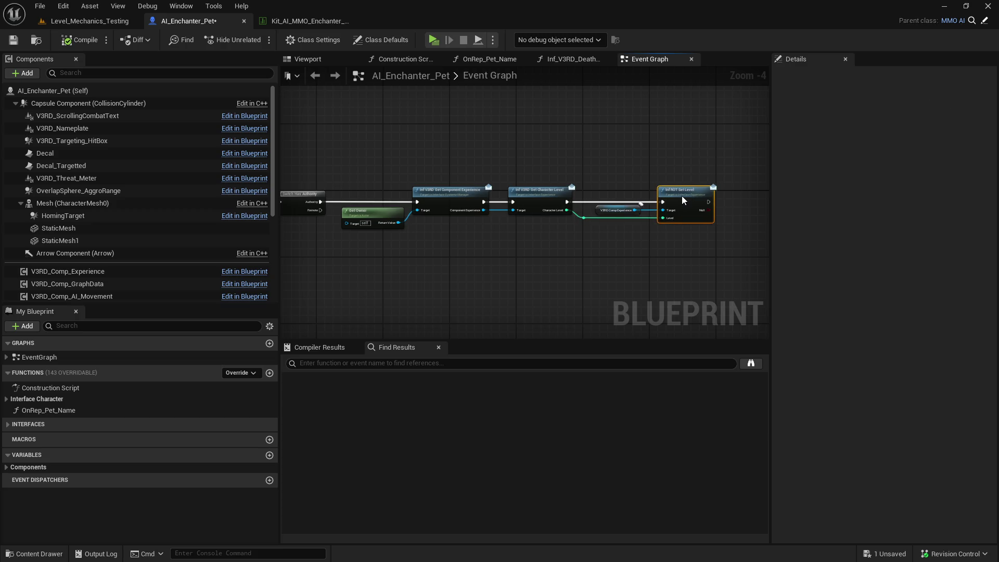
key("ctrl+z")
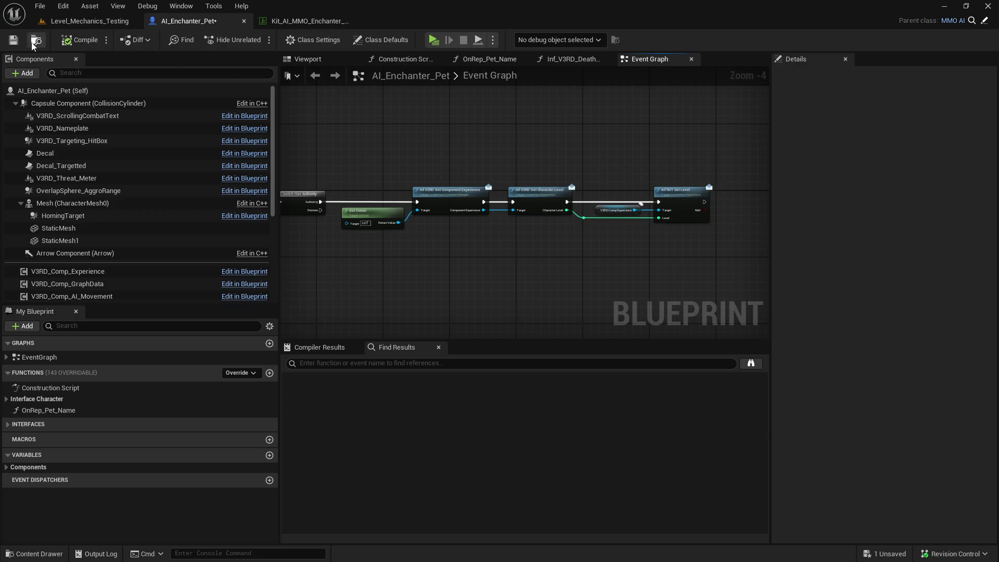
left_click(13, 40)
Review the BeginPlay chain, nudge Switch Has Authority and Get Owner left, and save.
left_click_drag(423, 170, 754, 179)
left_click_drag(603, 248, 536, 212)
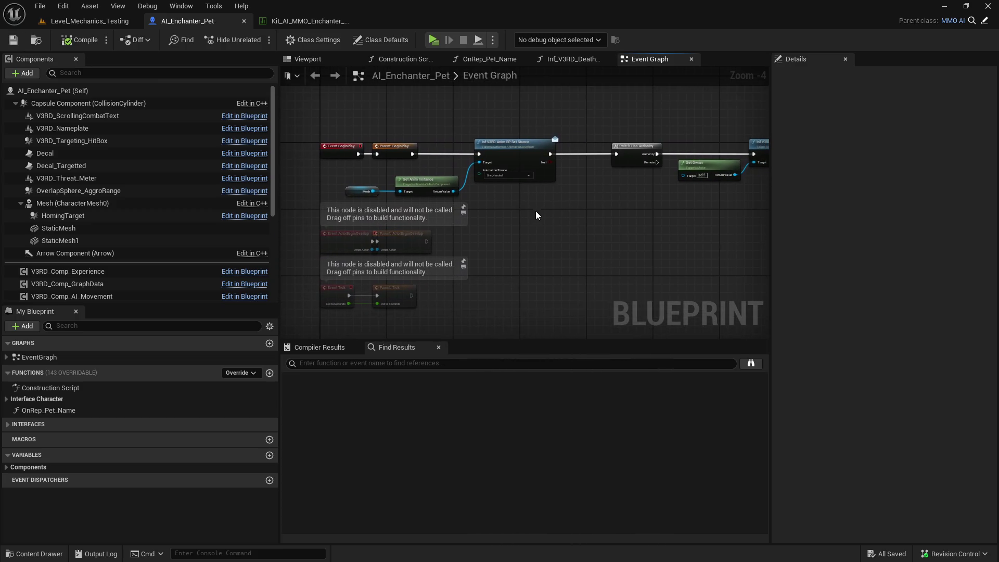
mouse_move(634, 229)
left_mouse_down()
mouse_move(448, 225)
mouse_move(319, 245)
left_mouse_up()
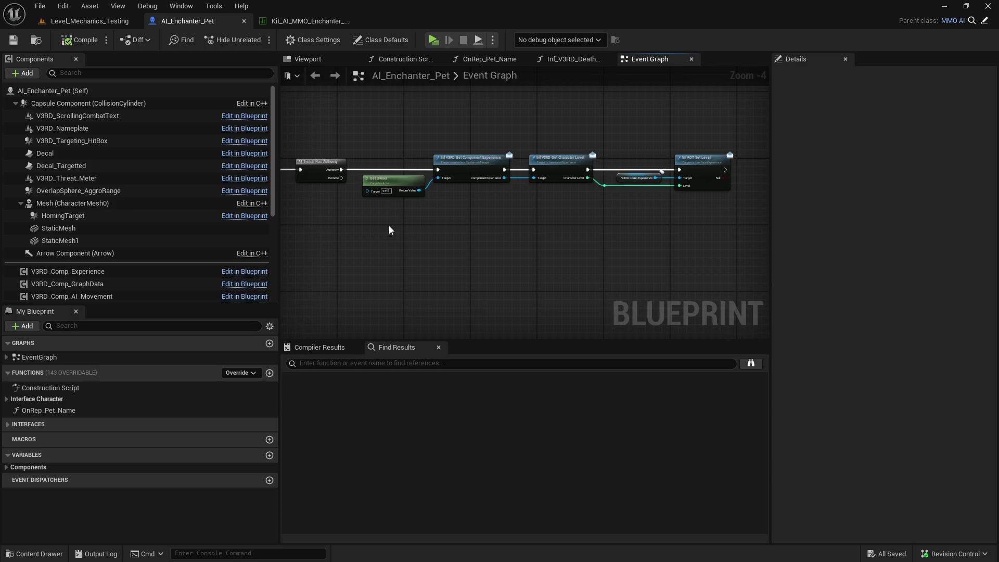
left_click_drag(556, 205, 510, 219)
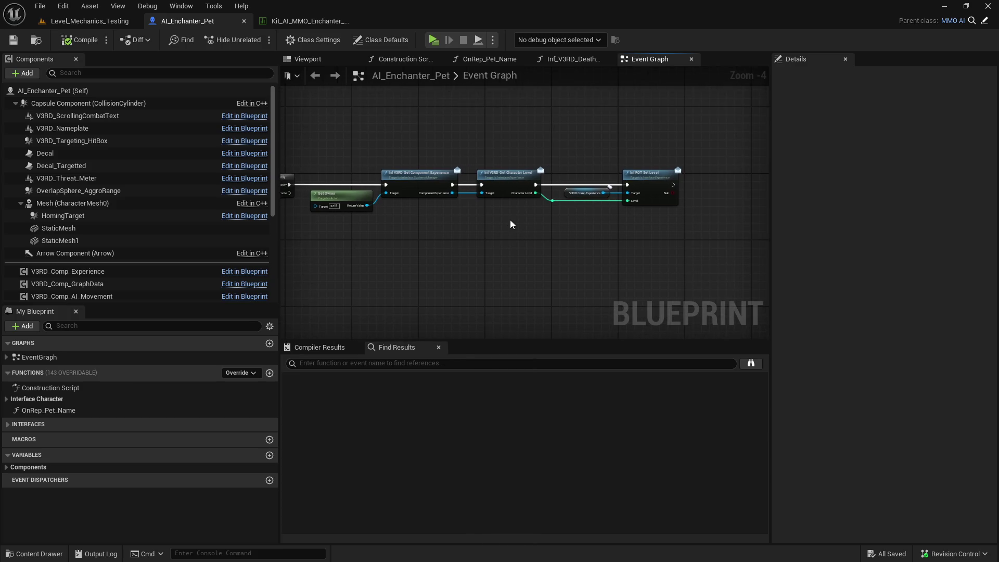
left_click_drag(494, 235, 594, 238)
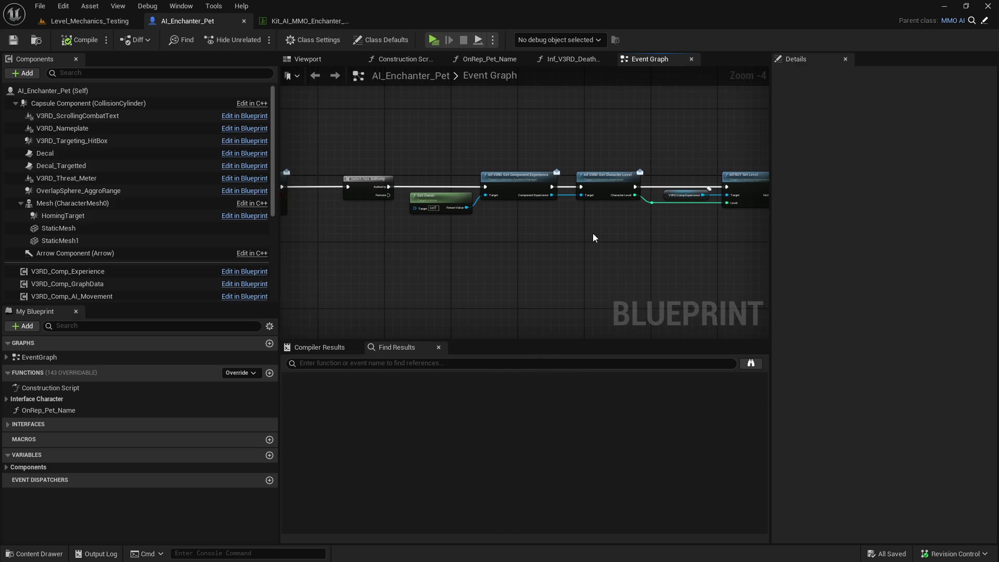
left_click_drag(363, 180, 351, 181)
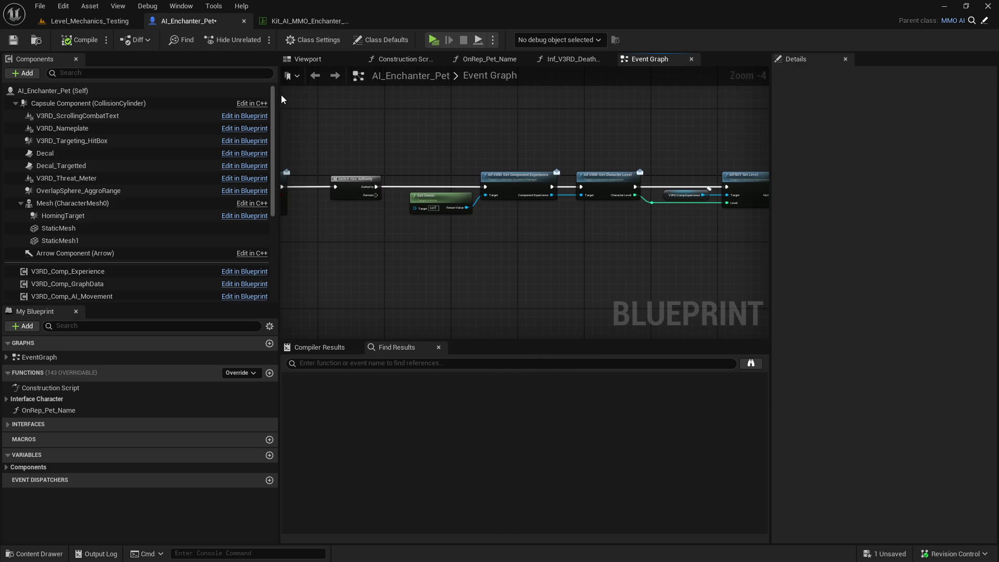
left_click(14, 40)
left_click_drag(442, 196, 434, 196)
left_click(14, 40)
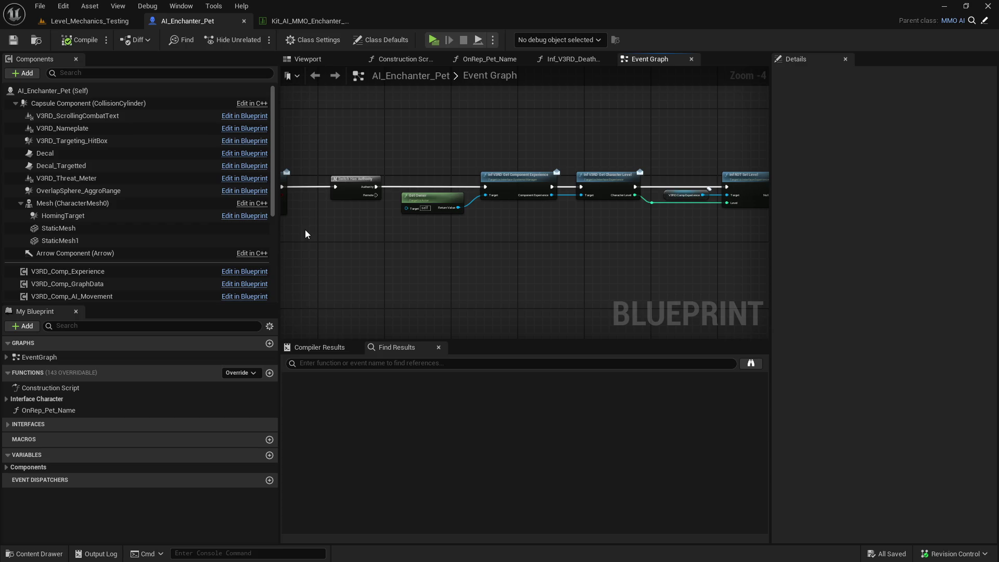
Check the Set Stance nodes, resize the graph and Details panels, and view Kit_AI_MMO_Enchanter_Pet.
mouse_move(592, 207)
left_mouse_down()
mouse_move(416, 196)
mouse_move(551, 205)
left_mouse_up()
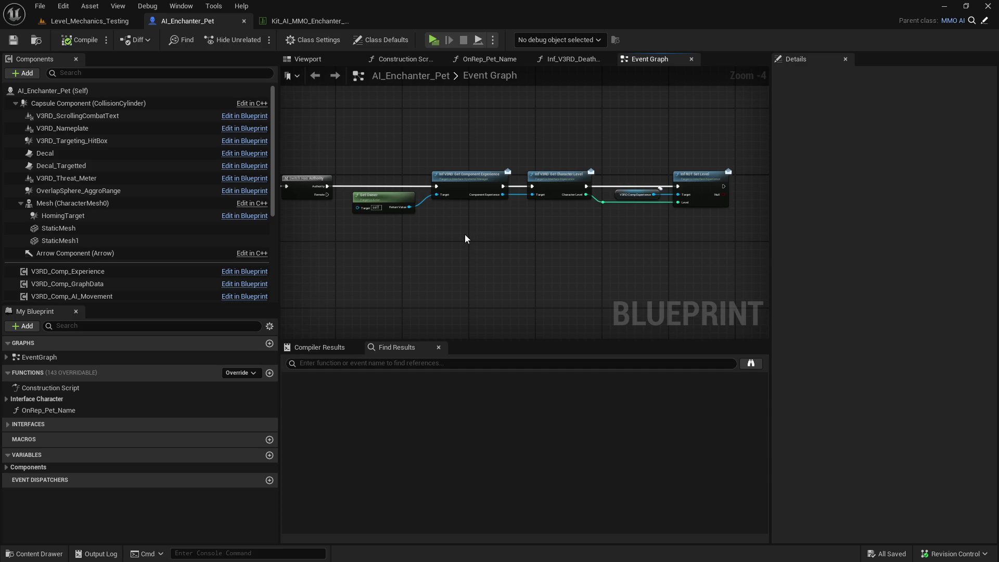
mouse_move(452, 244)
left_mouse_down()
mouse_move(702, 254)
mouse_move(327, 235)
left_mouse_up()
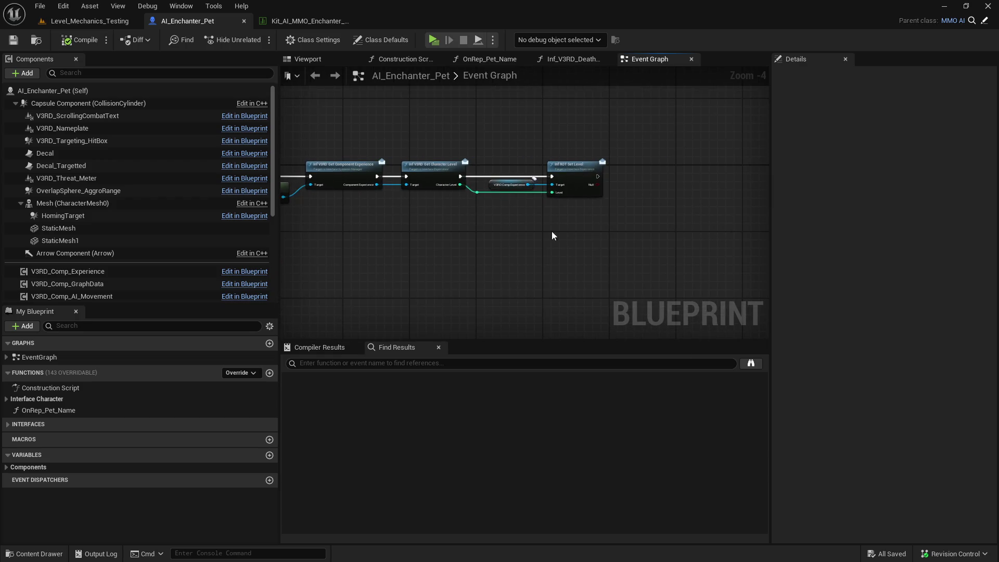
left_click_drag(769, 220, 842, 229)
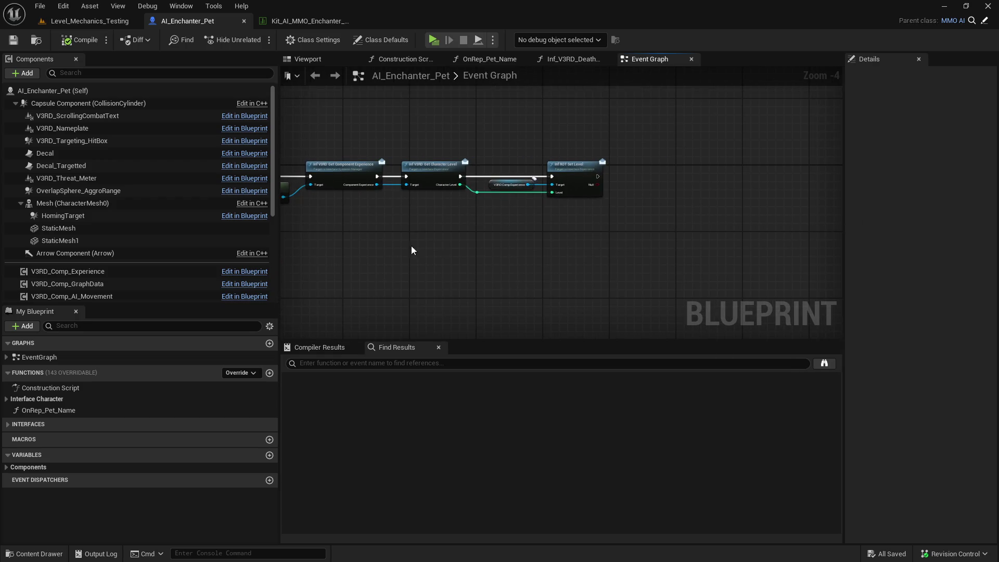
mouse_move(281, 251)
left_mouse_down()
mouse_move(201, 252)
mouse_move(234, 252)
left_mouse_up()
left_click_drag(421, 240, 492, 239)
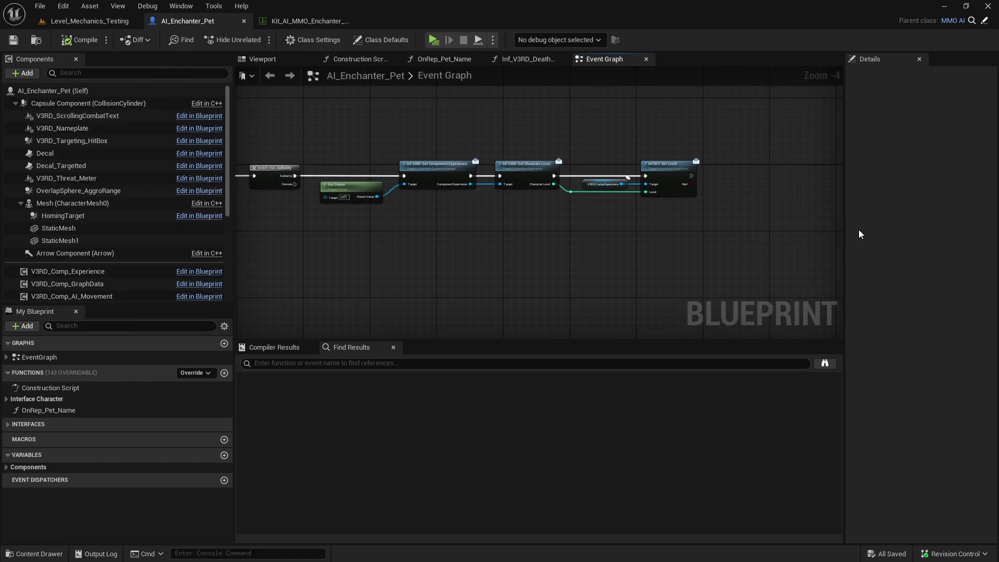
left_click_drag(845, 226, 826, 229)
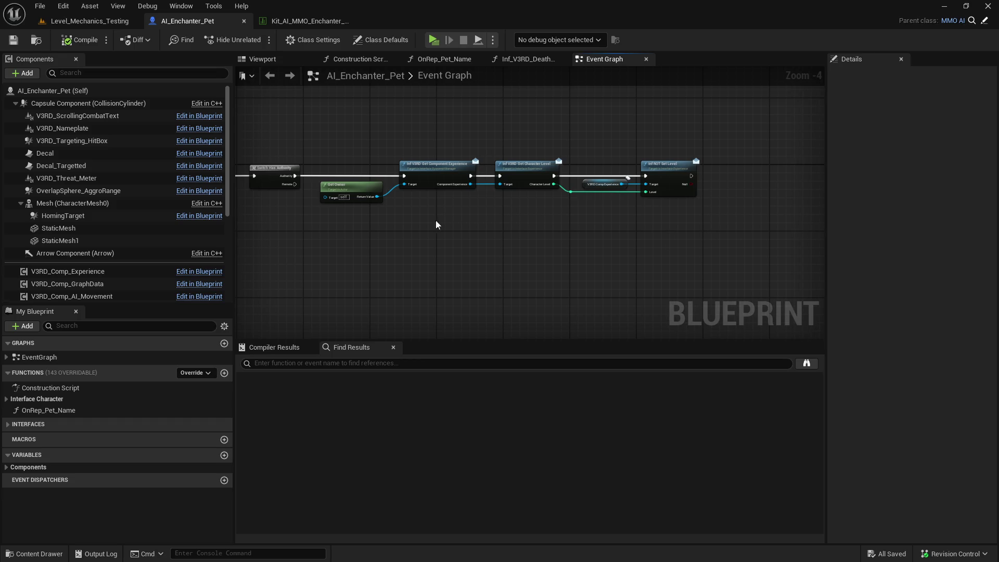
left_click(301, 21)
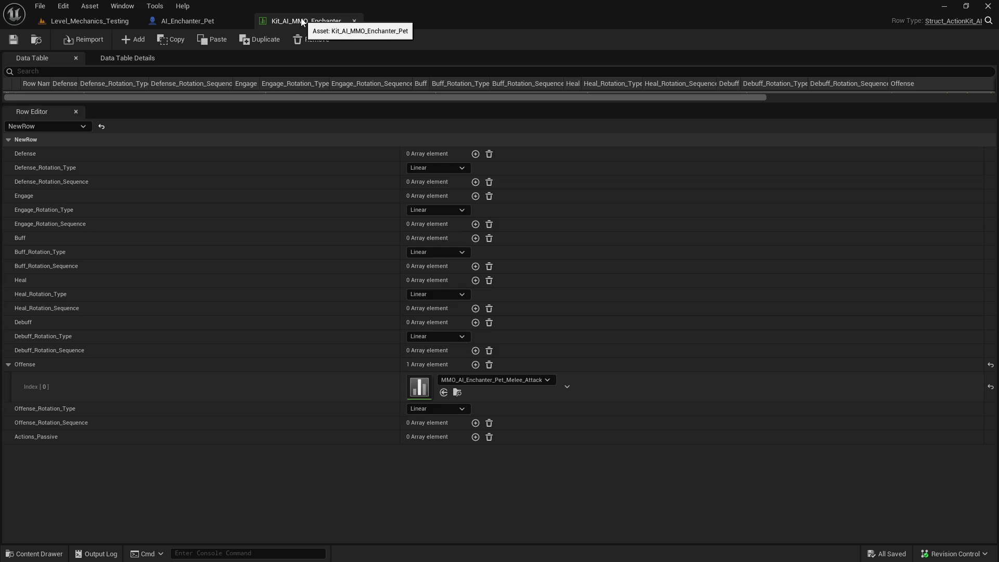
Browse the Enchanter class assets and review the BeginPlay to Set Level nodes in the pet graph.
left_click(190, 21)
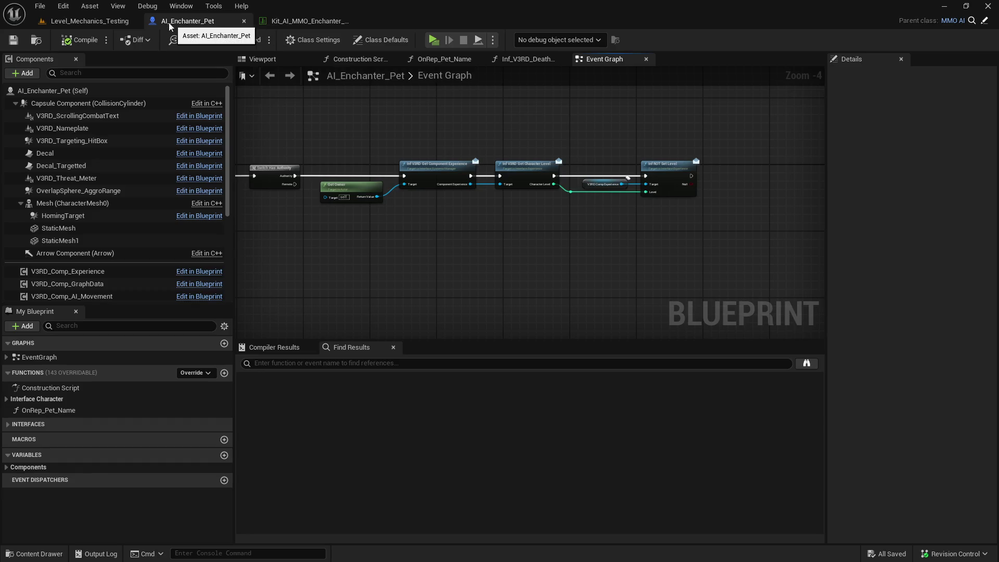
left_click(93, 22)
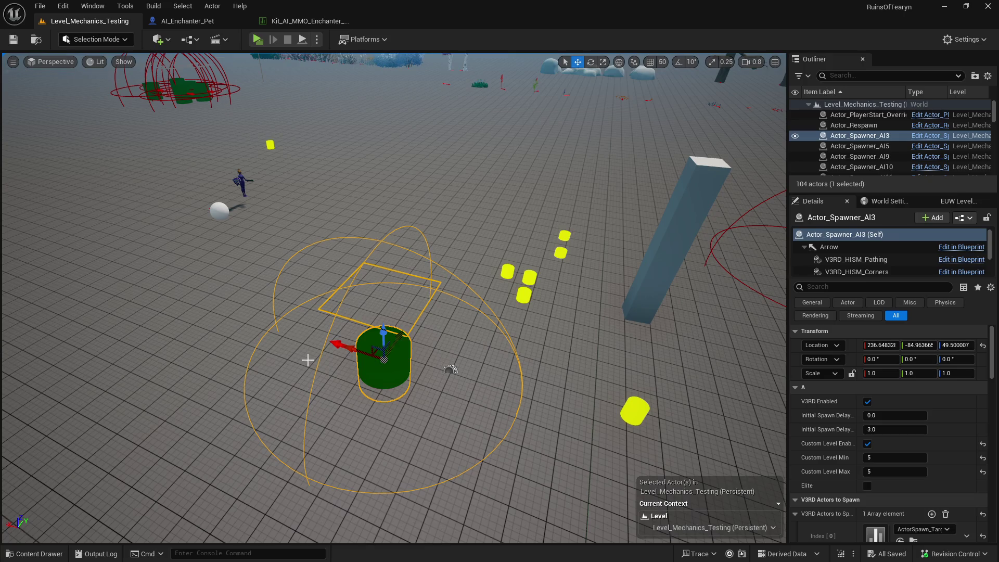
left_click(34, 554)
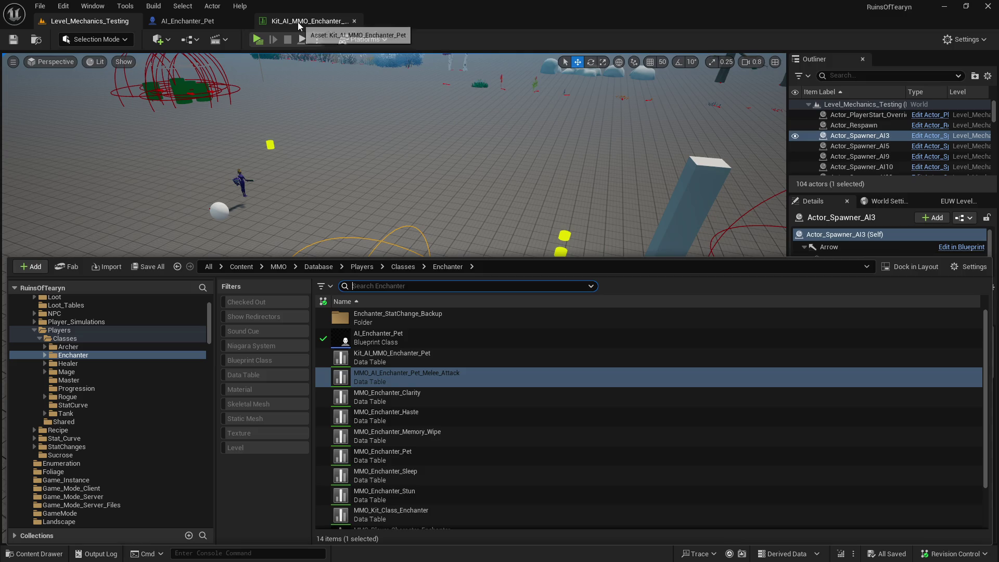
left_click(217, 25)
left_click_drag(444, 136, 650, 128)
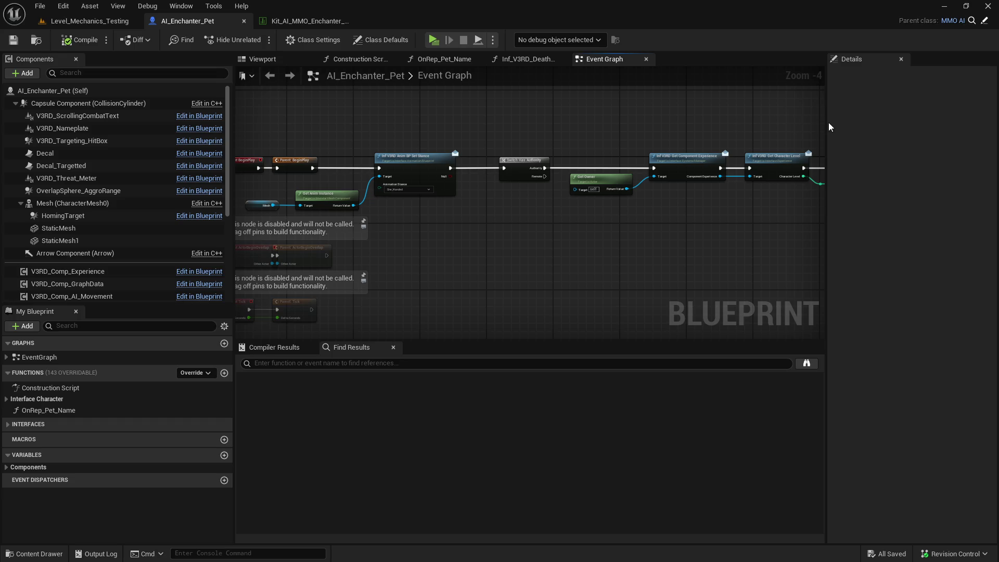
left_click_drag(583, 145, 364, 155)
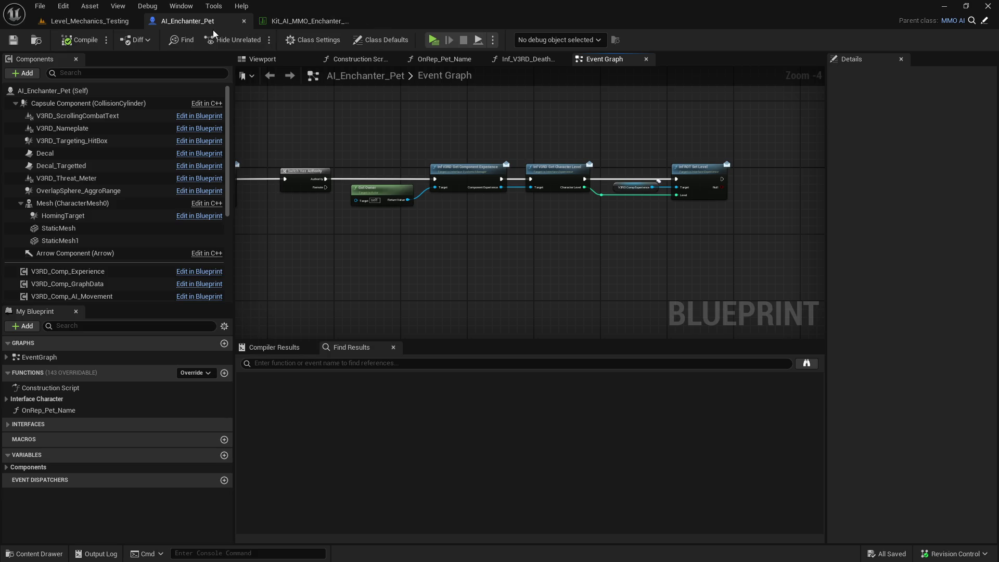
Open the MMO_Enchanter_Pet data table from the Enchanter folder.
left_click(83, 23)
mouse_move(473, 384)
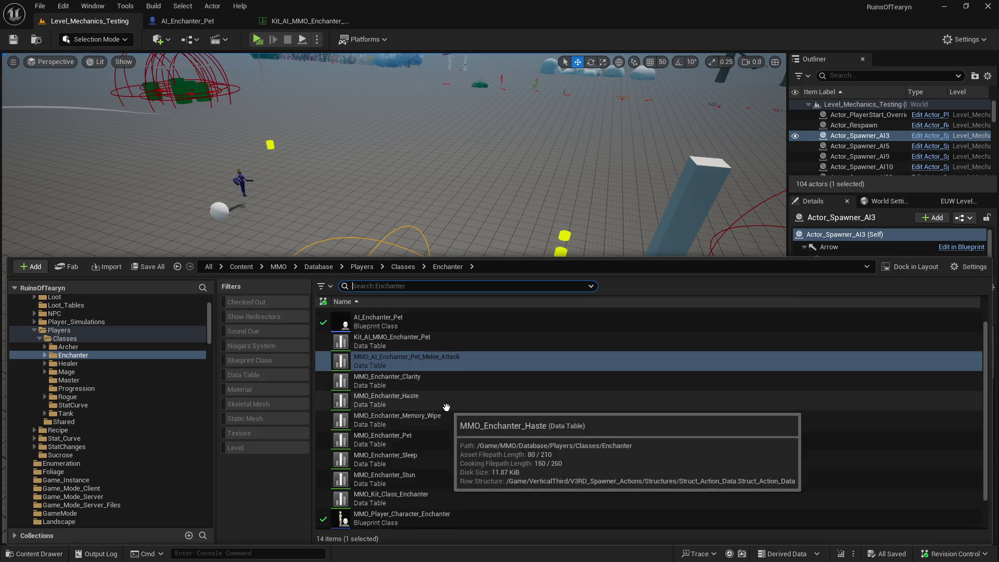
scroll(450, 427, "down", 3)
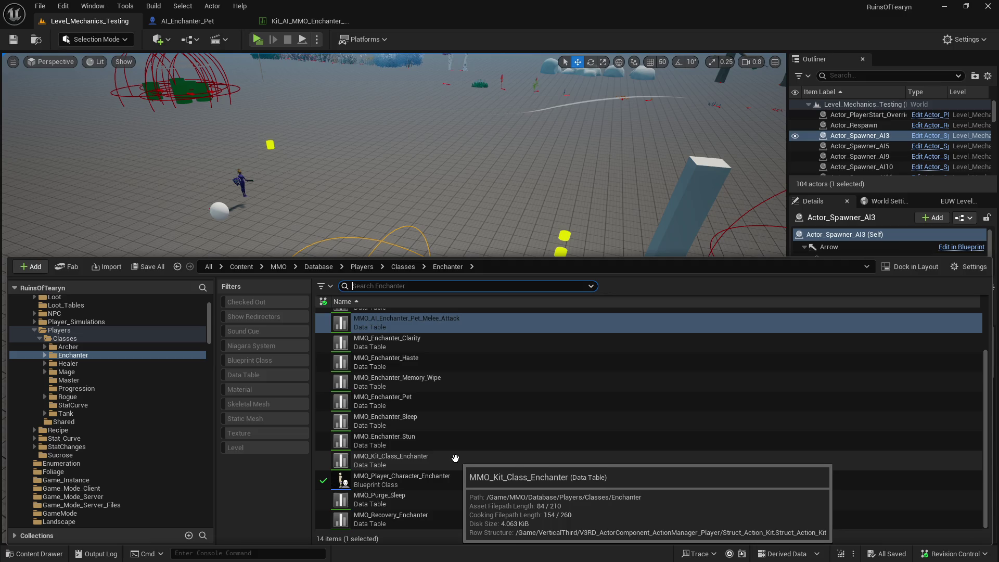
double_click(452, 401)
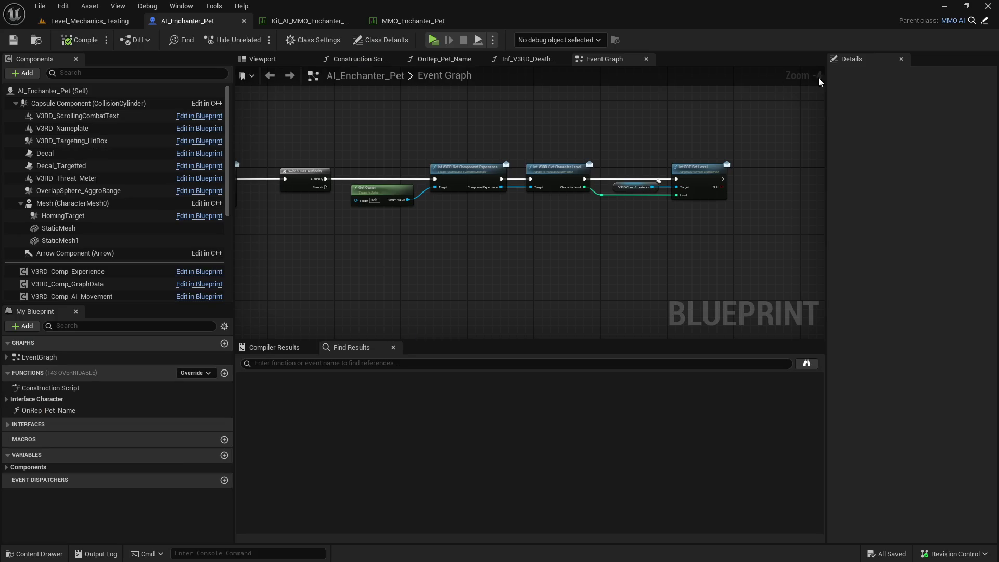
Inspect V3RD_Comp_Statistics, then open V3RD_Comp_Experience's ActorComponent_Experience blueprint via Edit in Blueprint.
scroll(180, 234, "down", 5)
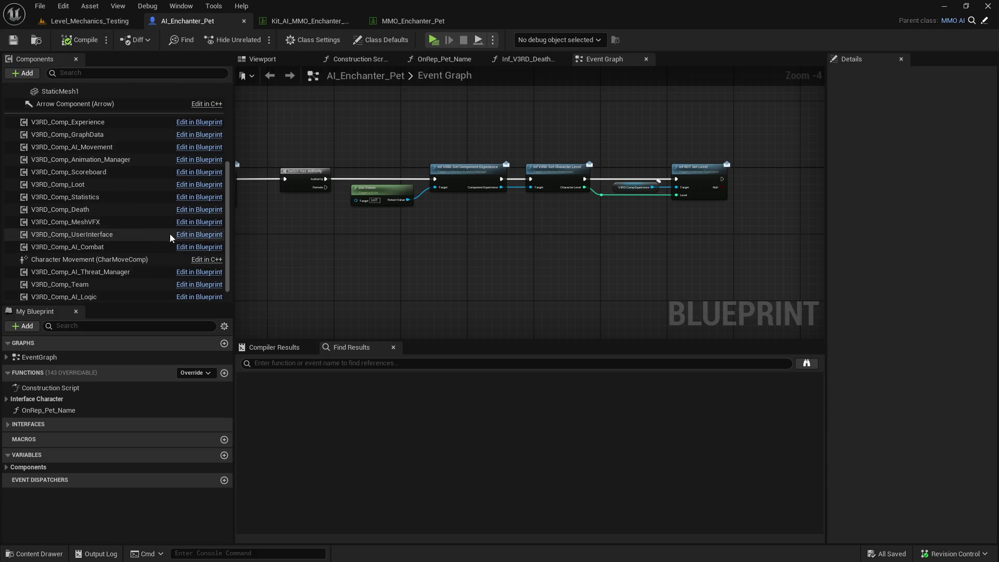
left_click(130, 194)
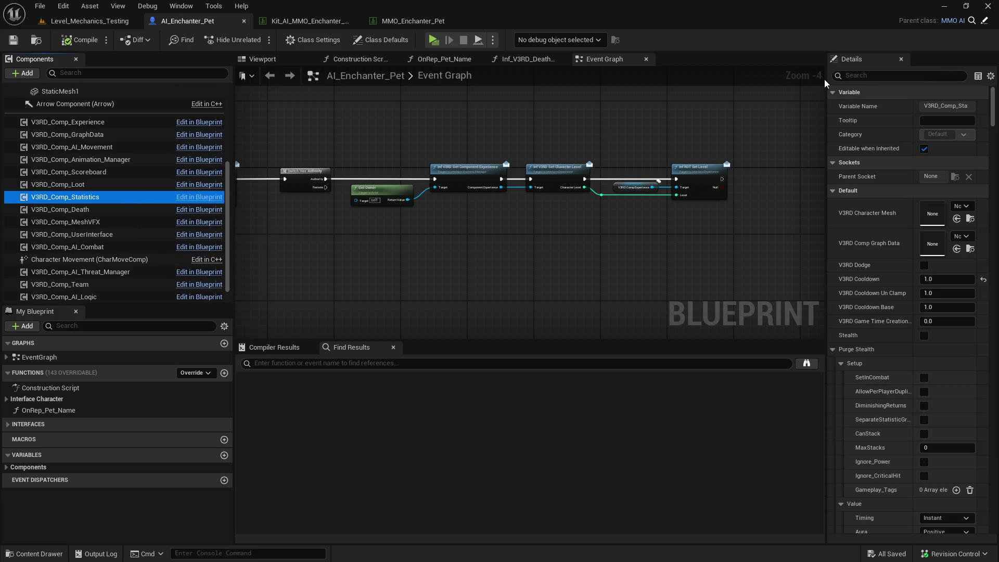
left_click_drag(824, 89, 731, 78)
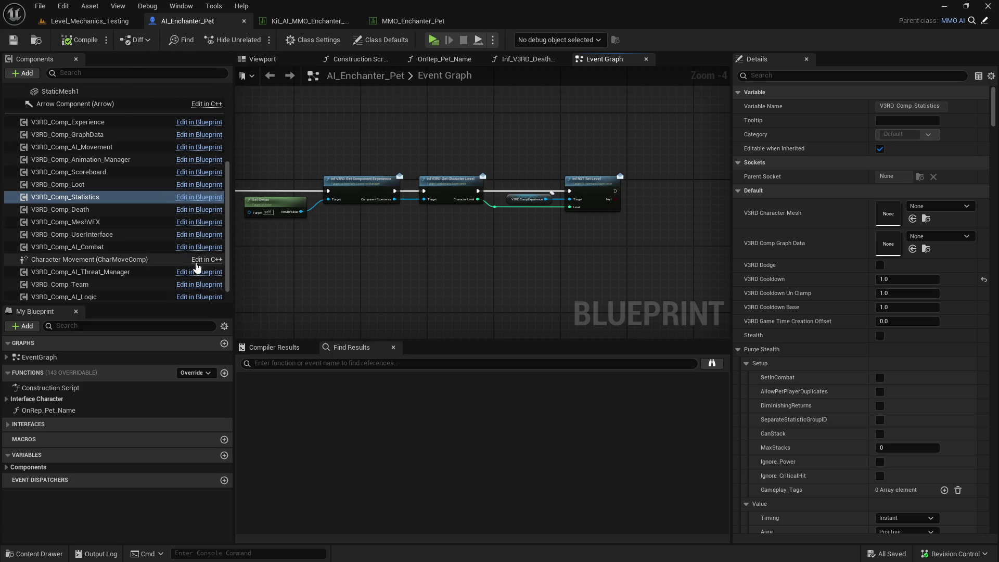
scroll(197, 268, "down", 1)
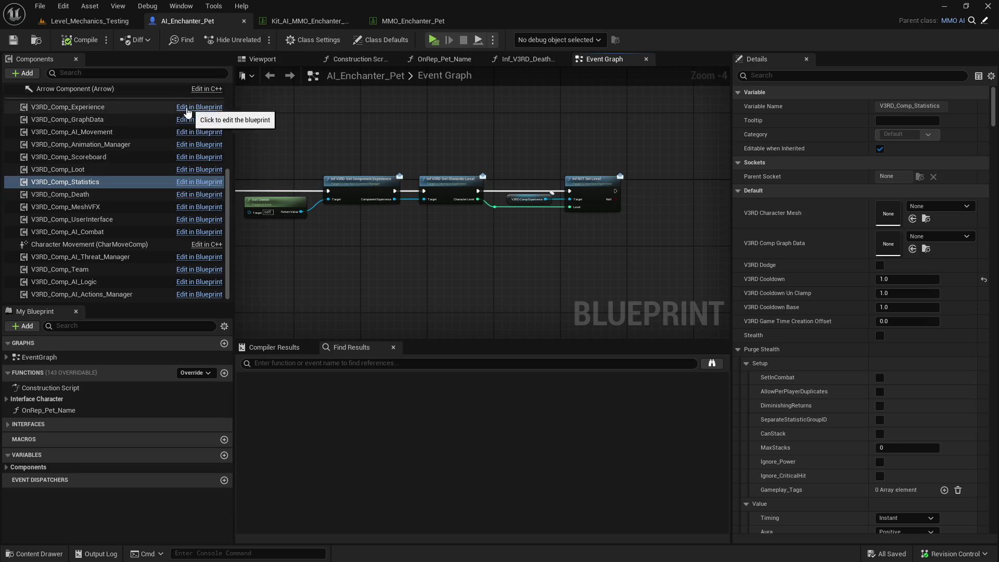
right_click(102, 108)
left_click(146, 240)
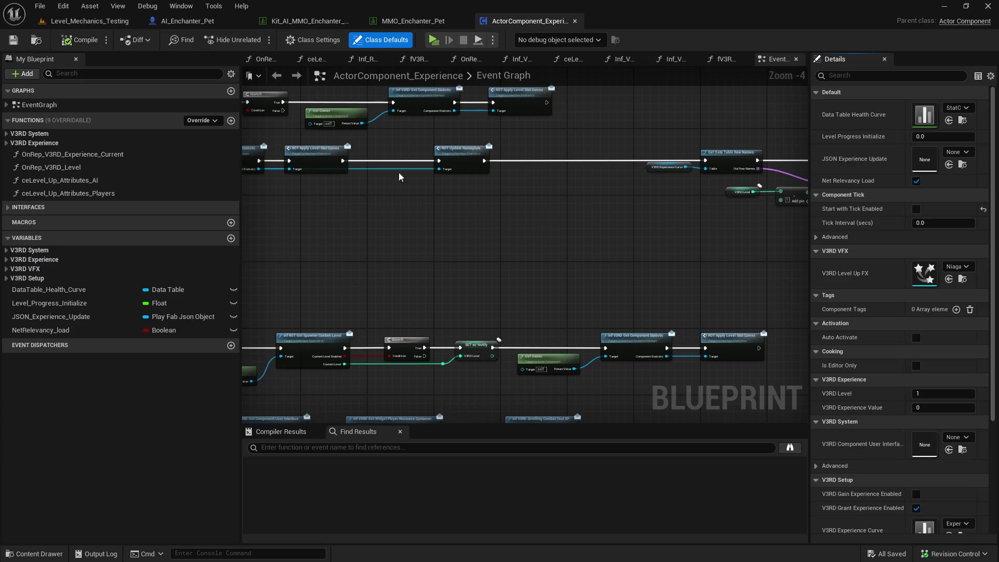
Insert a Print String node on the AI execution wire after the Switch node, then play-test.
scroll(405, 164, "down", 3)
scroll(428, 150, "up", 4)
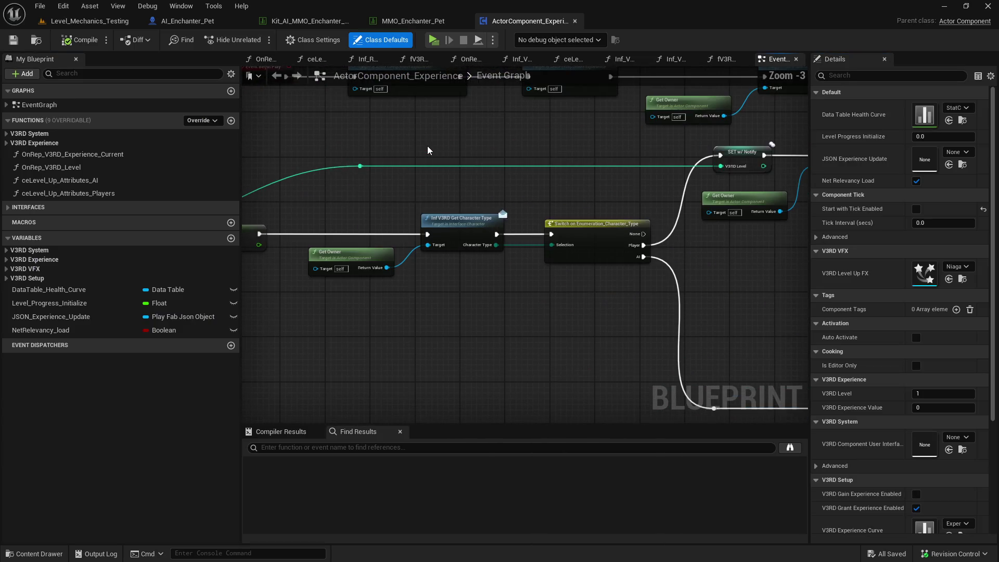
scroll(427, 150, "down", 1)
left_click_drag(427, 150, 633, 223)
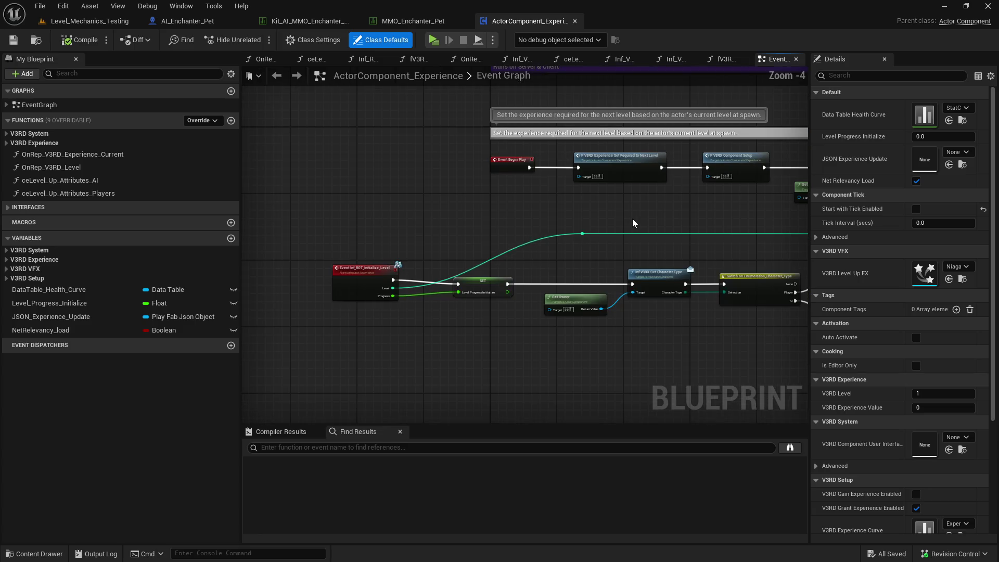
mouse_move(701, 218)
left_mouse_down()
mouse_move(349, 203)
mouse_move(417, 194)
mouse_move(255, 109)
mouse_move(203, 110)
left_mouse_up()
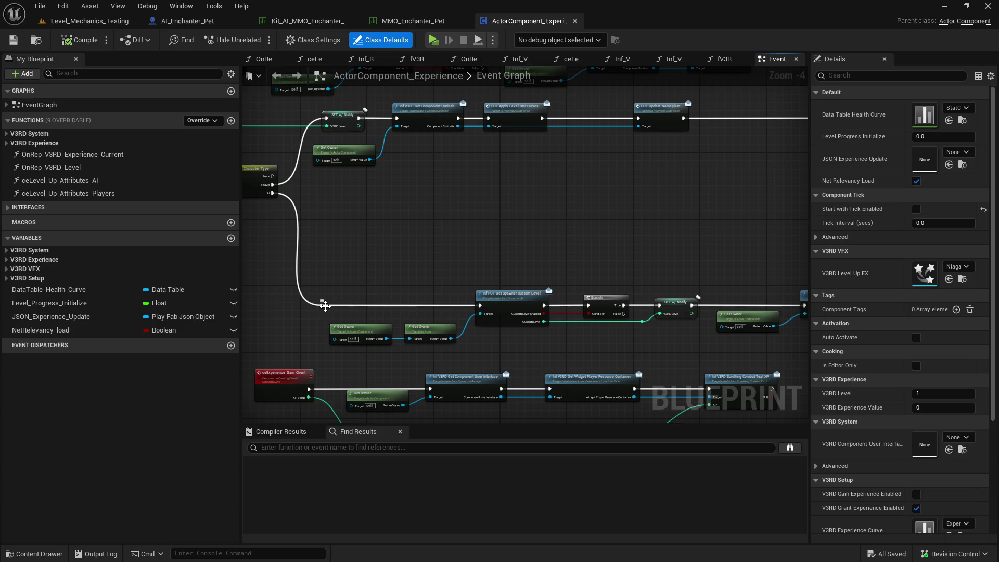
mouse_move(322, 306)
left_mouse_down()
mouse_move(341, 281)
mouse_move(339, 257)
left_mouse_up()
type("print")
key("Return")
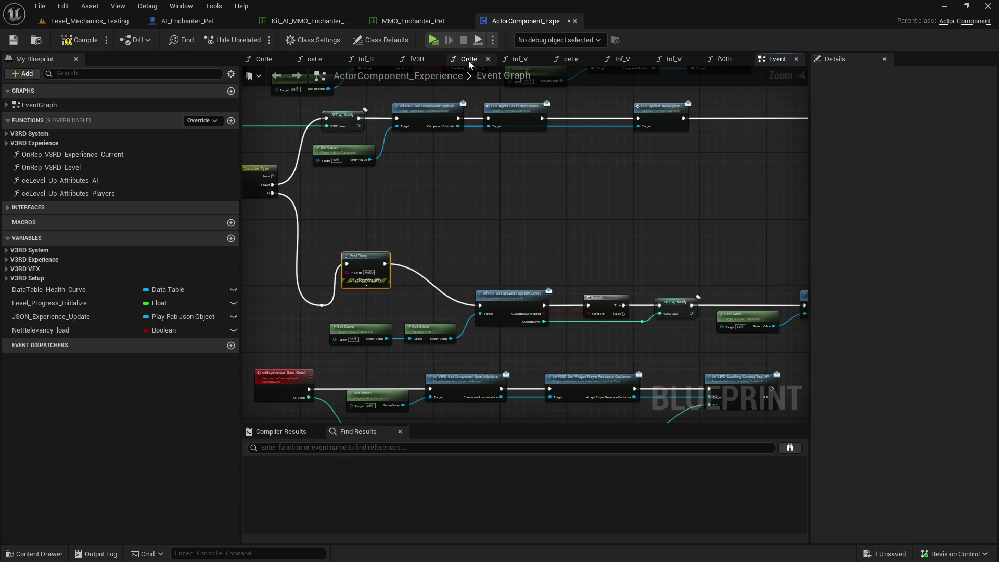
left_click(435, 40)
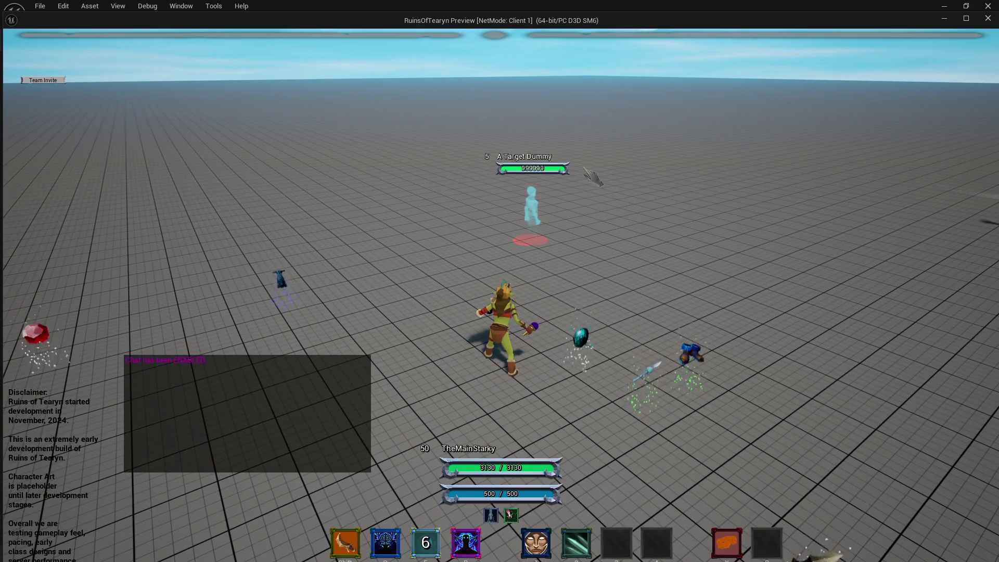
Cast Enchant Weapons, attack, and run toward the target dummy, then end the play session.
key("2")
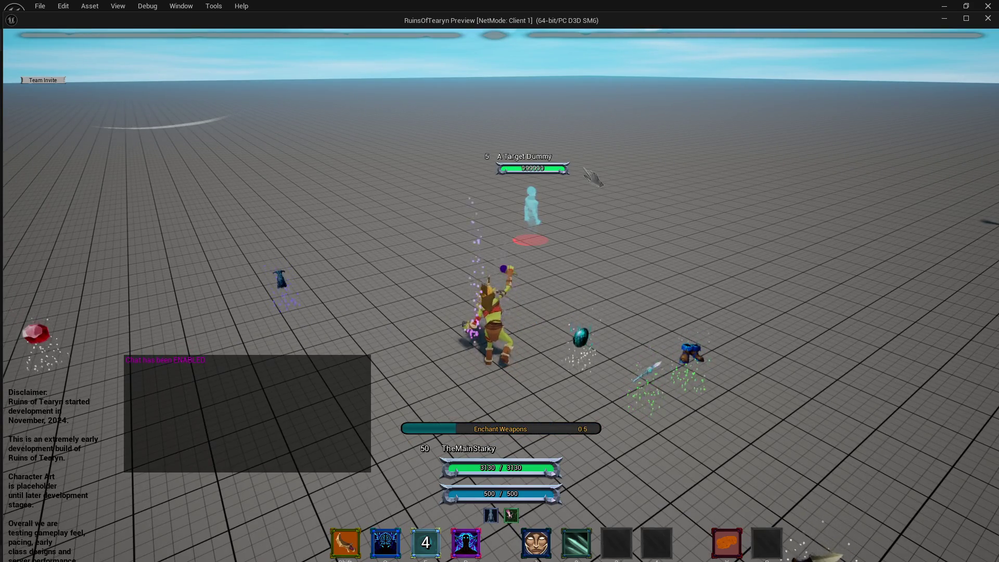
key("shift")
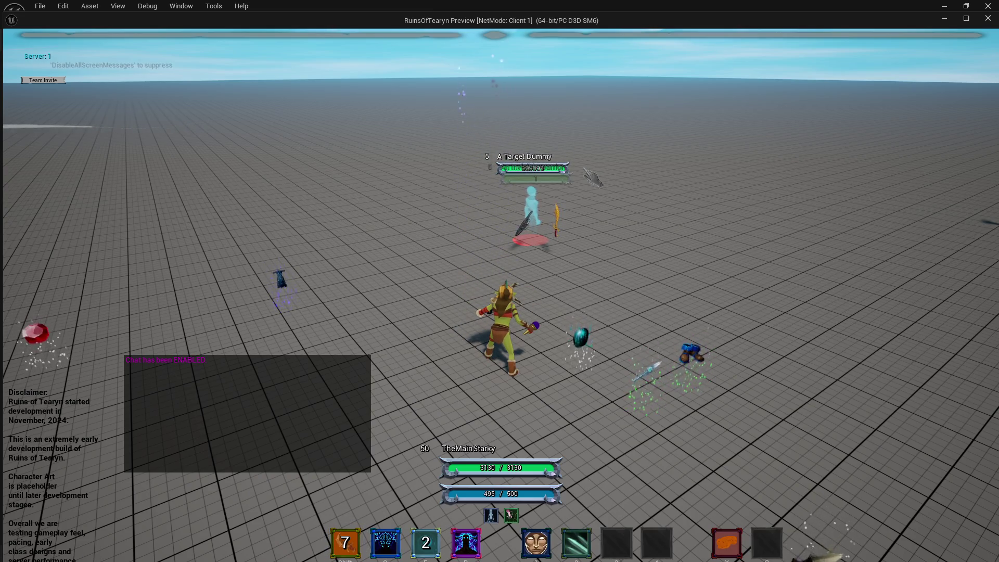
key("w")
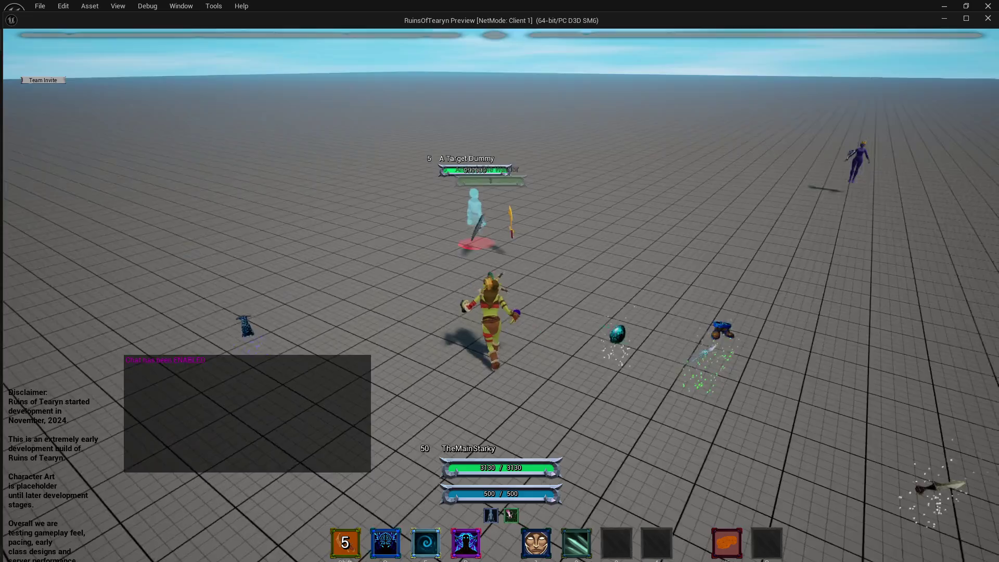
key("d")
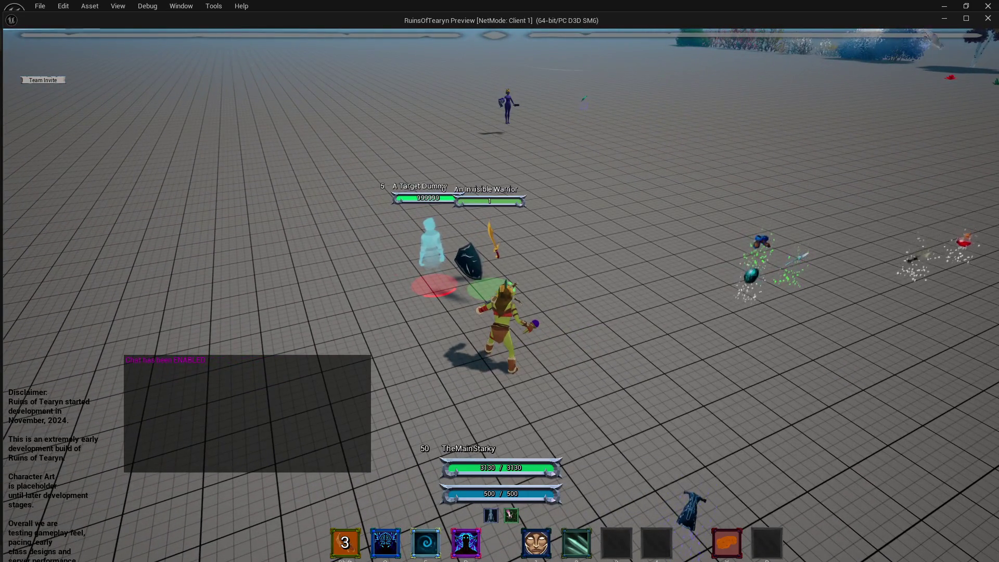
key("Escape")
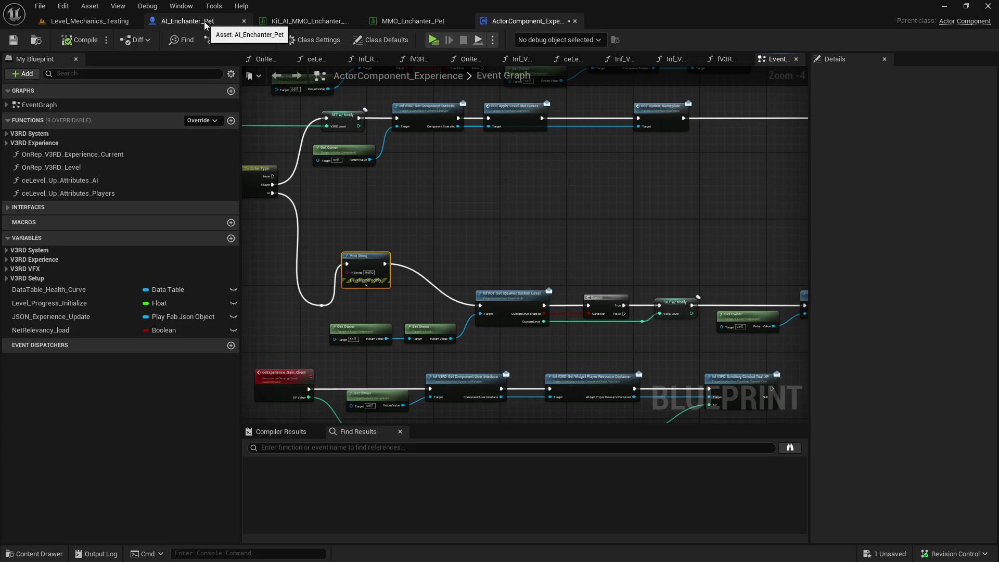
left_click(205, 25)
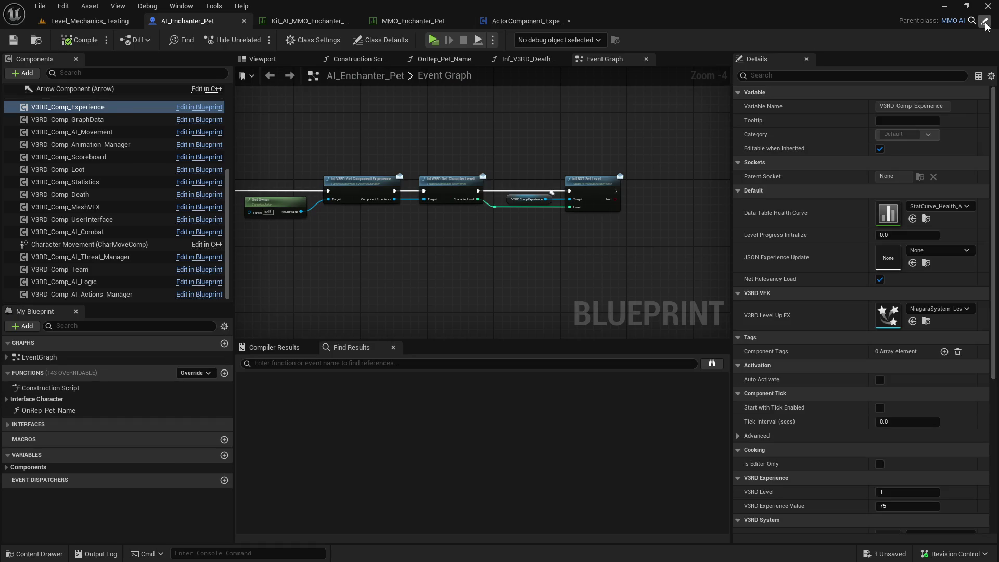
left_click(985, 22)
left_click(984, 22)
scroll(617, 160, "down", 8)
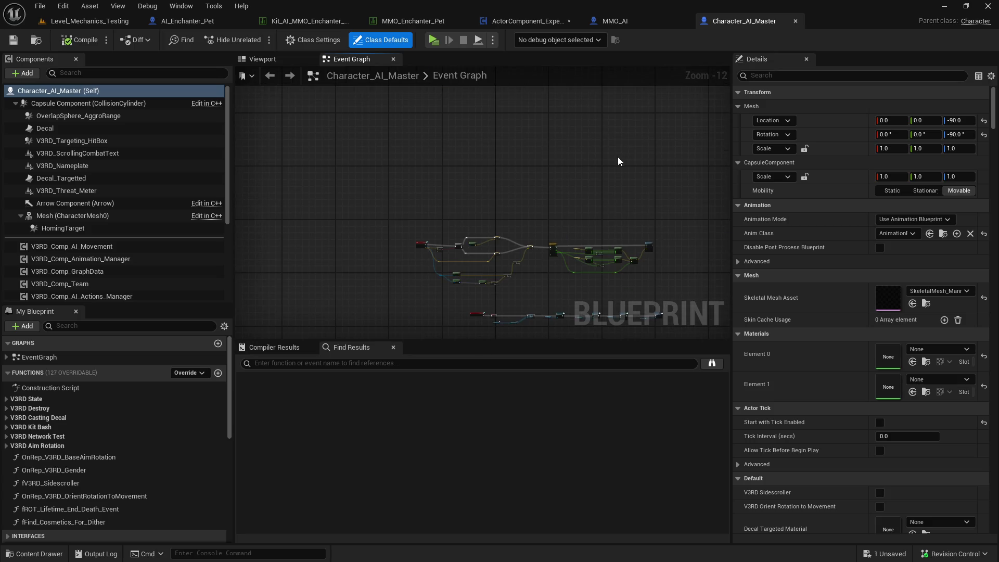
scroll(504, 164, "up", 5)
scroll(509, 223, "down", 2)
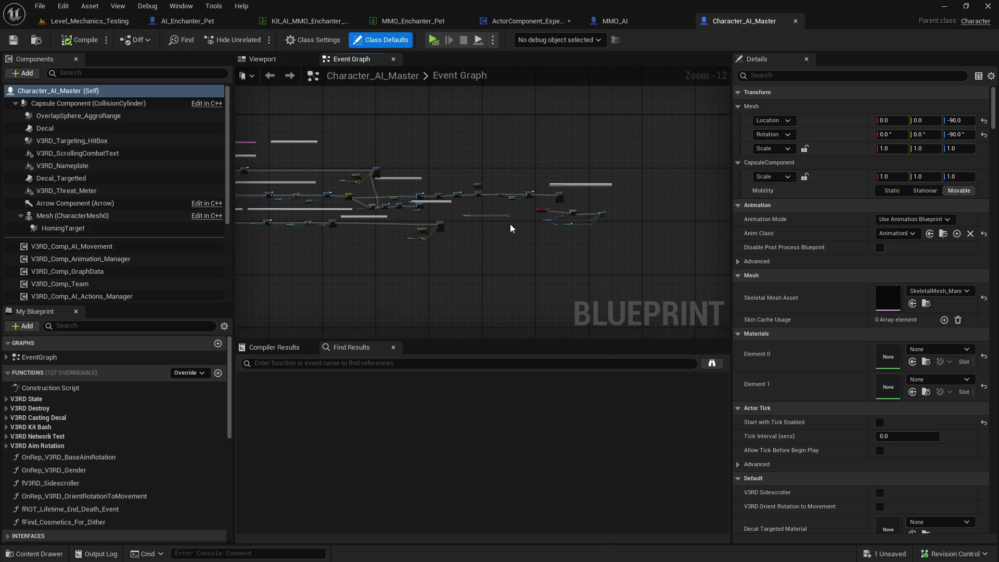
scroll(426, 232, "up", 5)
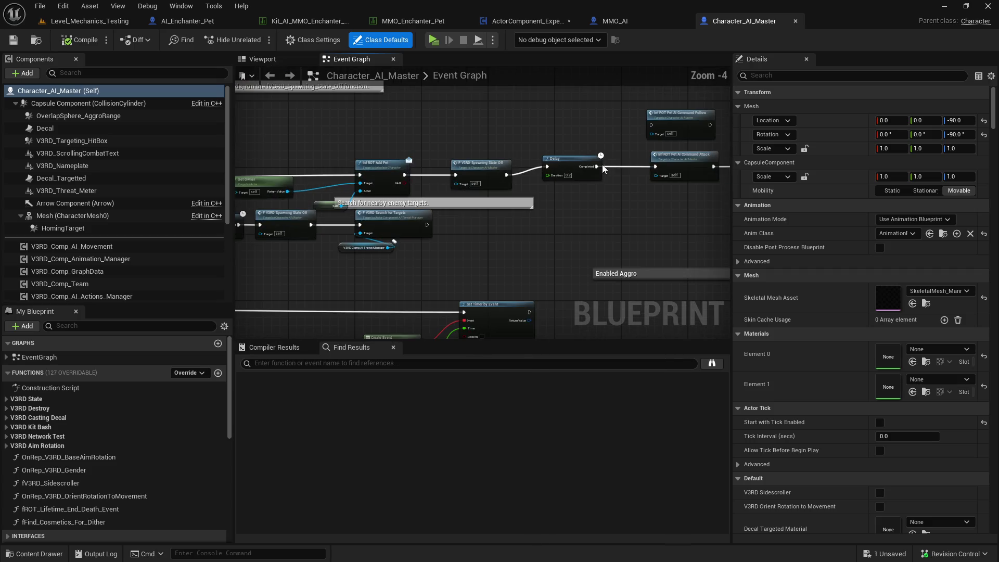
scroll(602, 205, "down", 2)
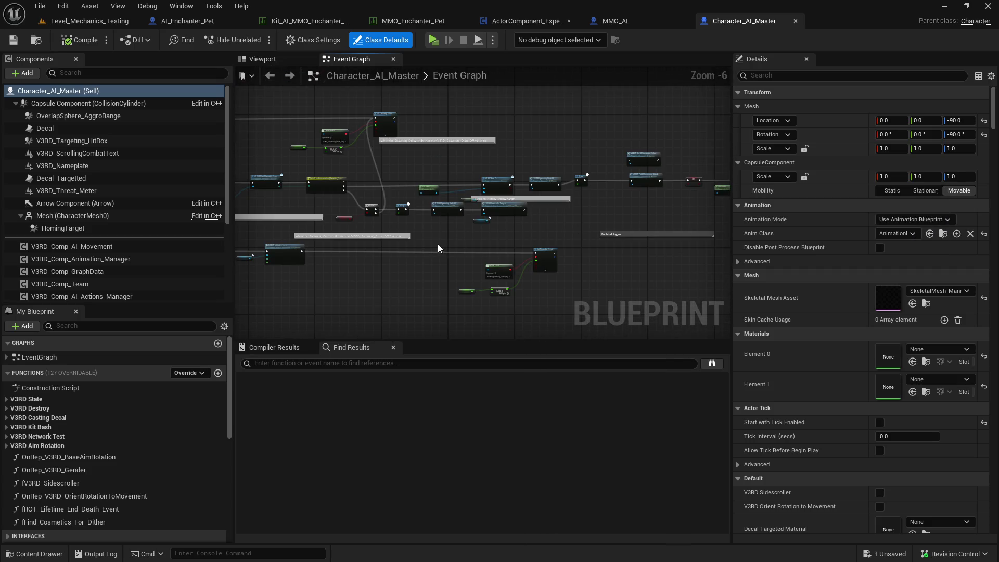
scroll(438, 245, "up", 1)
scroll(442, 213, "up", 1)
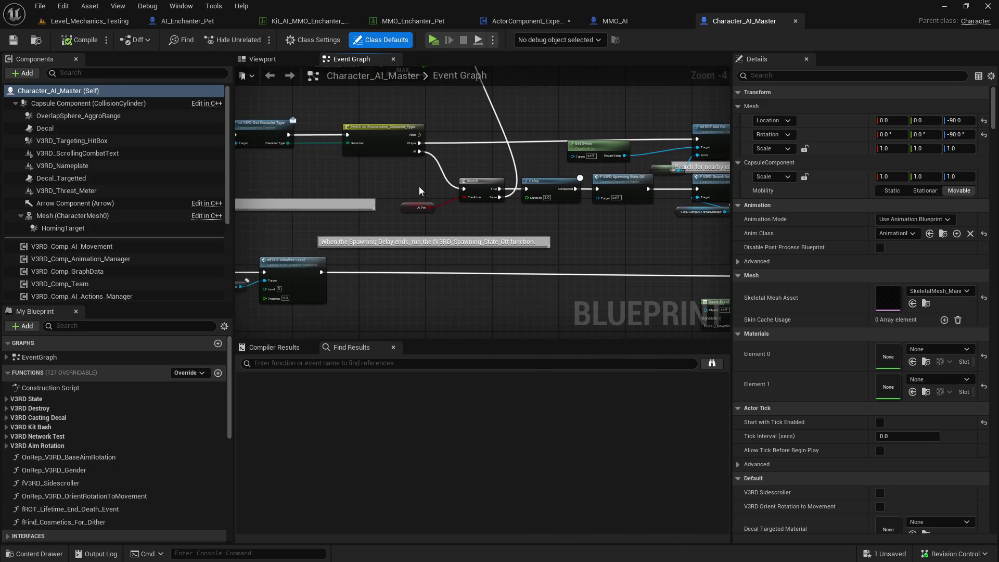
left_click(418, 206)
left_click_drag(420, 238, 373, 262)
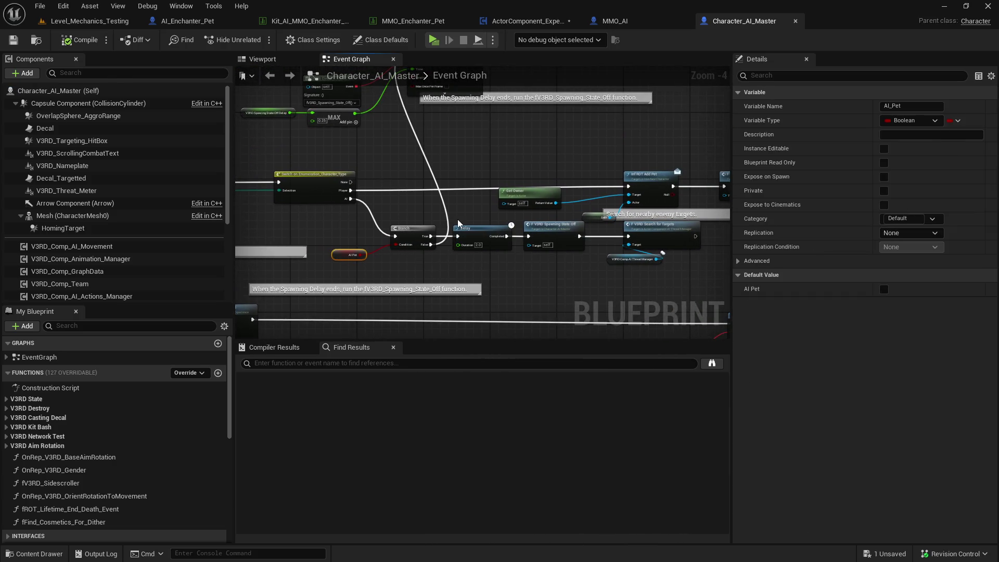
left_click_drag(457, 215, 464, 267)
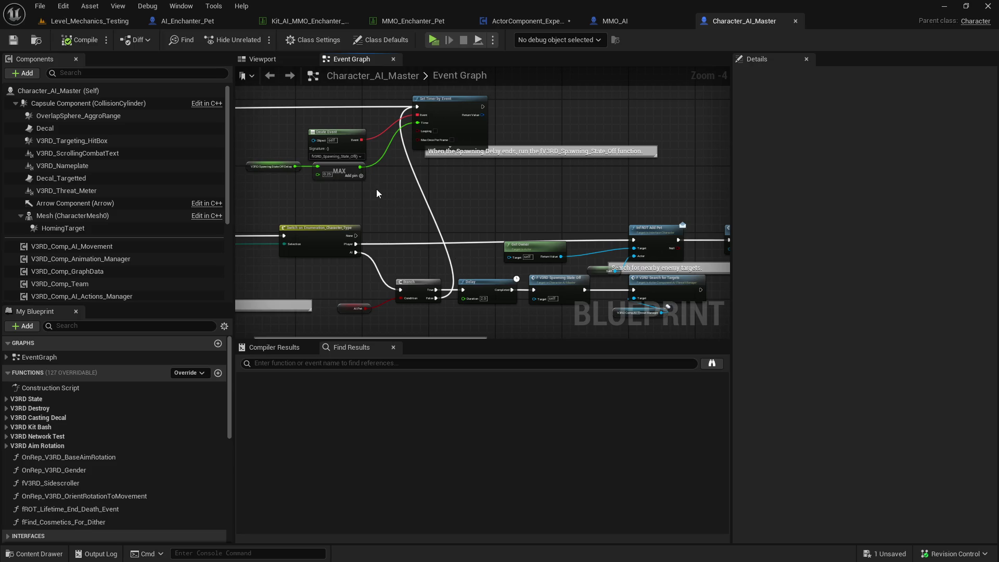
mouse_move(443, 198)
left_mouse_down()
mouse_move(422, 182)
mouse_move(389, 183)
mouse_move(519, 185)
mouse_move(510, 184)
left_mouse_up()
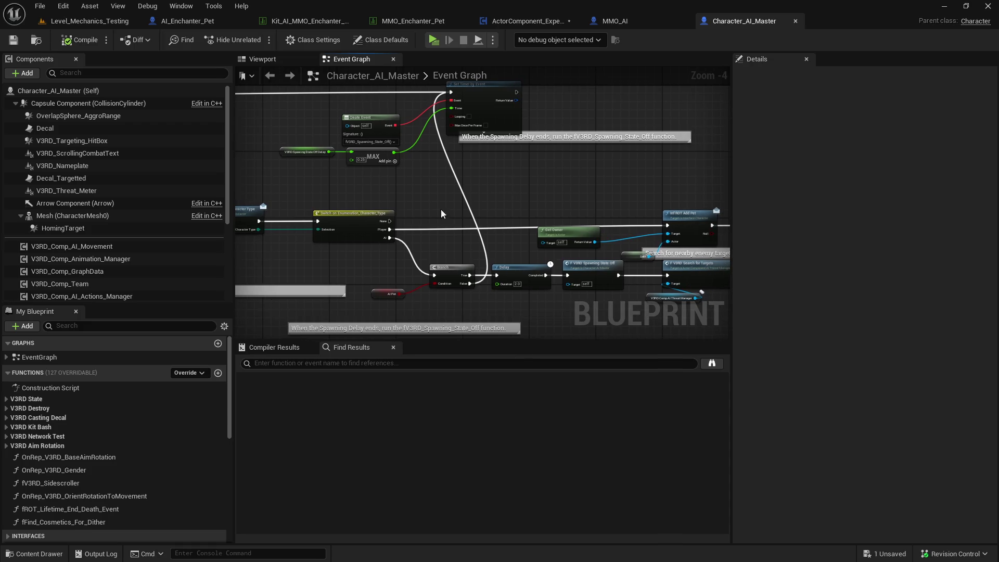
mouse_move(416, 226)
left_mouse_down()
mouse_move(404, 206)
mouse_move(381, 204)
left_mouse_up()
left_click_drag(481, 194, 520, 186)
left_click_drag(583, 180, 376, 196)
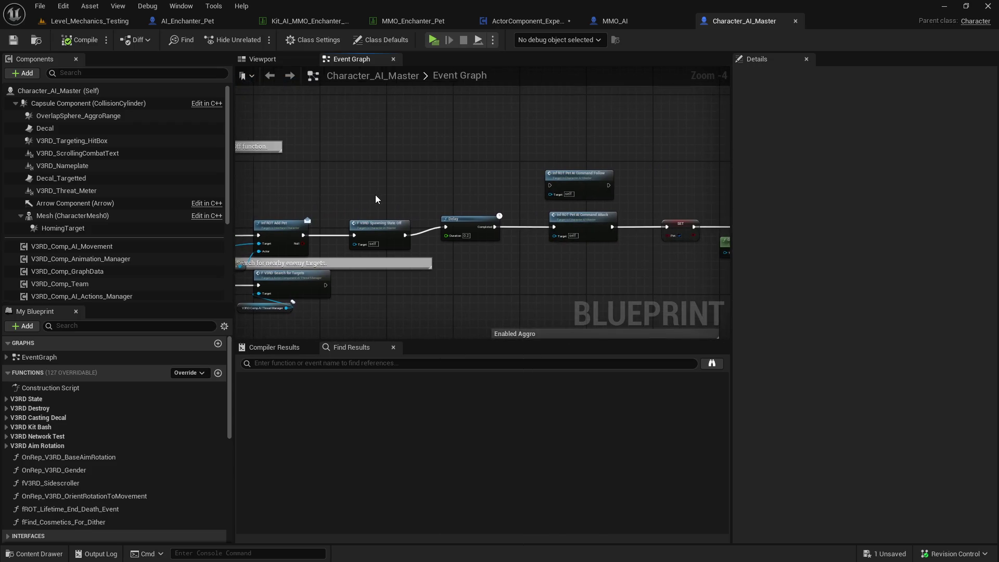
left_click(372, 233)
left_click_drag(495, 204, 340, 205)
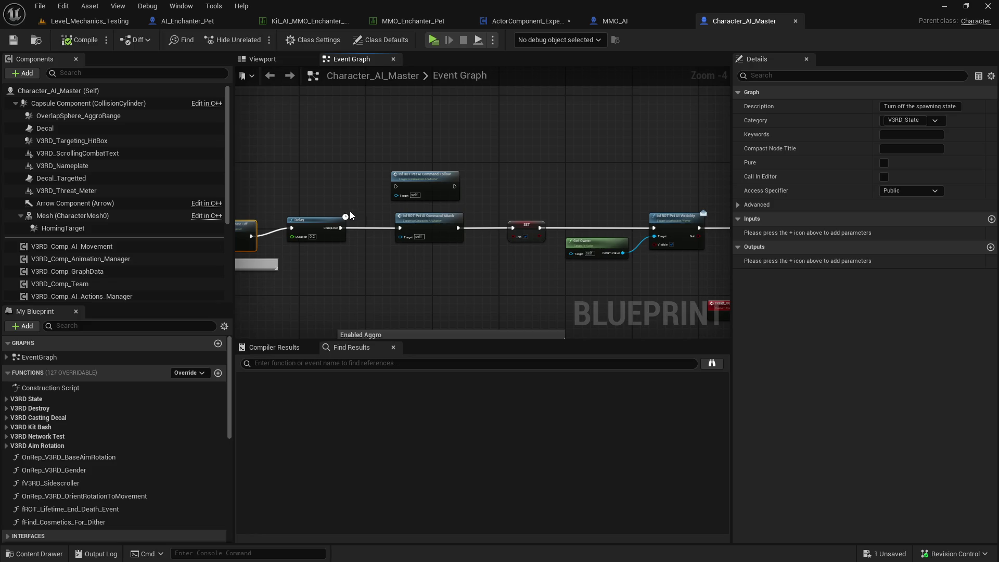
left_click(403, 231)
mouse_move(497, 245)
left_mouse_down()
mouse_move(274, 243)
mouse_move(276, 188)
mouse_move(131, 185)
left_mouse_up()
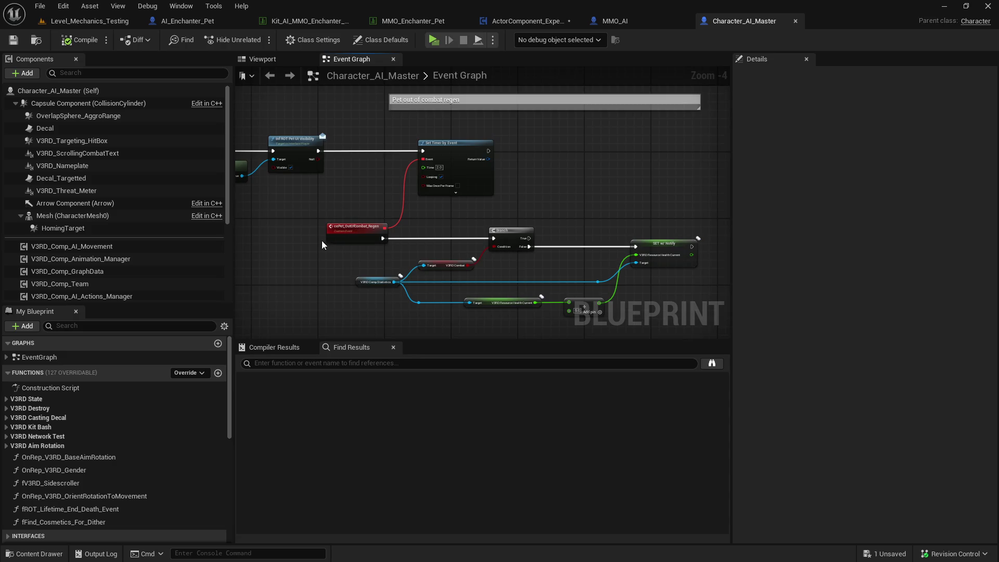
mouse_move(298, 232)
left_mouse_down()
mouse_move(403, 223)
mouse_move(691, 247)
mouse_move(499, 222)
left_mouse_up()
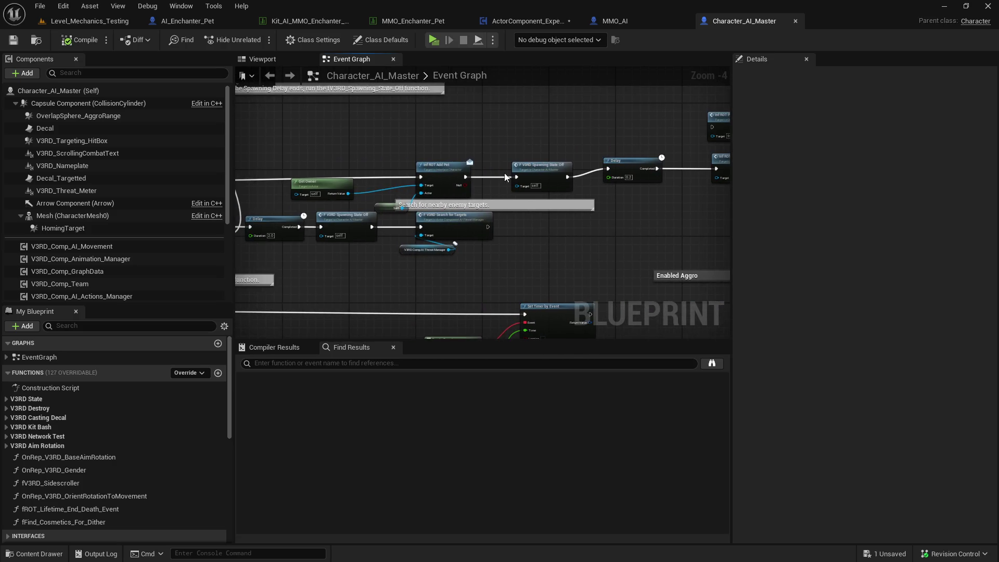
left_click_drag(463, 192, 645, 186)
mouse_move(570, 252)
left_mouse_down()
mouse_move(565, 214)
mouse_move(950, 171)
left_mouse_up()
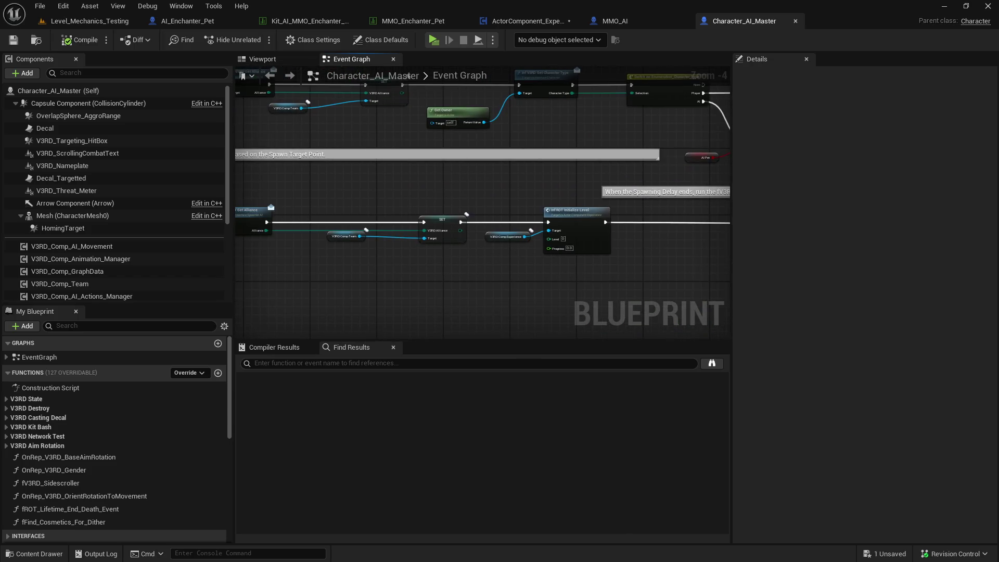
mouse_move(520, 239)
left_mouse_down()
mouse_move(494, 252)
mouse_move(658, 250)
mouse_move(359, 259)
mouse_move(436, 252)
mouse_move(382, 300)
left_mouse_up()
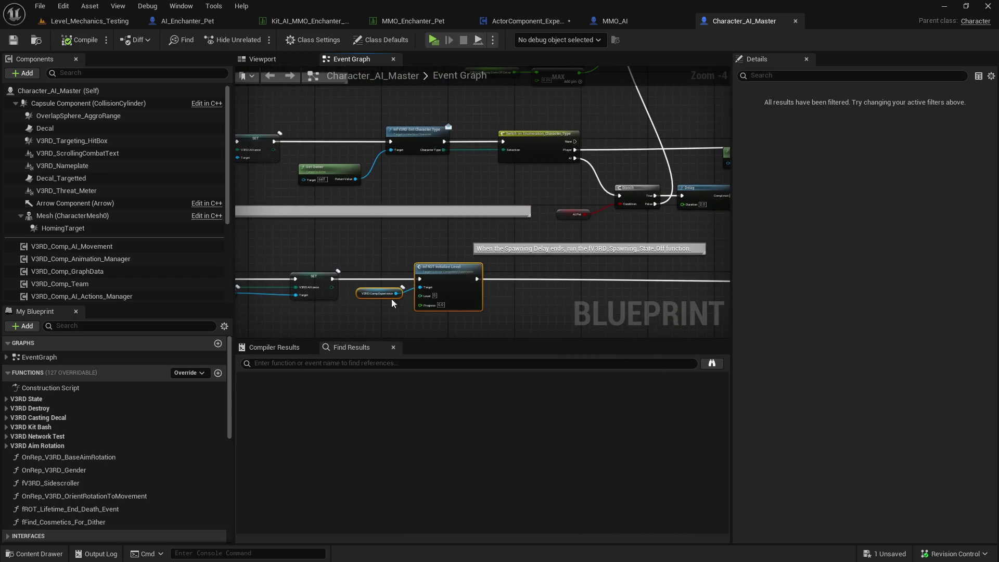
Copy the Initialize Level node and paste it by the pet's Add Pet and Delay nodes.
left_click(617, 255)
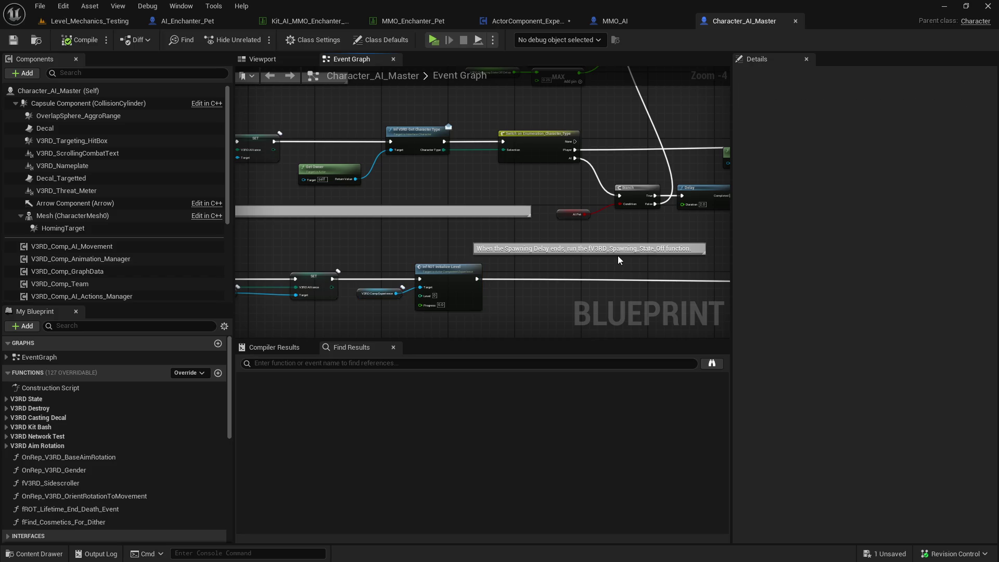
left_click(483, 271)
mouse_move(392, 283)
left_mouse_down()
mouse_move(699, 242)
mouse_move(572, 156)
left_mouse_up()
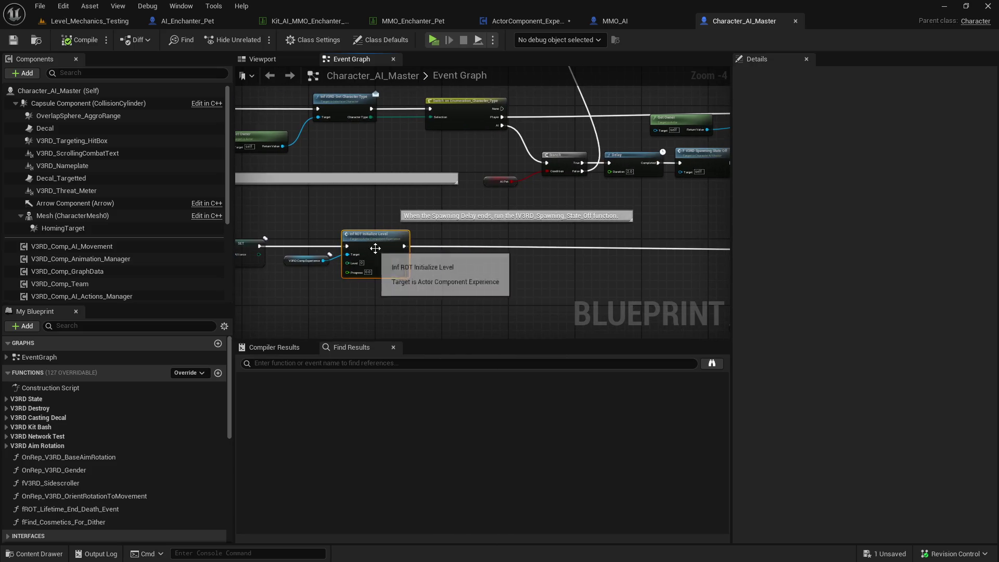
mouse_move(403, 279)
left_mouse_down()
mouse_move(597, 260)
mouse_move(254, 311)
mouse_move(364, 234)
mouse_move(468, 208)
mouse_move(416, 234)
mouse_move(515, 285)
mouse_move(504, 273)
left_mouse_up()
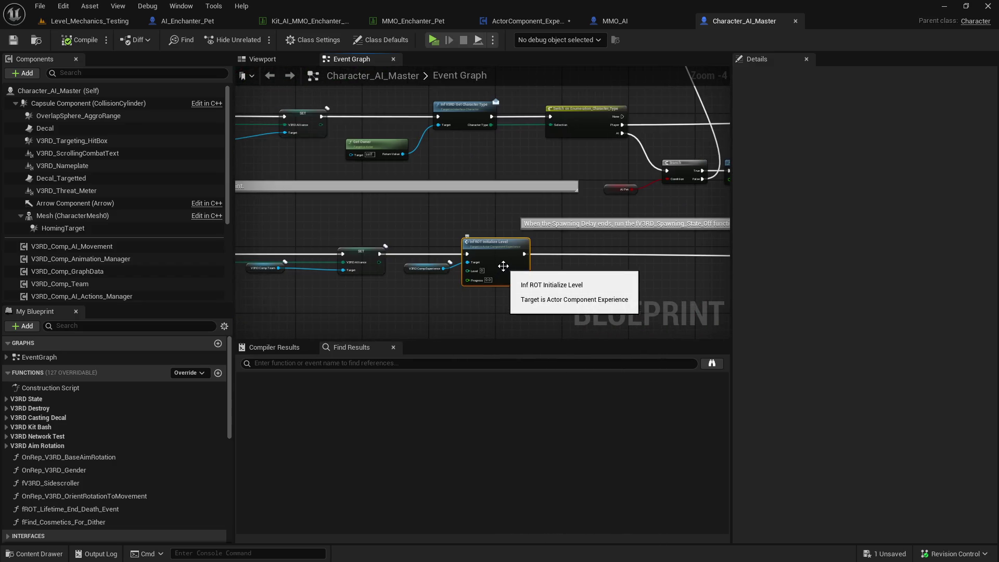
mouse_move(432, 254)
left_mouse_down()
mouse_move(446, 215)
mouse_move(416, 208)
mouse_move(399, 239)
mouse_move(435, 286)
mouse_move(393, 269)
mouse_move(383, 281)
mouse_move(228, 219)
mouse_move(116, 200)
left_mouse_up()
mouse_move(395, 281)
left_mouse_down()
mouse_move(545, 275)
mouse_move(404, 282)
left_mouse_up()
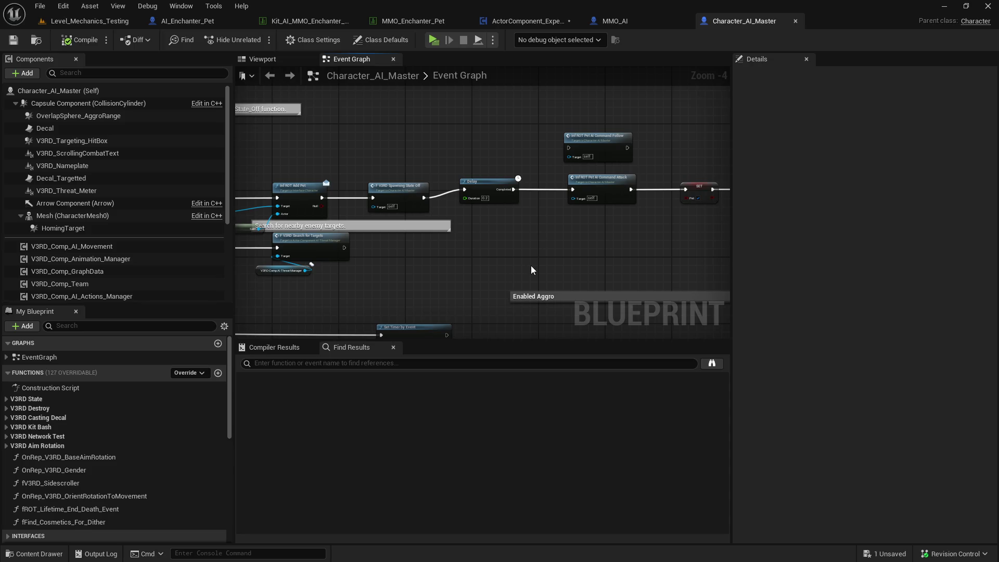
key("ctrl+v")
left_click_drag(625, 215, 989, 194)
left_click_drag(706, 155, 374, 222)
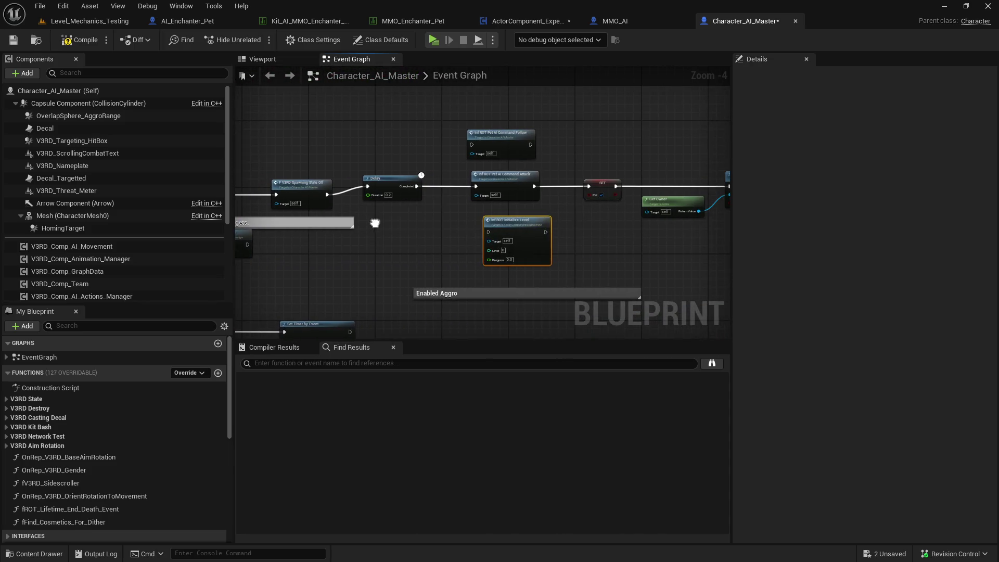
Search Find References By Name (All) for Initialize Level, finding no other uses.
right_click(532, 220)
mouse_move(593, 313)
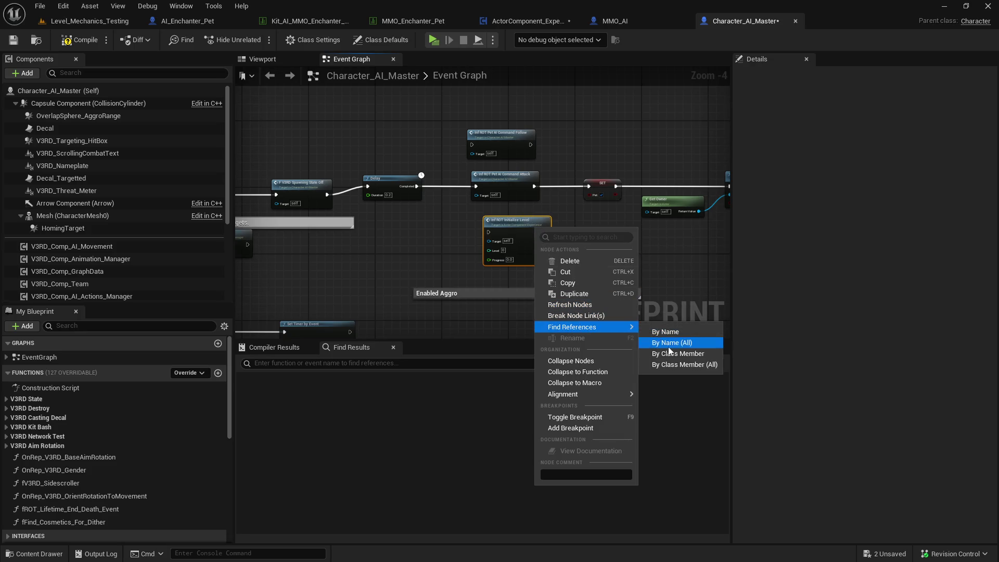
left_click(641, 356)
left_click(573, 266)
scroll(577, 258, "down", 2)
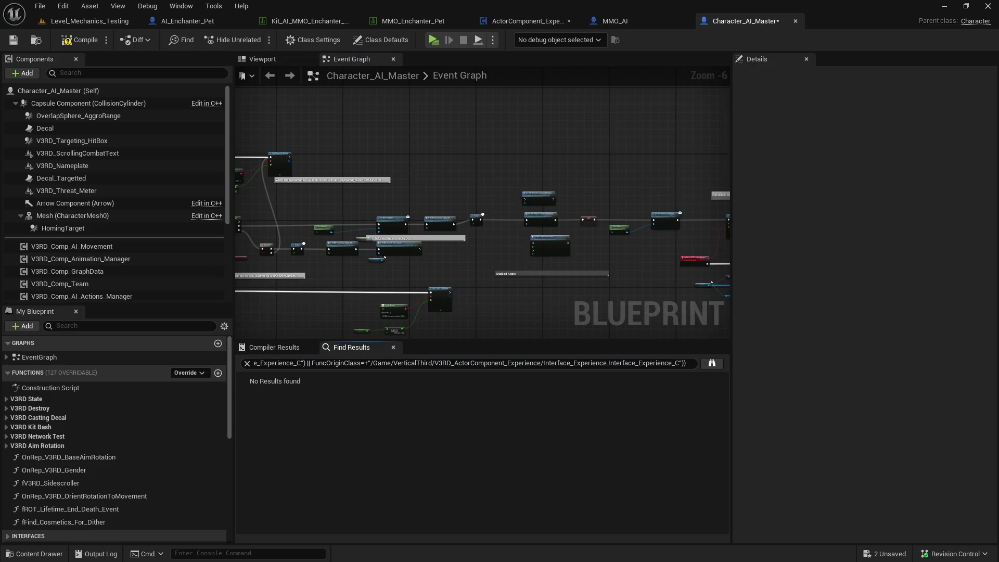
scroll(545, 238, "up", 2)
Move the copied Initialize Level node under the pet's Delay beside Enabled Aggro, then open fV3RD Spawning State Off.
mouse_move(586, 241)
left_mouse_down()
mouse_move(362, 241)
mouse_move(342, 225)
left_mouse_up()
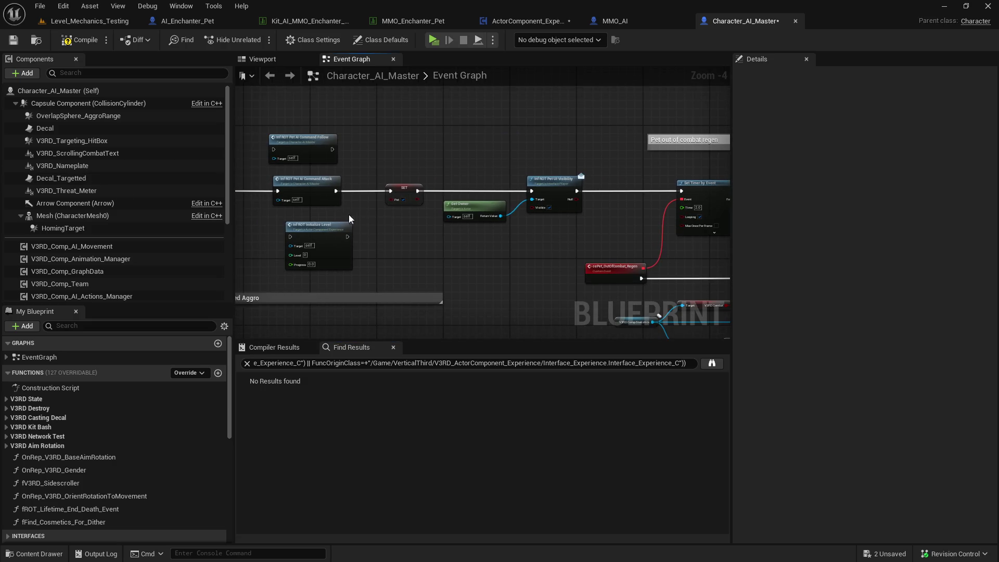
right_click(422, 205)
mouse_move(302, 218)
left_mouse_down()
mouse_move(626, 210)
mouse_move(617, 213)
left_mouse_up()
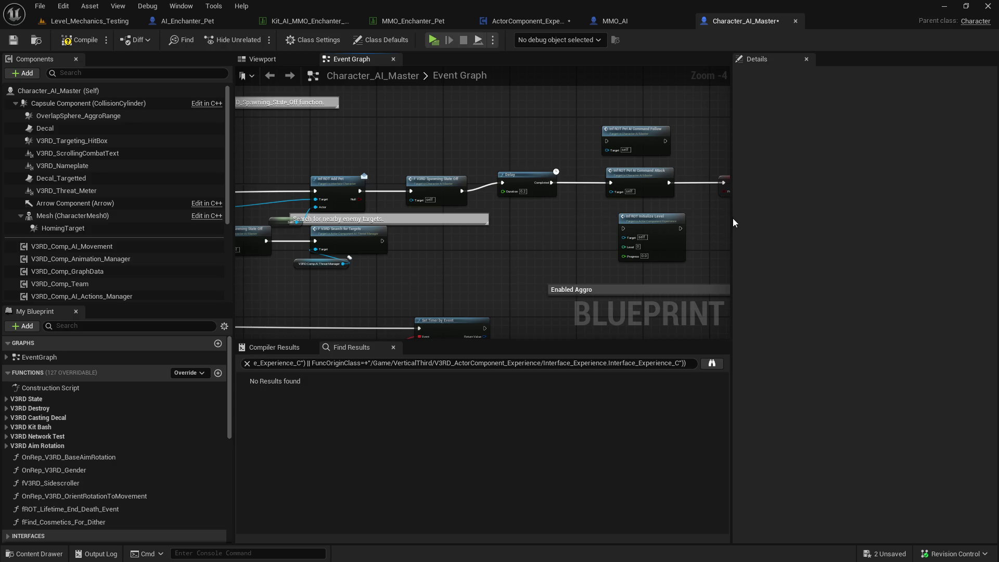
right_click(603, 233)
key("Escape")
right_click(593, 238)
key("Escape")
left_click_drag(492, 223, 681, 102)
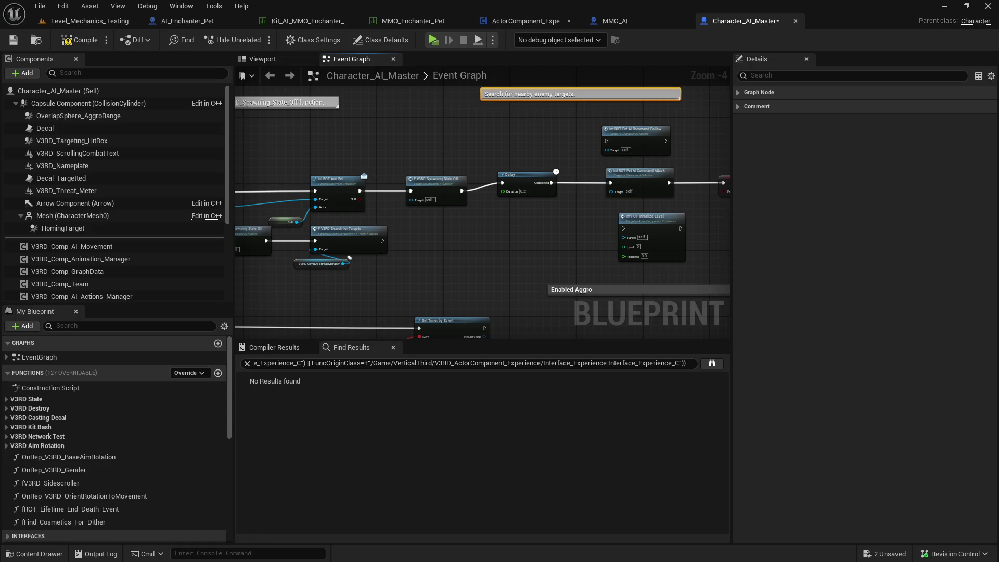
mouse_move(633, 223)
left_mouse_down()
mouse_move(488, 232)
mouse_move(556, 219)
left_mouse_up()
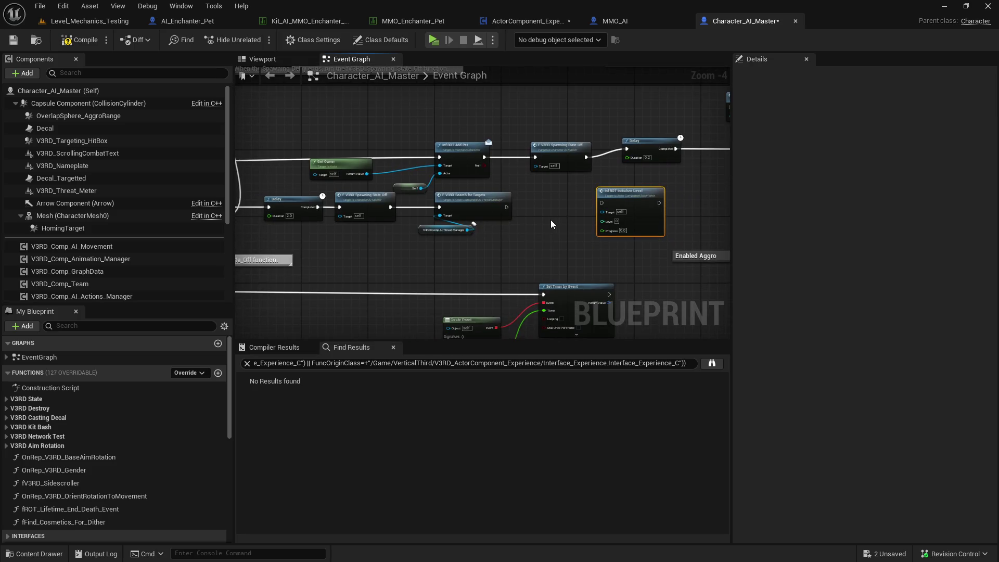
double_click(414, 192)
Review the Spawning State Off function from its Set nodes through Branch, Return Node and Initiate Action Loop.
scroll(296, 209, "up", 8)
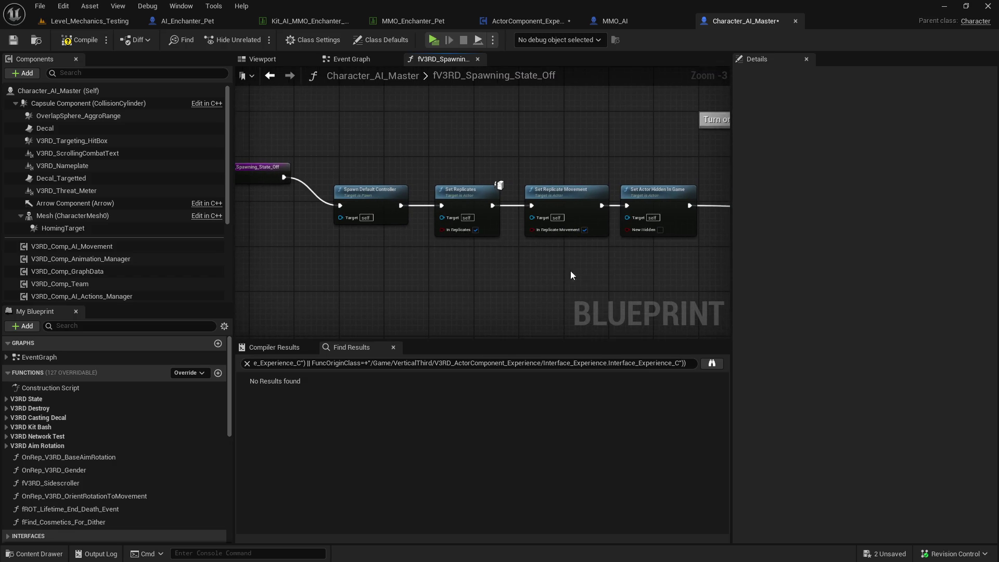
left_click_drag(557, 270, 482, 267)
left_click_drag(544, 266, 364, 267)
mouse_move(497, 268)
left_mouse_down()
mouse_move(373, 266)
mouse_move(437, 274)
left_mouse_up()
left_click_drag(527, 257, 263, 217)
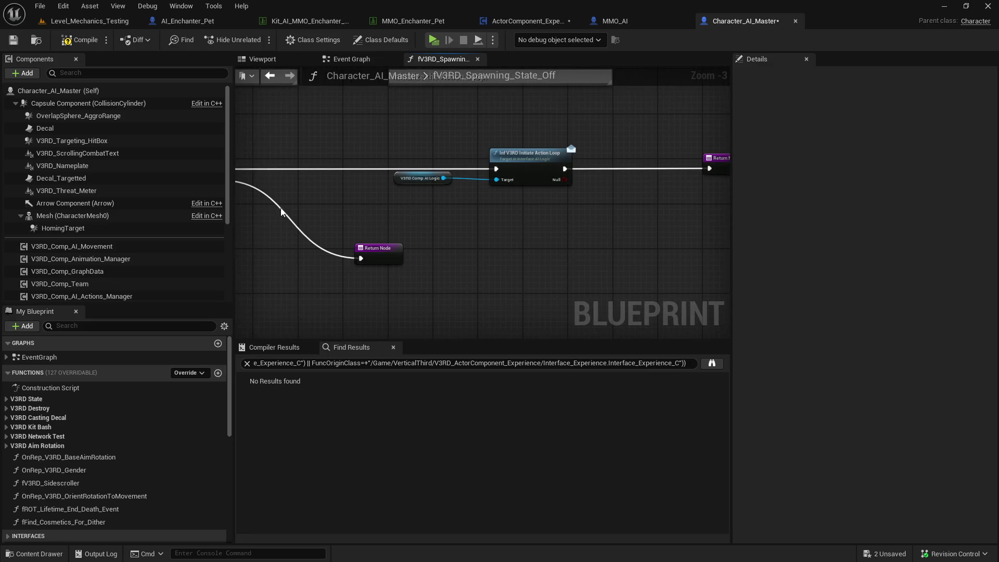
Back in the Event Graph, move the copied Initialize Level node up-left toward the pet-adding step.
left_click(271, 76)
mouse_move(580, 266)
left_mouse_down()
mouse_move(443, 144)
mouse_move(657, 154)
mouse_move(541, 152)
left_mouse_up()
left_click_drag(332, 197, 639, 51)
mouse_move(239, 166)
left_mouse_down()
mouse_move(428, 172)
mouse_move(344, 169)
left_mouse_up()
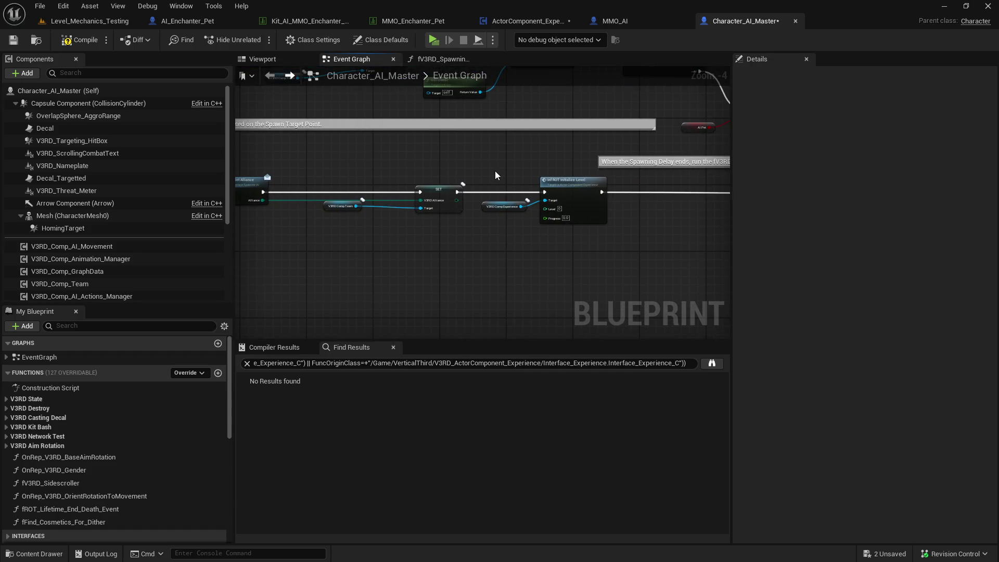
Copy the V3RD Comp Experience getter and paste it near the pet's Branch and Delay nodes.
left_click(502, 207)
scroll(499, 238, "down", 4)
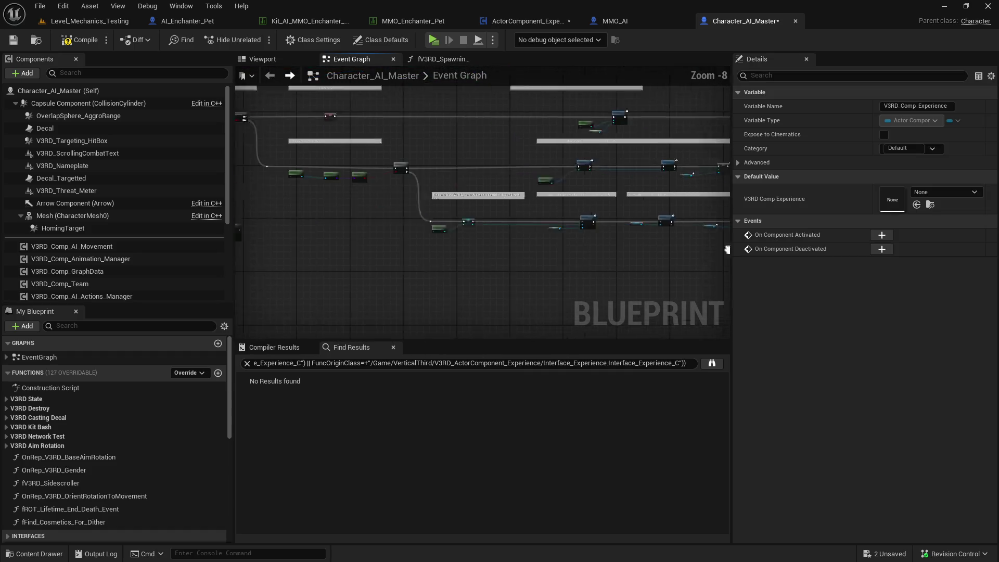
scroll(440, 194, "up", 3)
mouse_move(440, 194)
left_mouse_down()
mouse_move(688, 214)
mouse_move(610, 192)
mouse_move(507, 189)
left_mouse_up()
mouse_move(604, 196)
left_mouse_down()
mouse_move(370, 249)
mouse_move(457, 155)
mouse_move(501, 139)
left_mouse_up()
scroll(458, 155, "up", 2)
left_click(439, 138)
key("ctrl+v")
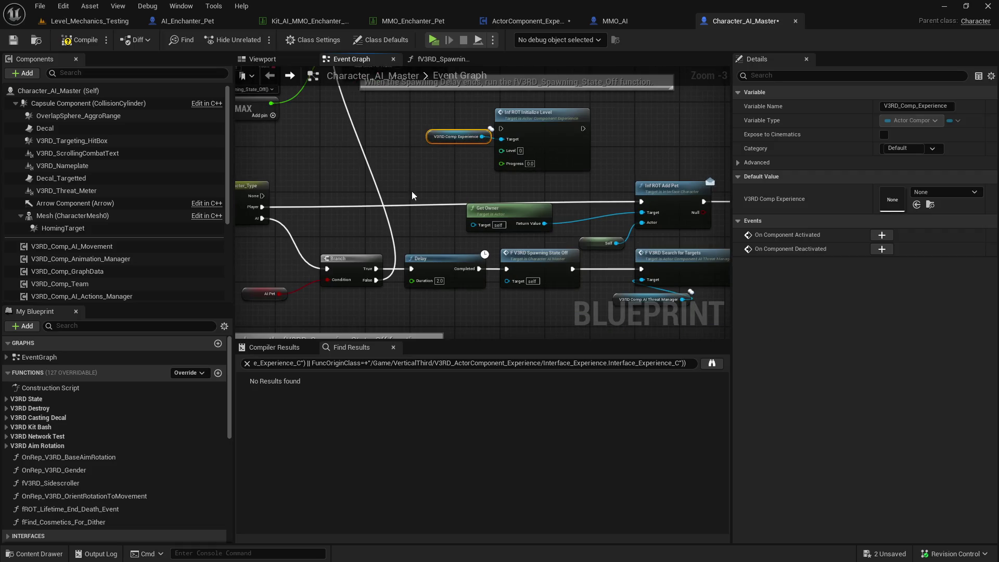
Wire the getter to Initialize Level's Target, route Switch Player through it into Add Pet, and play-test.
left_click_drag(397, 194, 457, 179)
scroll(458, 182, "down", 1)
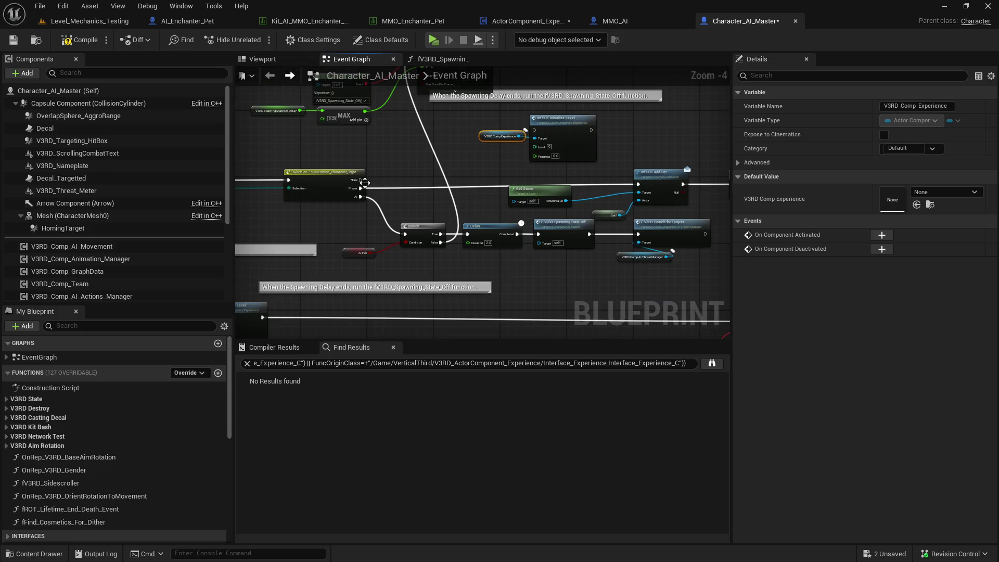
mouse_move(361, 188)
left_mouse_down()
mouse_move(520, 171)
mouse_move(520, 162)
mouse_move(447, 150)
mouse_move(462, 131)
mouse_move(566, 184)
left_mouse_up()
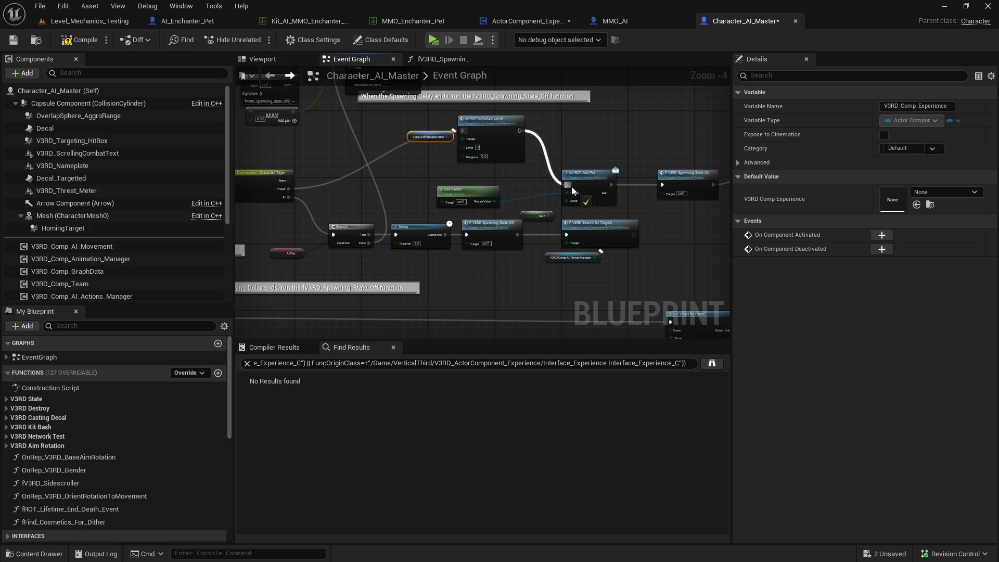
left_click(86, 21)
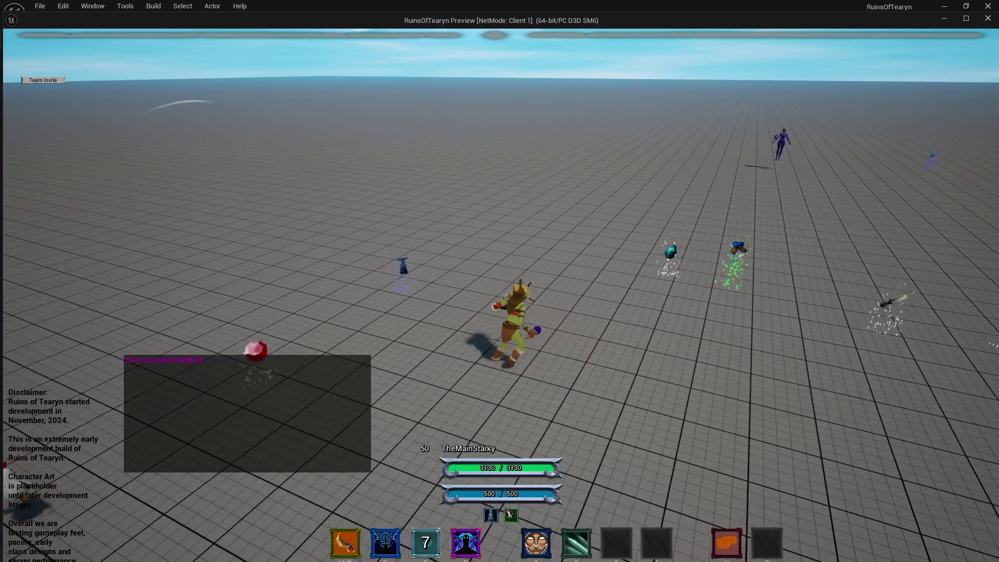
key("Tab")
key("2")
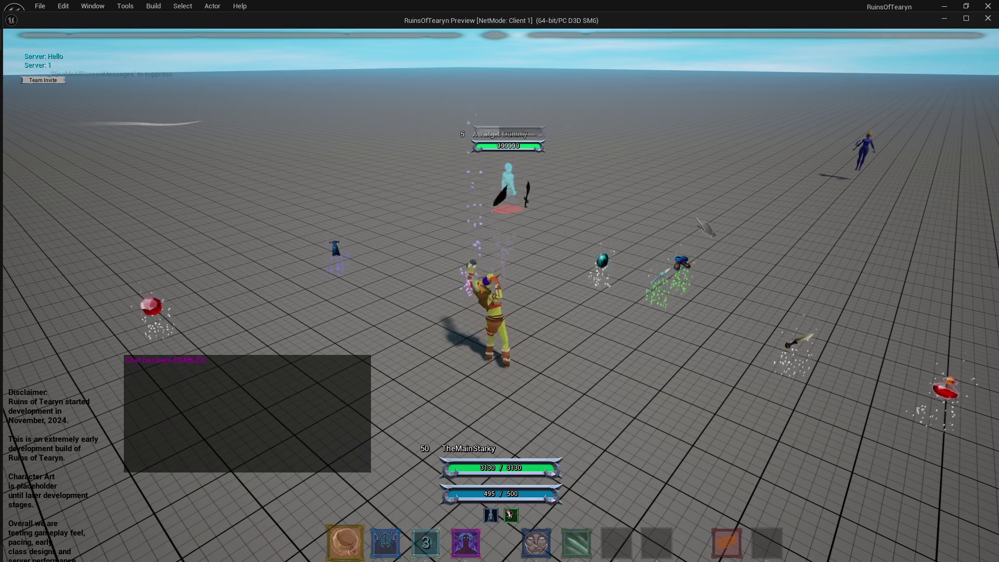
key("shift")
key("w")
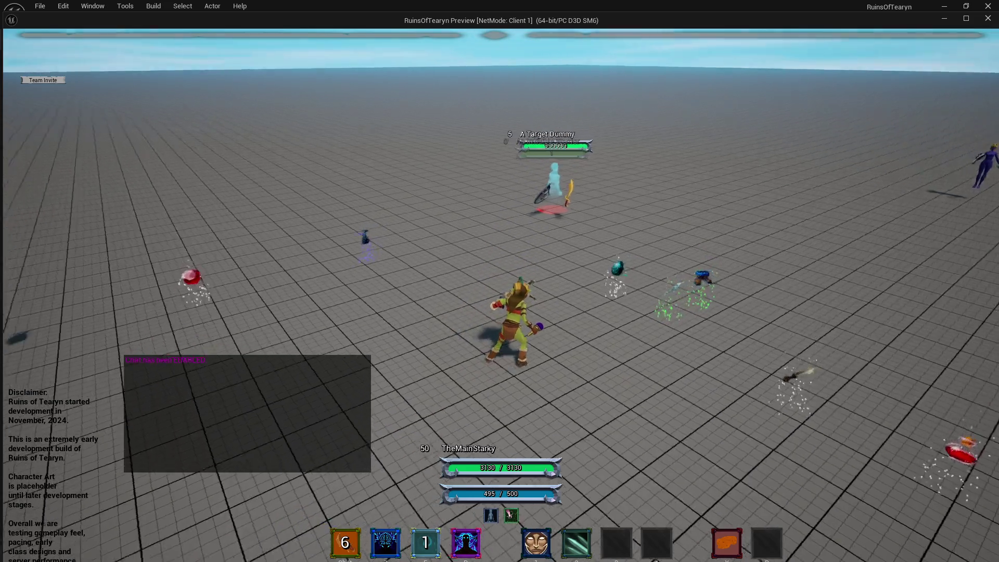
key("d")
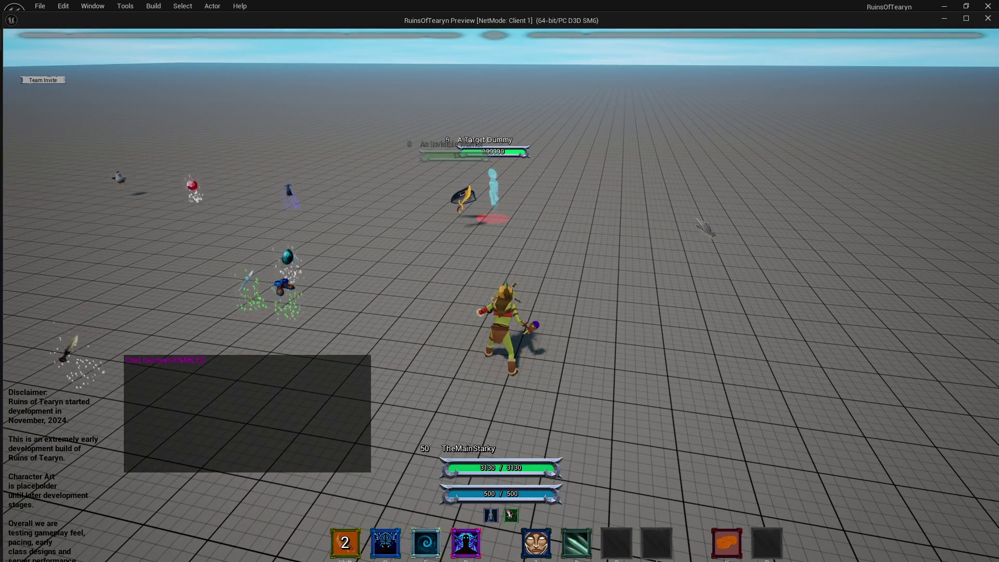
key("w")
key("d")
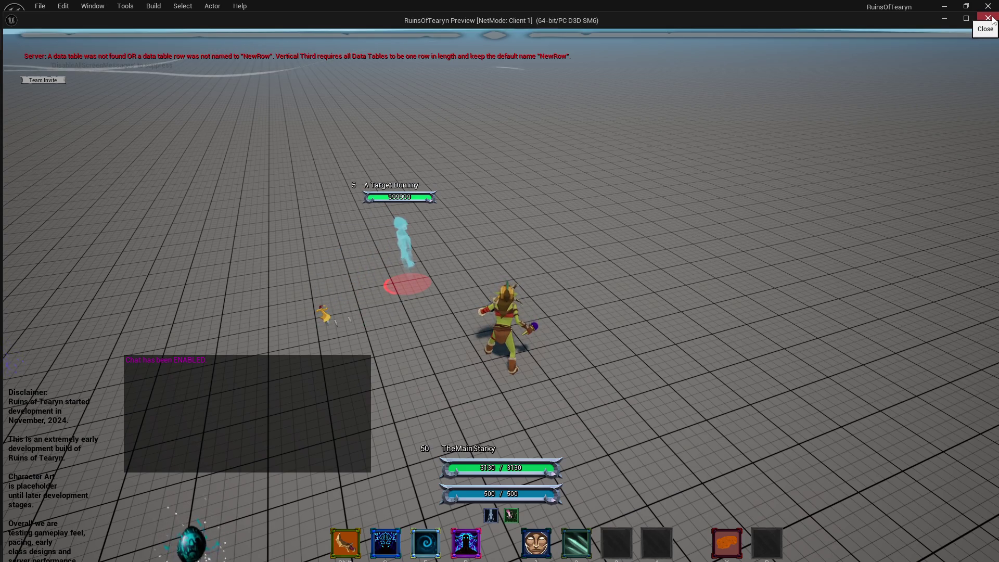
Stop the game, turn off V3RD Loot Enabled on AI_Enchanter_Pet's V3RD_Comp_Loot, and save the pet.
left_click(987, 19)
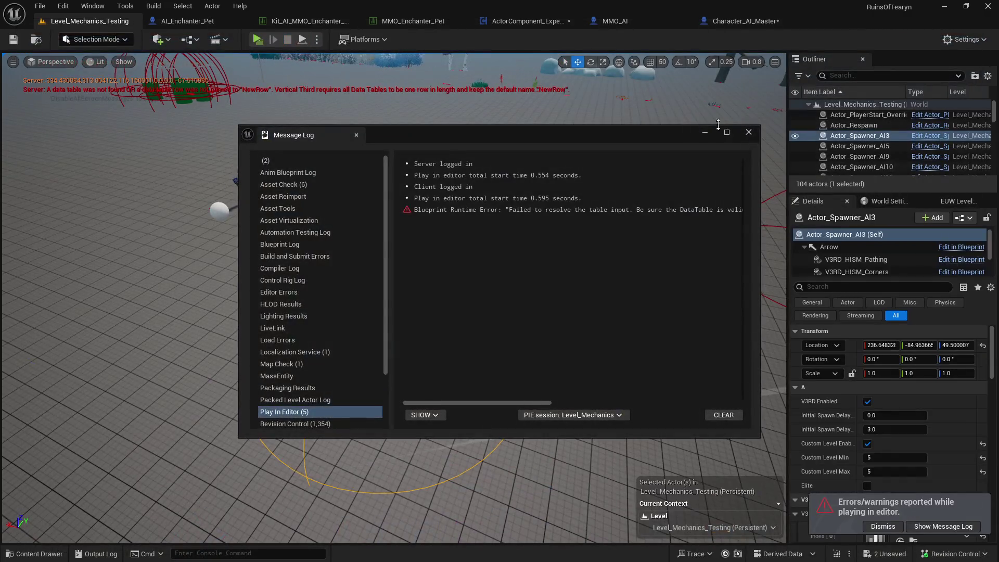
left_click(729, 129)
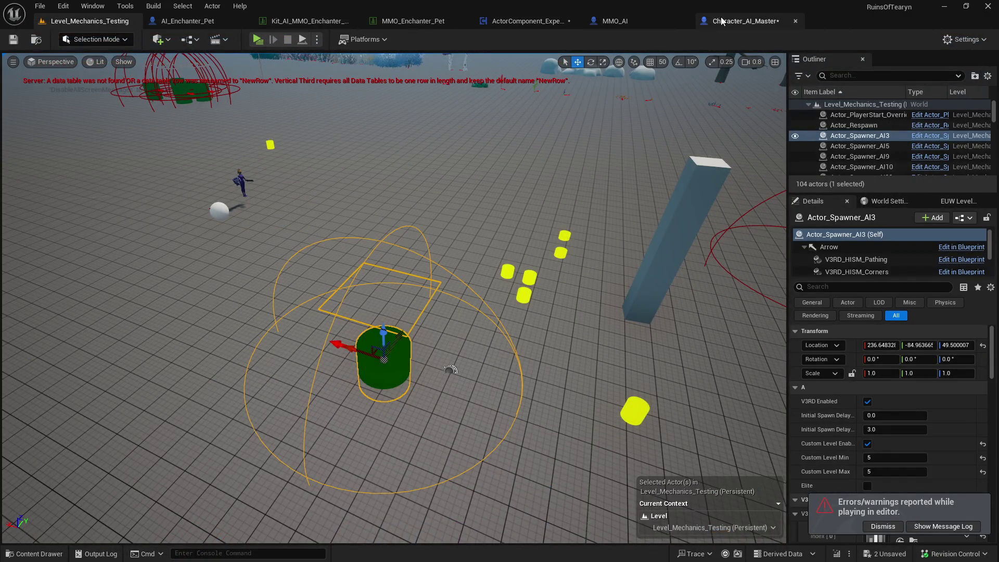
left_click(187, 21)
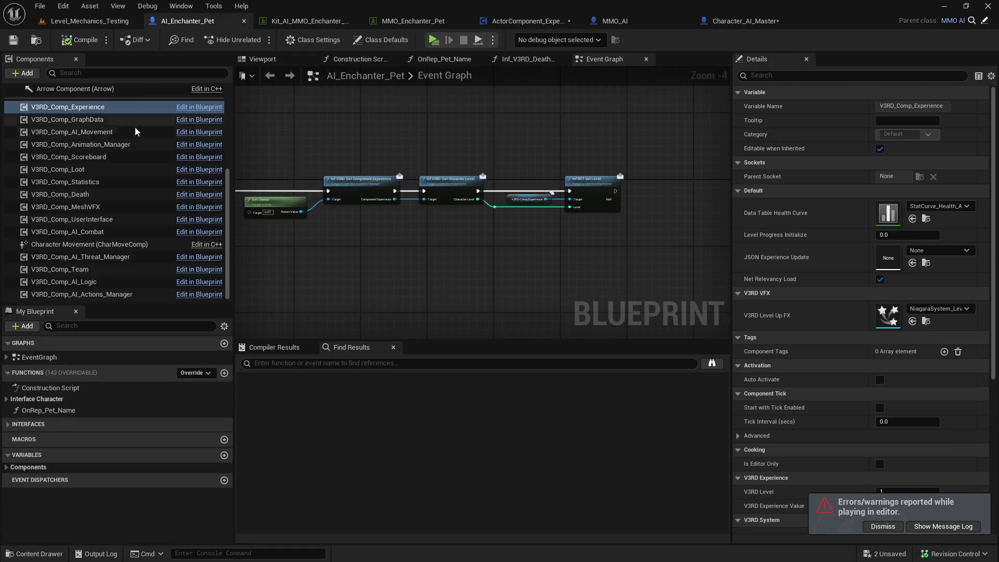
left_click(130, 169)
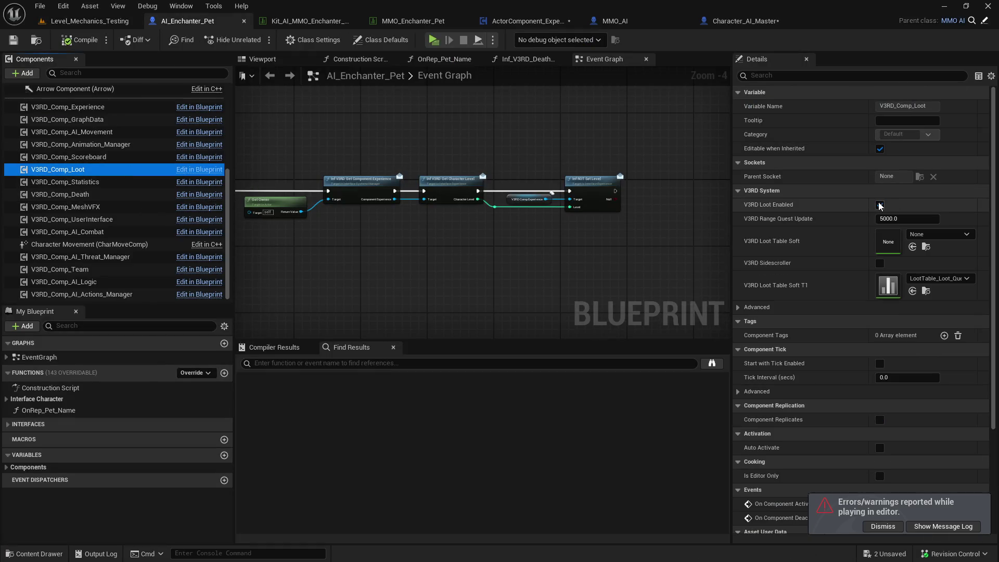
left_click(13, 40)
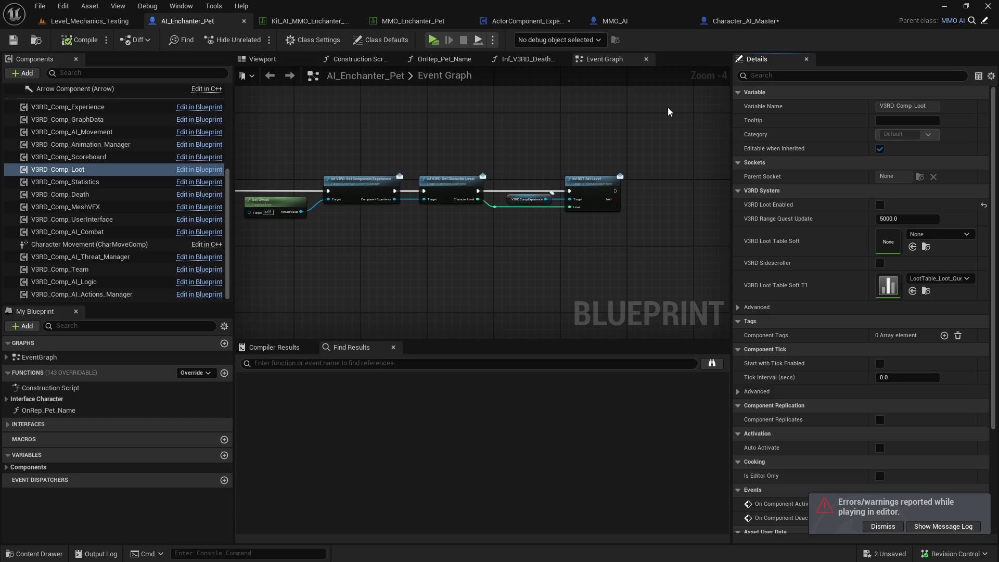
left_click(526, 22)
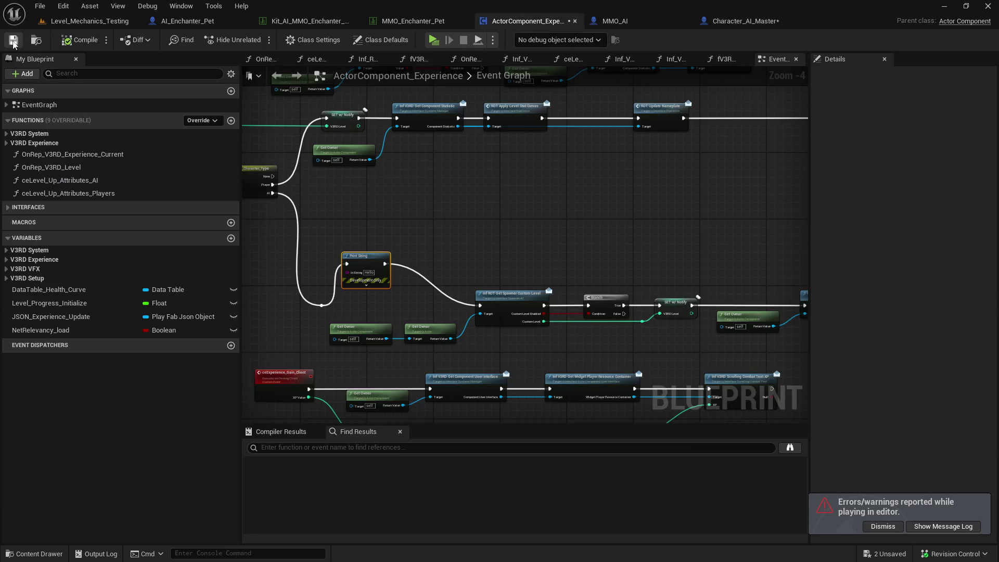
Wire ActorComponent_Experience's exec past the debug Print String to Get Spawner Custom Level and delete it.
left_click(13, 39)
mouse_move(322, 306)
left_mouse_down()
mouse_move(341, 325)
mouse_move(423, 298)
mouse_move(480, 305)
left_mouse_up()
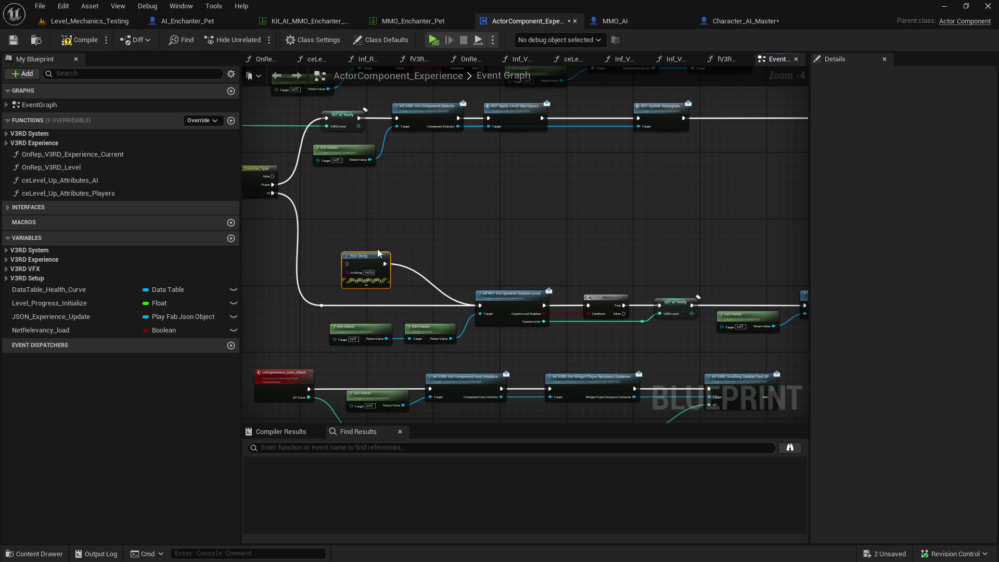
key("Delete")
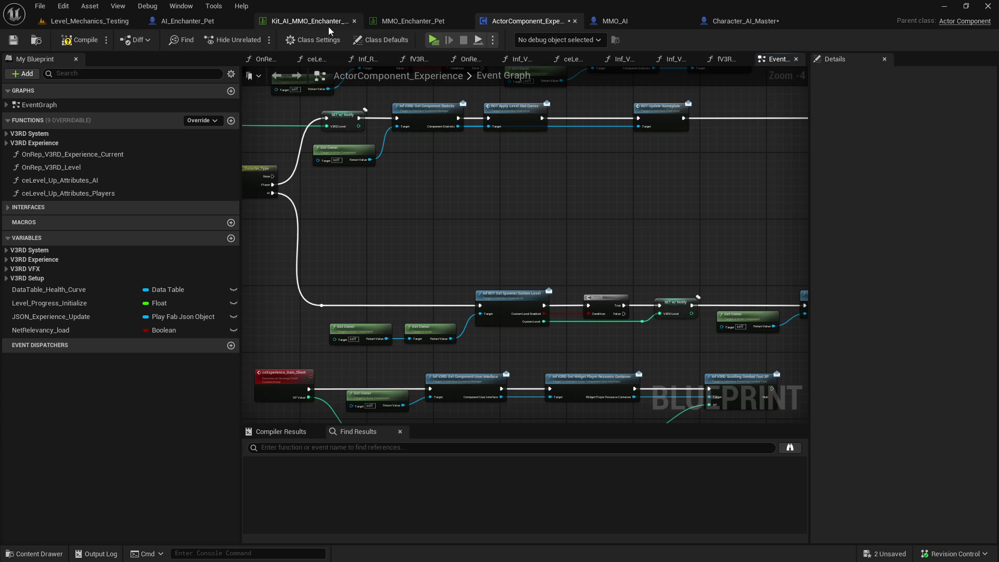
Delete the Initialize Level node and its Experience getter from Character_AI_Master's Event Graph.
left_click(207, 21)
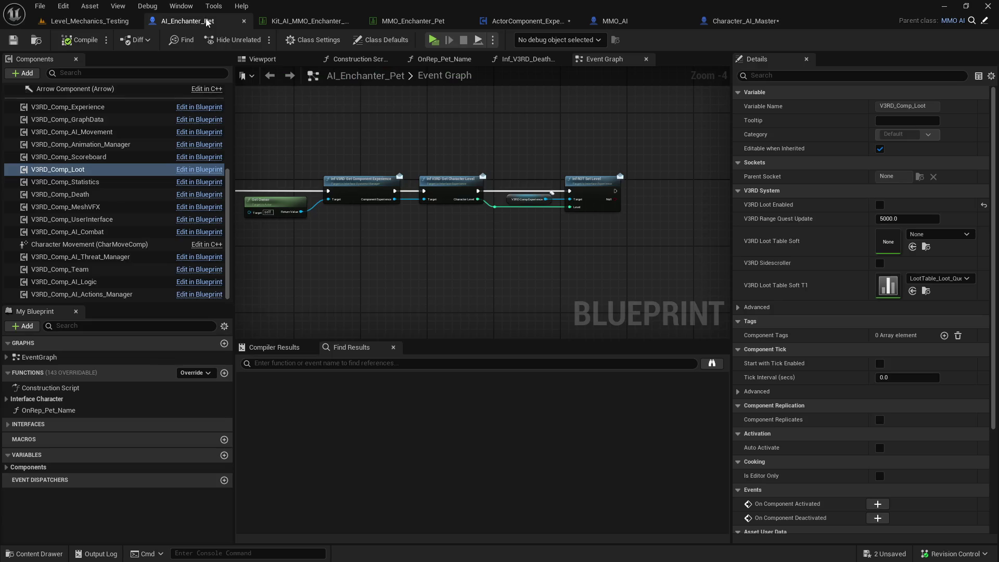
scroll(423, 152, "down", 4)
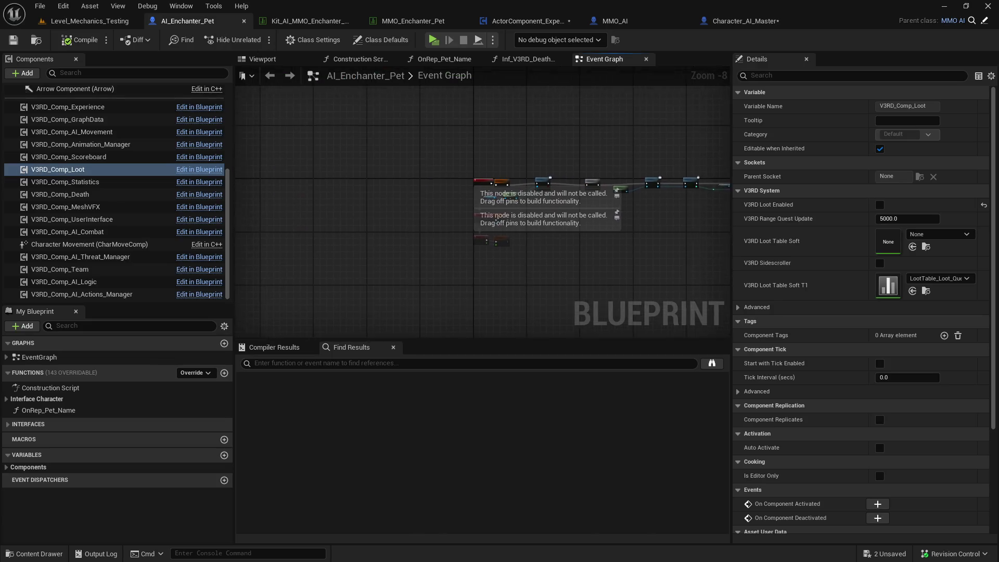
left_click(554, 24)
left_click(741, 22)
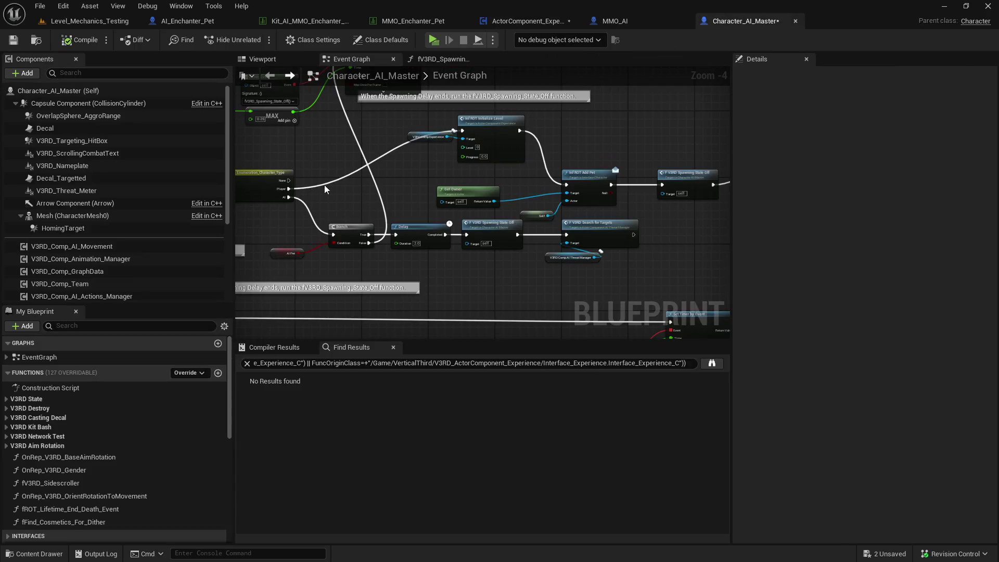
mouse_move(289, 189)
left_mouse_down()
mouse_move(566, 184)
mouse_move(403, 112)
left_mouse_up()
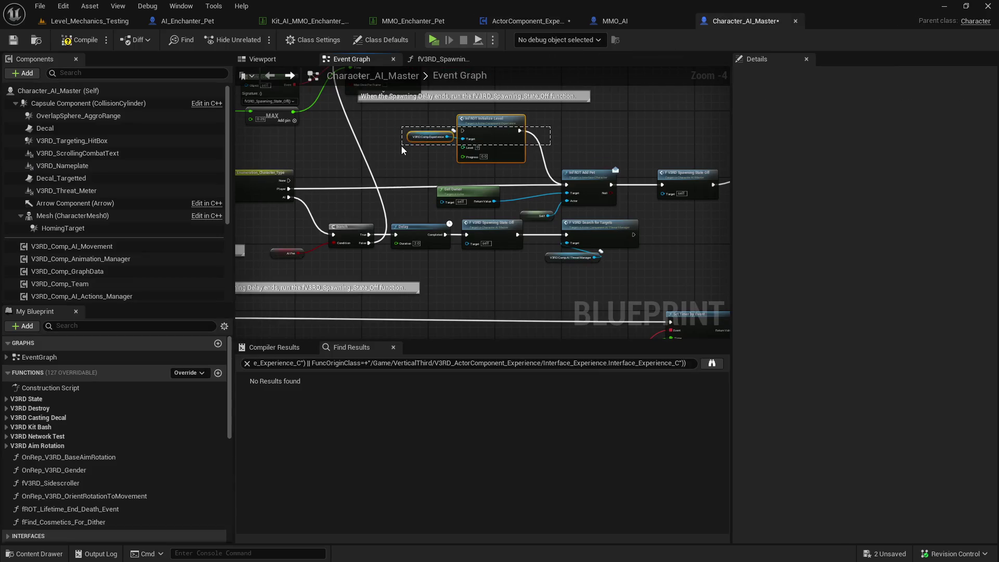
key("Delete")
Save the ActorComponent_Experience blueprint and frame all its nodes.
left_click(526, 20)
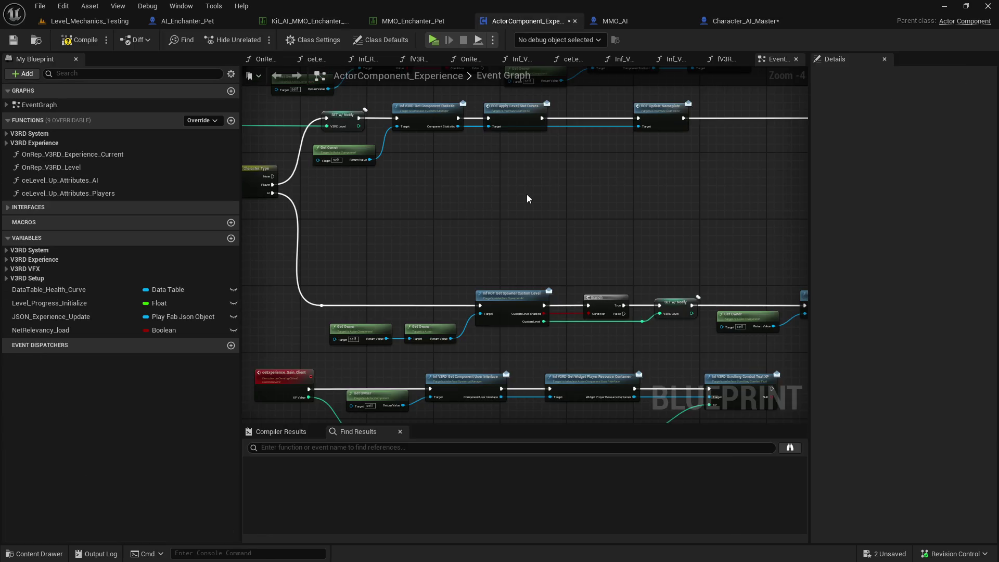
left_click(13, 42)
scroll(479, 261, "down", 3)
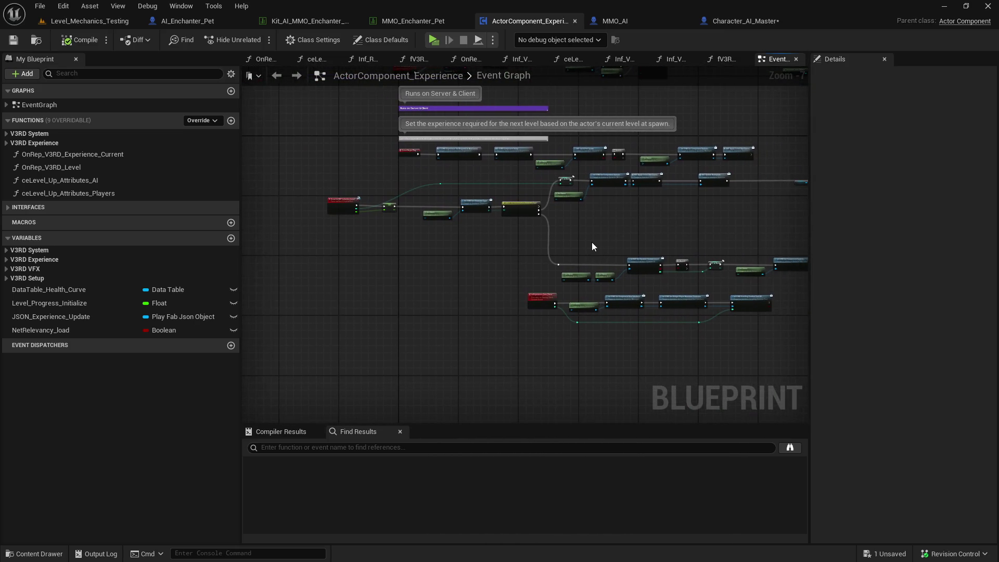
scroll(598, 239, "down", 5)
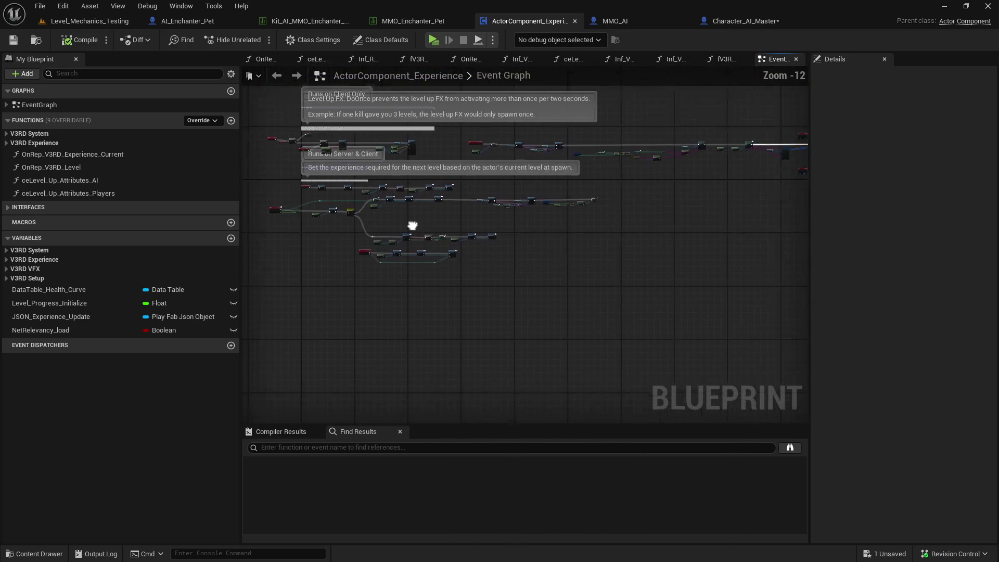
key("Home")
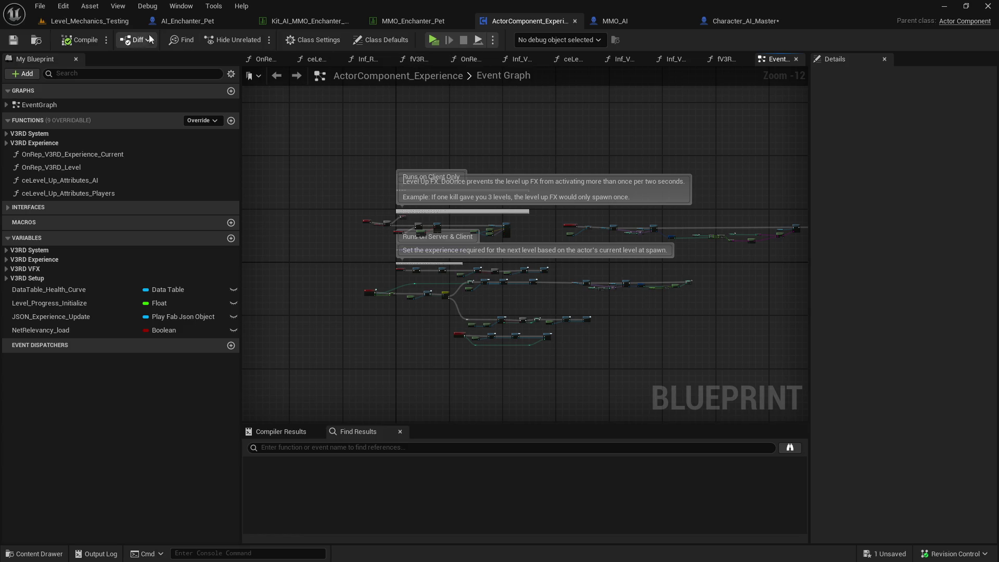
left_click(741, 22)
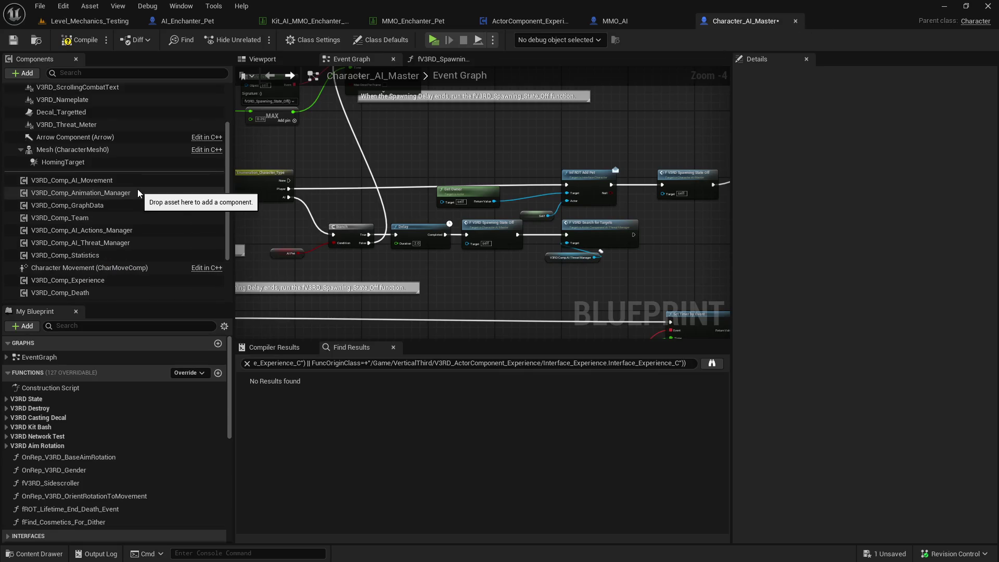
Open ActorComponent_Statistics from the V3RD_Comp_Statistics component and find the nameplate update nodes.
scroll(137, 189, "down", 5)
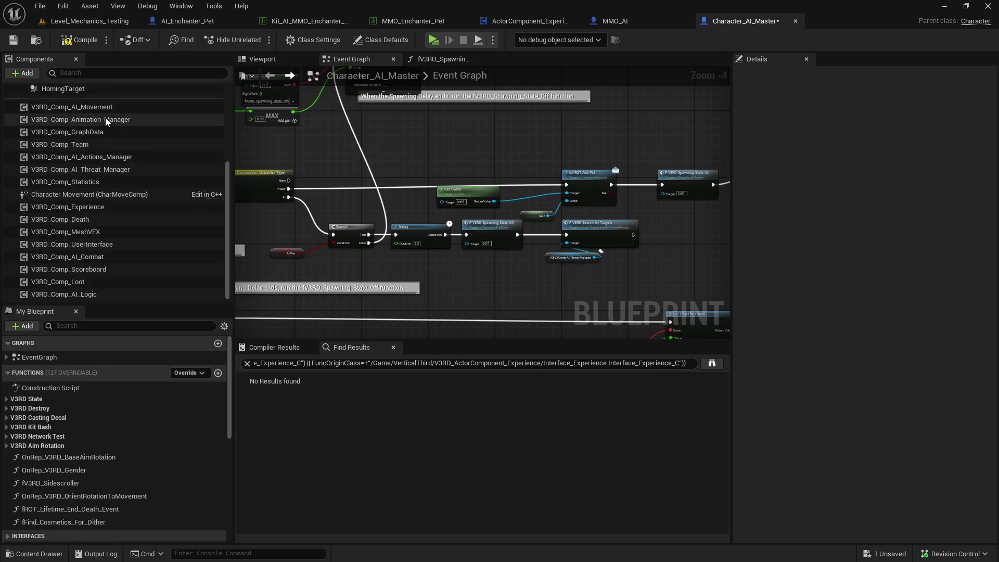
right_click(99, 182)
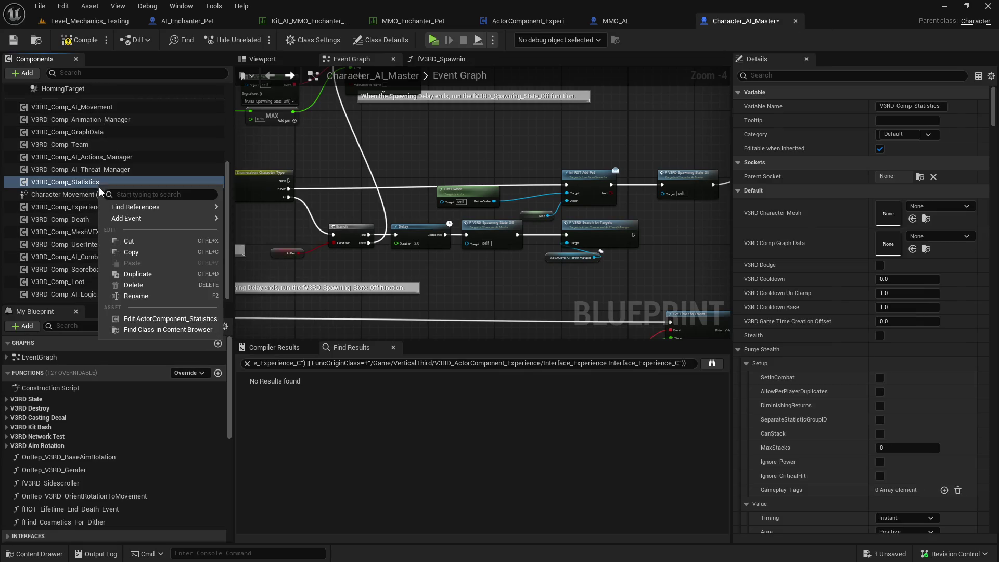
left_click(195, 323)
scroll(470, 251, "up", 3)
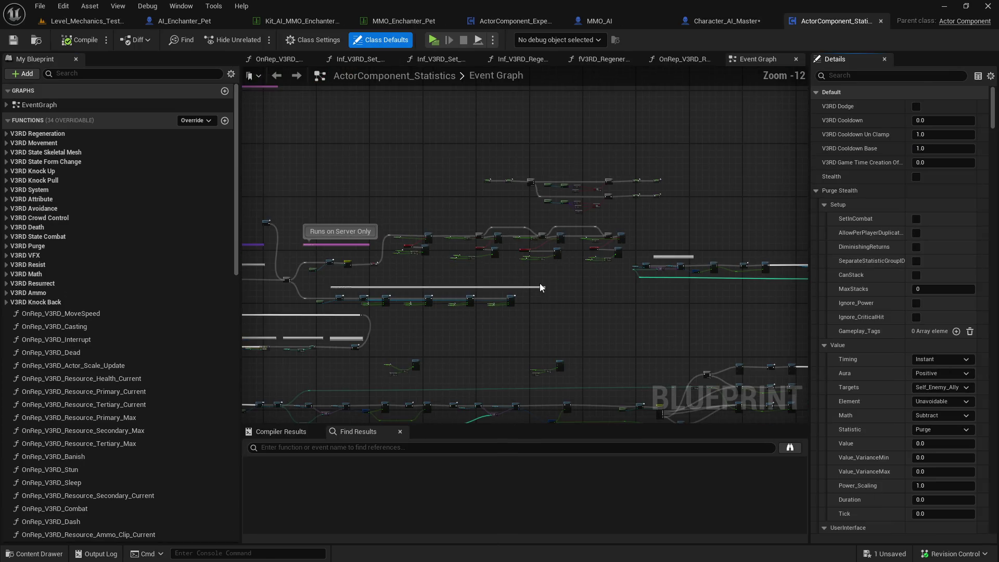
scroll(517, 195, "up", 1)
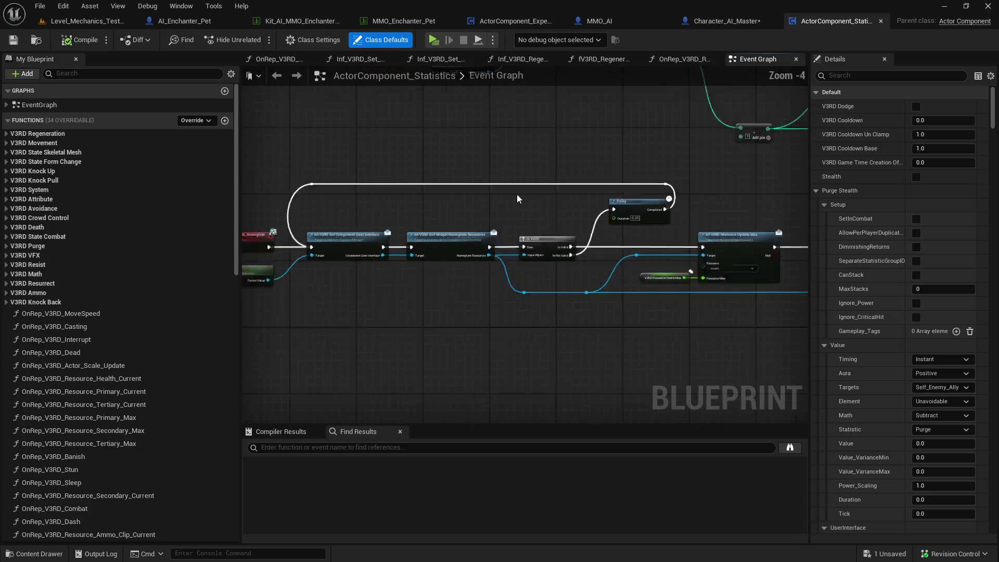
left_click_drag(517, 194, 638, 158)
left_click_drag(530, 171, 529, 169)
Add a Print String off the Is Not Valid output, then start a play test with Alt+P.
right_click(529, 170)
left_click(638, 143)
mouse_move(674, 212)
left_mouse_down()
mouse_move(545, 220)
mouse_move(501, 177)
left_mouse_up()
type("print")
key("Return")
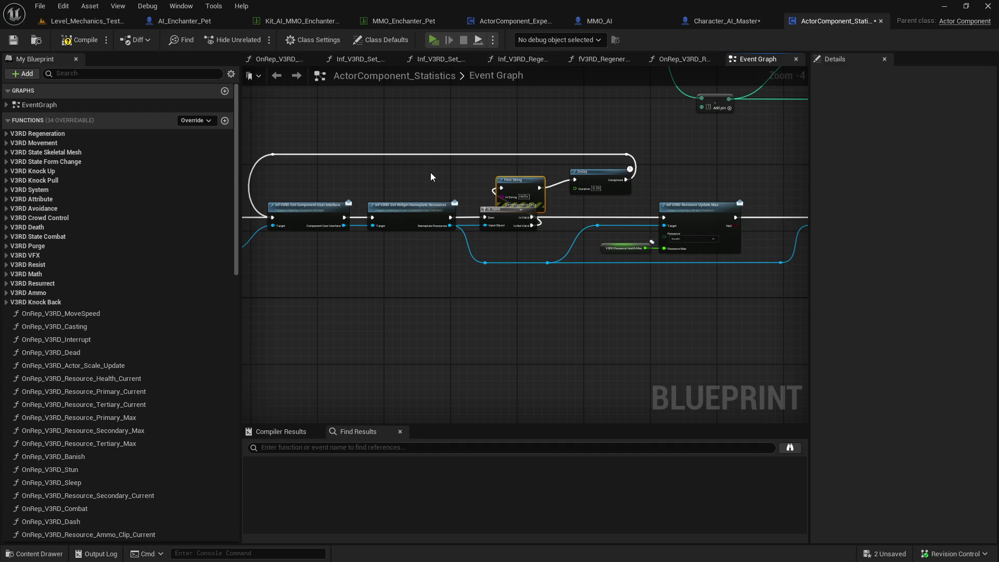
key("alt+p")
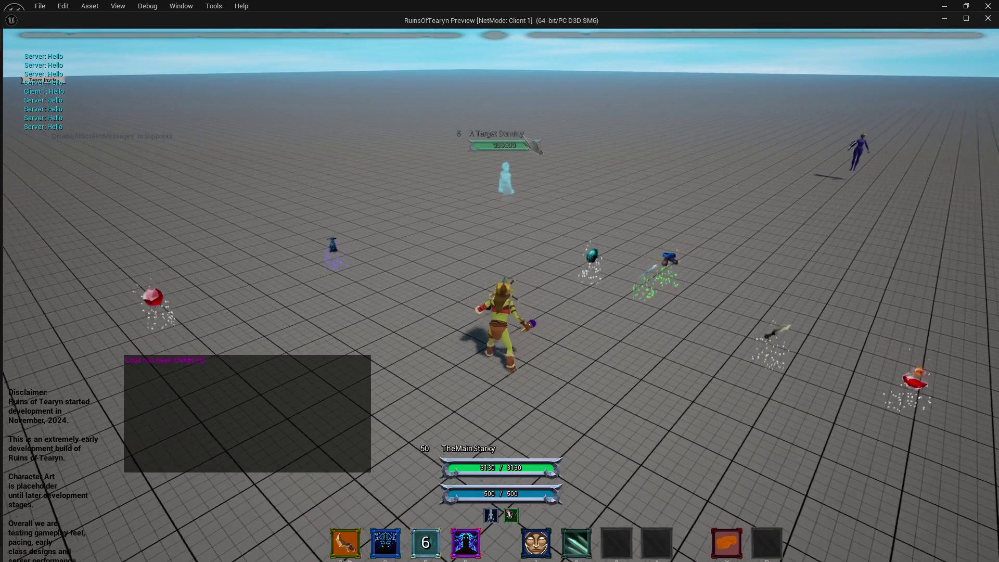
Target the Target Dummy, cast Enchant Weapons twice and attack while the 'Server: Hello' prints repeat, then close the preview.
key("Tab")
key("2")
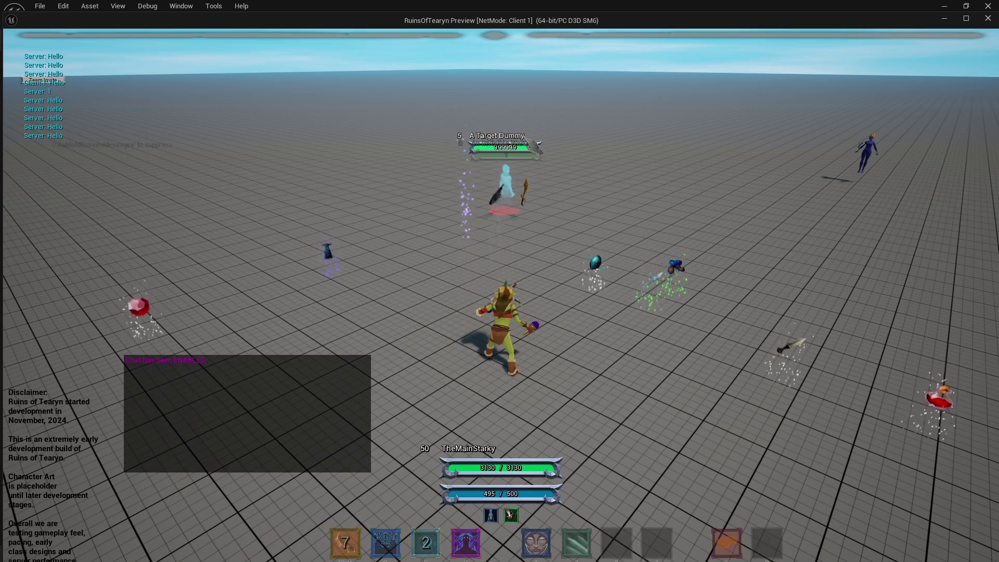
key("d")
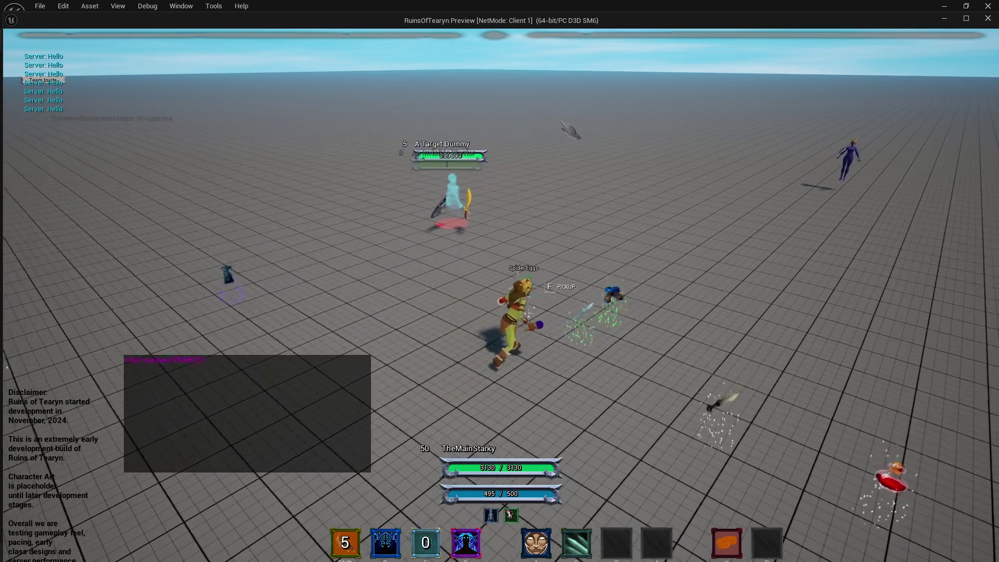
mouse_move(564, 140)
left_mouse_down()
mouse_move(565, 156)
mouse_move(566, 134)
left_mouse_up()
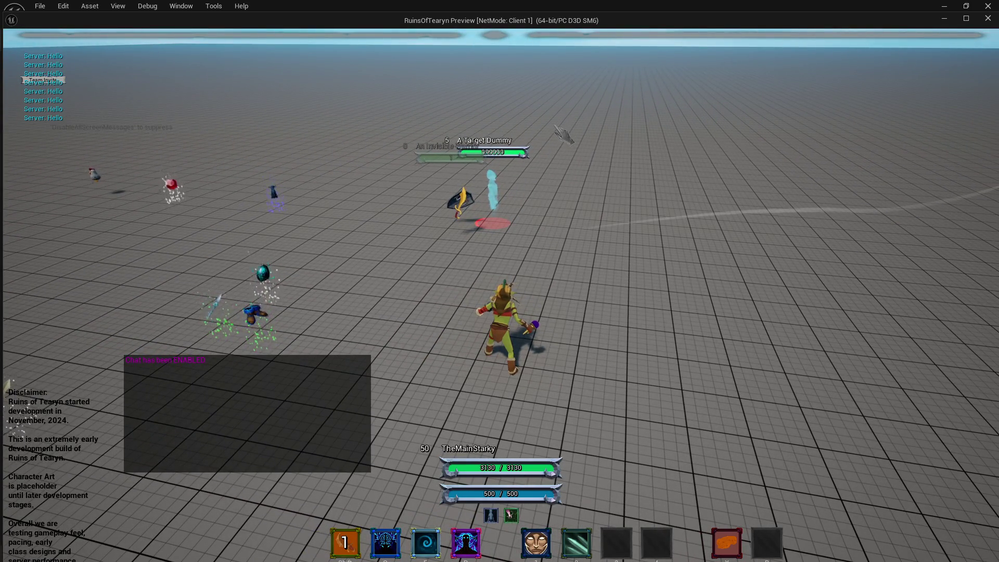
key("w")
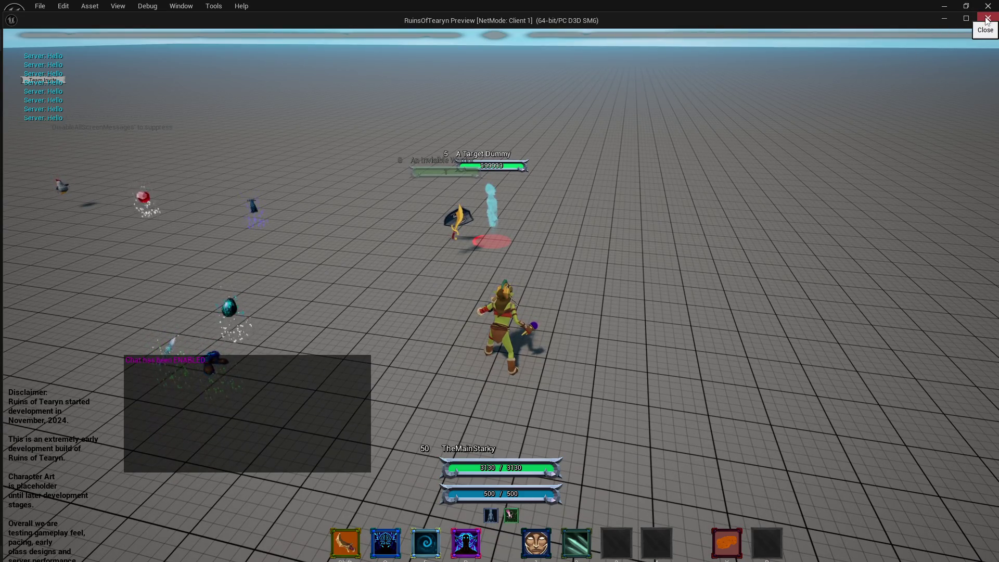
key("2")
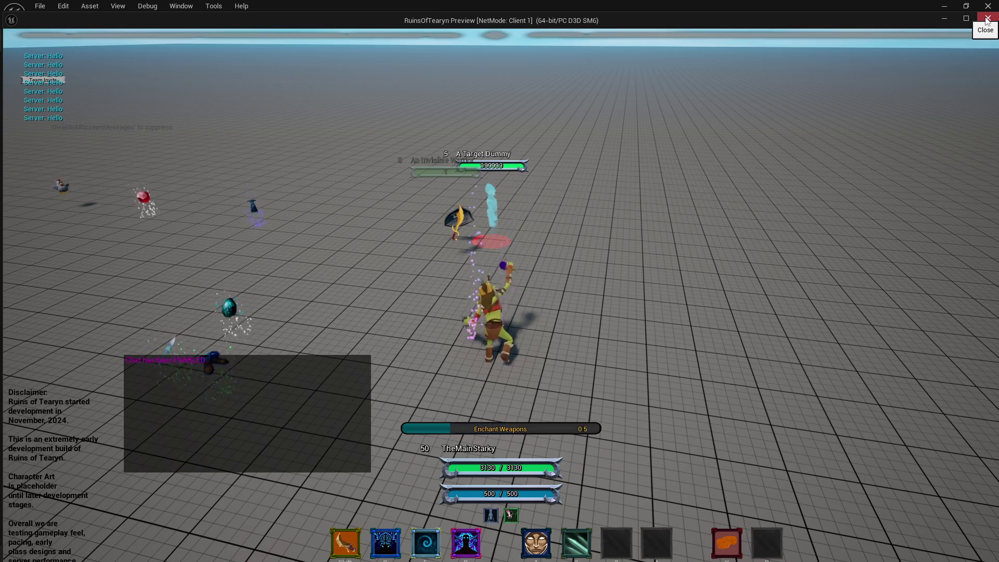
key("shift")
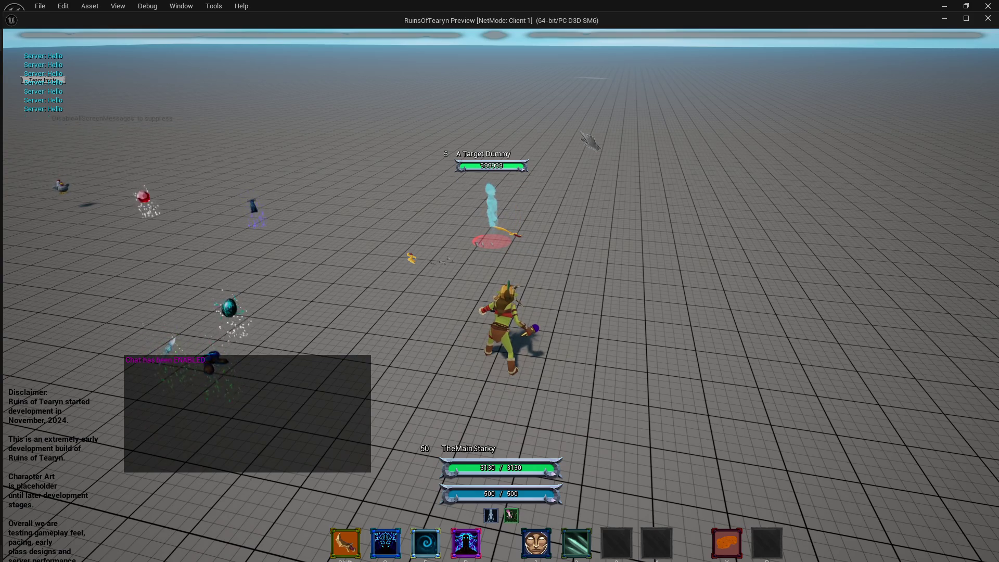
left_click(987, 19)
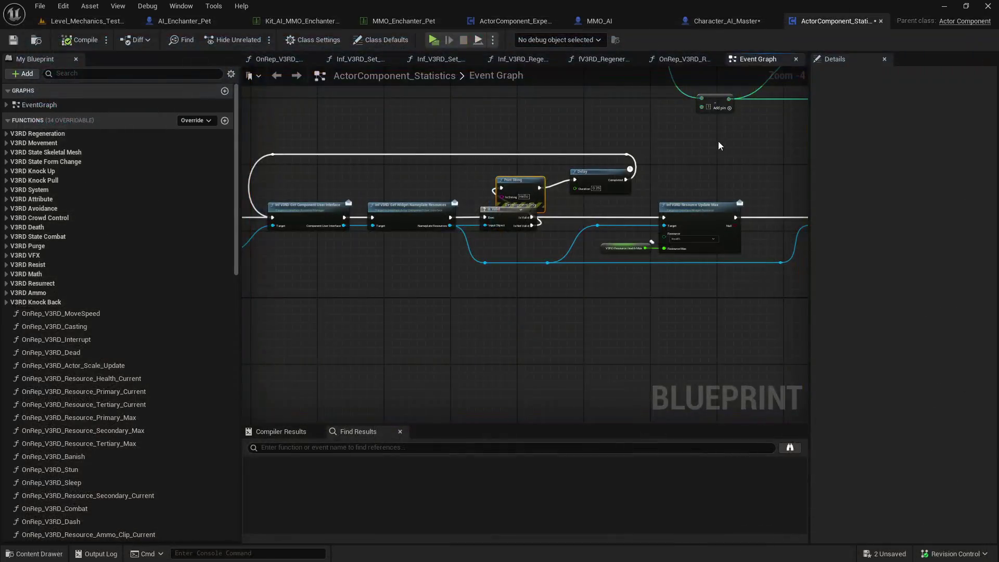
Connect Is Not Valid straight to Delay and delete the debug Print String node.
mouse_move(531, 225)
left_mouse_down()
mouse_move(598, 209)
mouse_move(574, 180)
left_mouse_up()
left_click(531, 189)
key("Delete")
left_click_drag(459, 187, 595, 183)
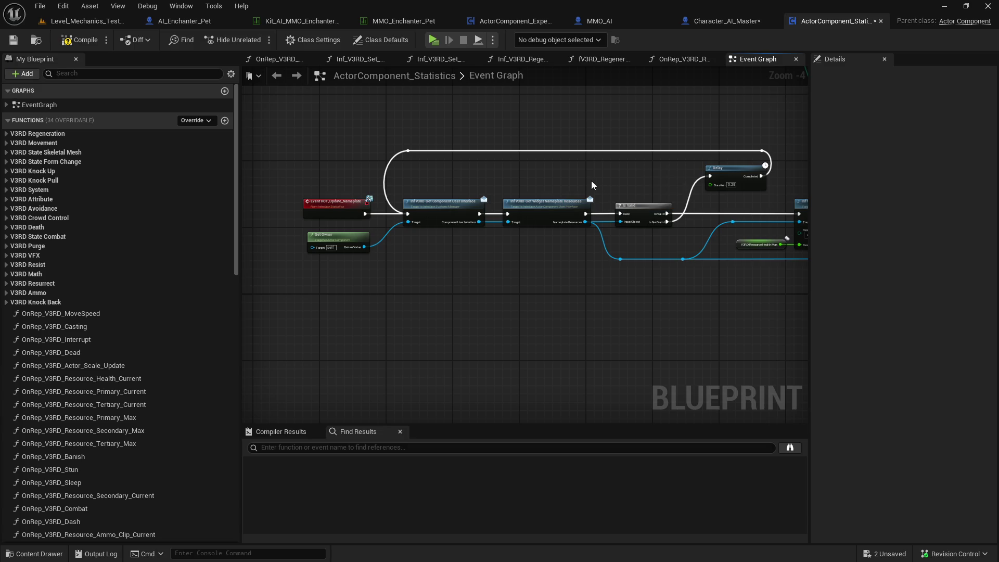
scroll(544, 182, "up", 2)
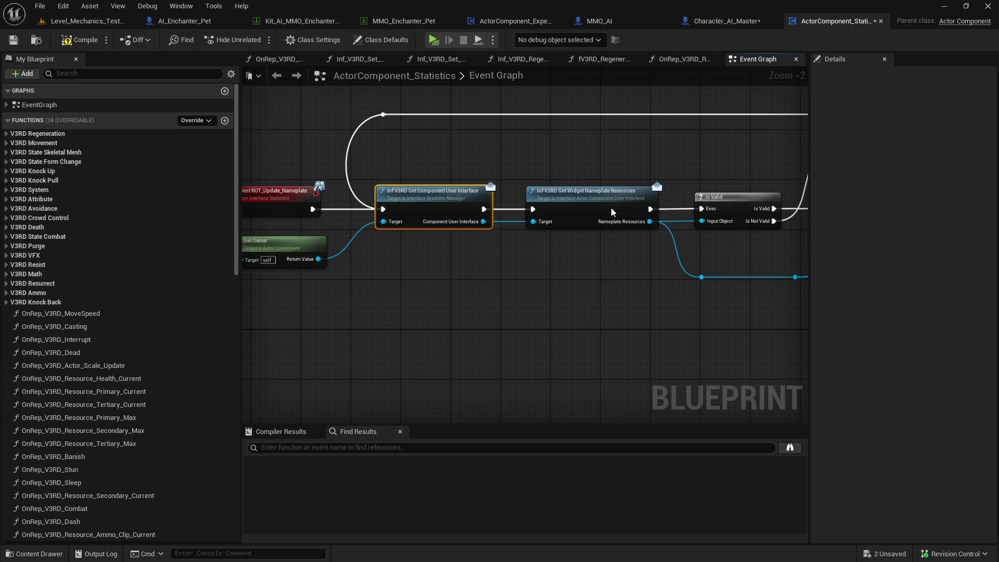
left_click_drag(611, 208, 462, 284)
scroll(462, 284, "down", 2)
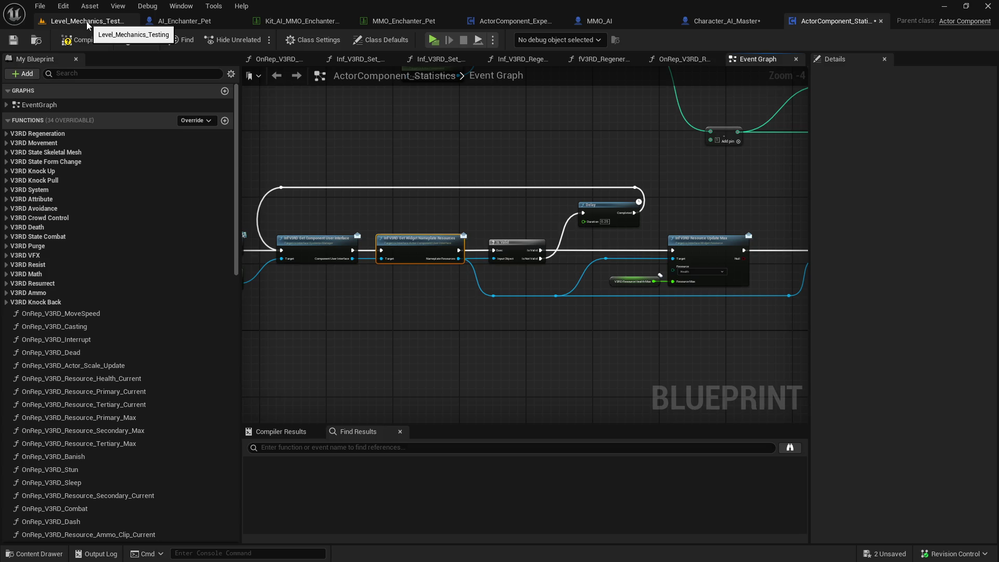
Resize the panels to give the graph more room, then switch to the Level_Mechanics_Testing level.
mouse_move(429, 115)
left_mouse_down()
mouse_move(490, 126)
mouse_move(545, 163)
mouse_move(541, 176)
mouse_move(739, 195)
left_mouse_up()
left_click_drag(810, 186, 861, 185)
mouse_move(740, 218)
left_mouse_down()
mouse_move(675, 219)
mouse_move(755, 201)
mouse_move(727, 198)
left_mouse_up()
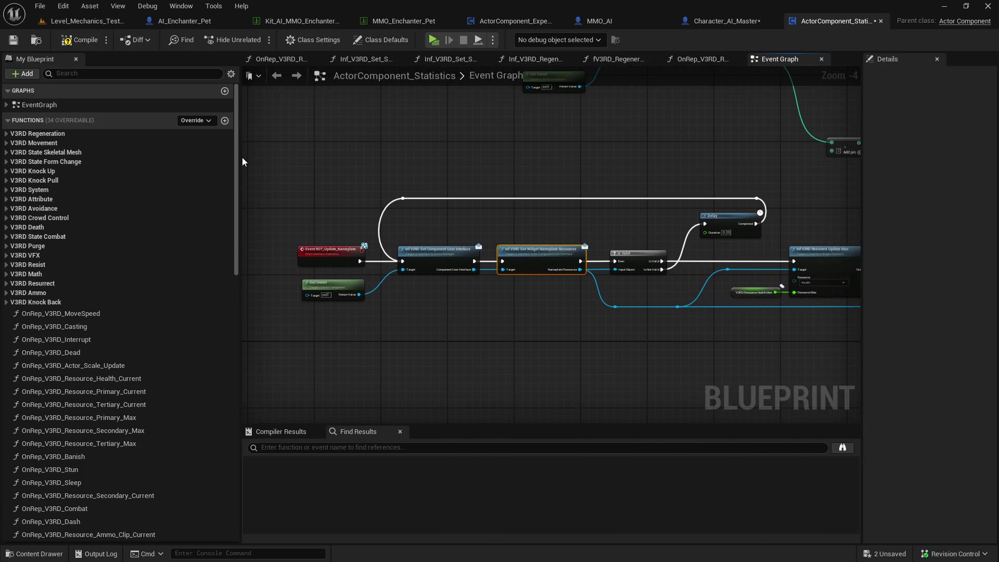
left_click_drag(241, 158, 189, 158)
scroll(547, 230, "up", 1)
mouse_move(547, 230)
left_mouse_down()
mouse_move(466, 242)
mouse_move(524, 231)
left_mouse_up()
scroll(466, 242, "down", 1)
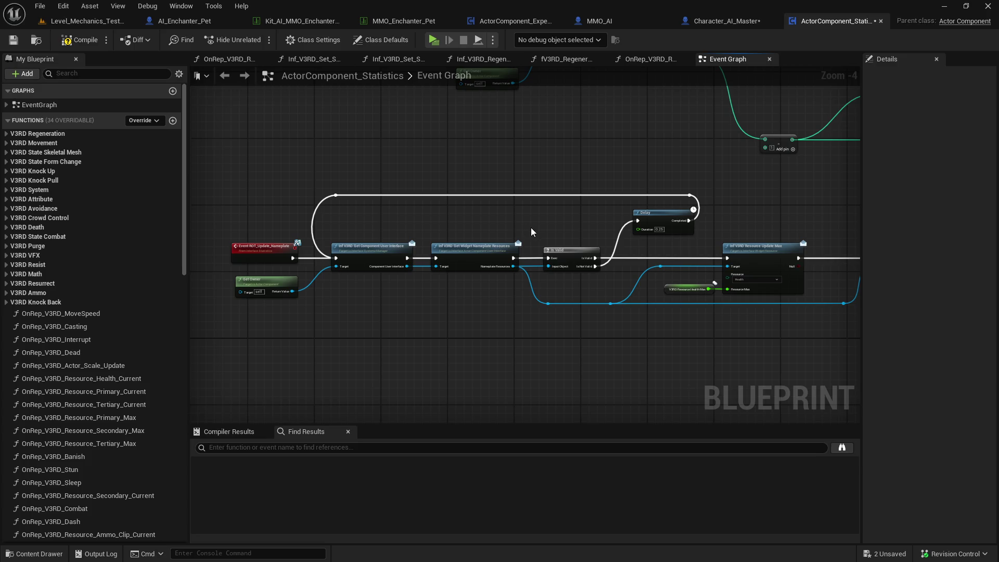
left_click_drag(292, 258, 295, 262)
left_click(101, 22)
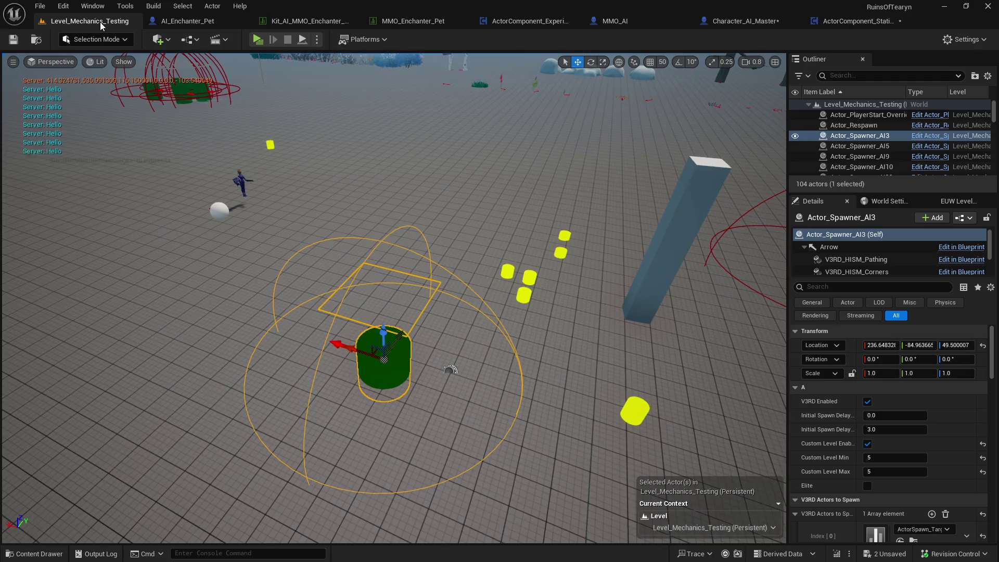
Uncheck V3RD Enabled on Actor_Spawner_AI3, run a quick play test, and return to ActorComponent_Statistics.
left_click(867, 401)
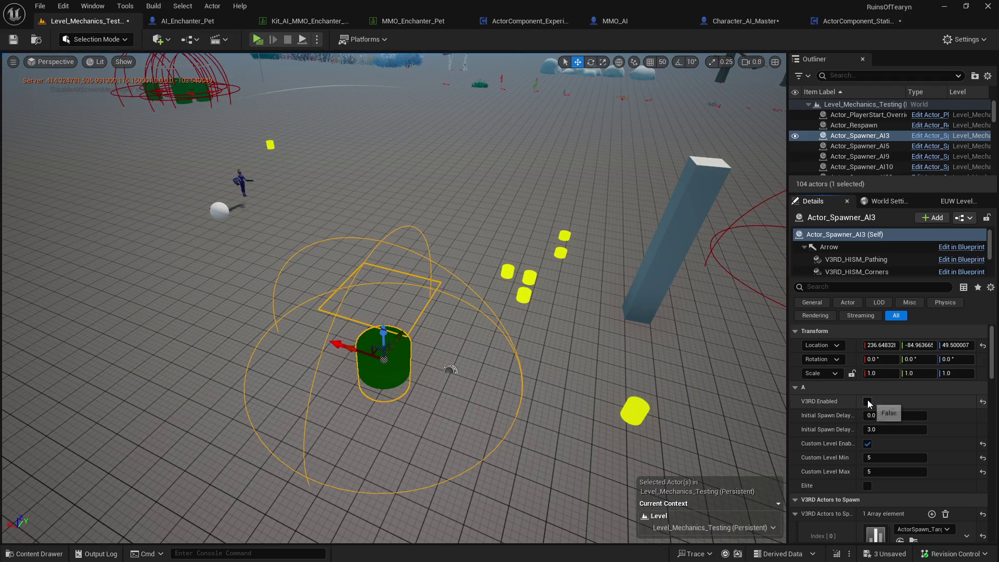
left_click(261, 43)
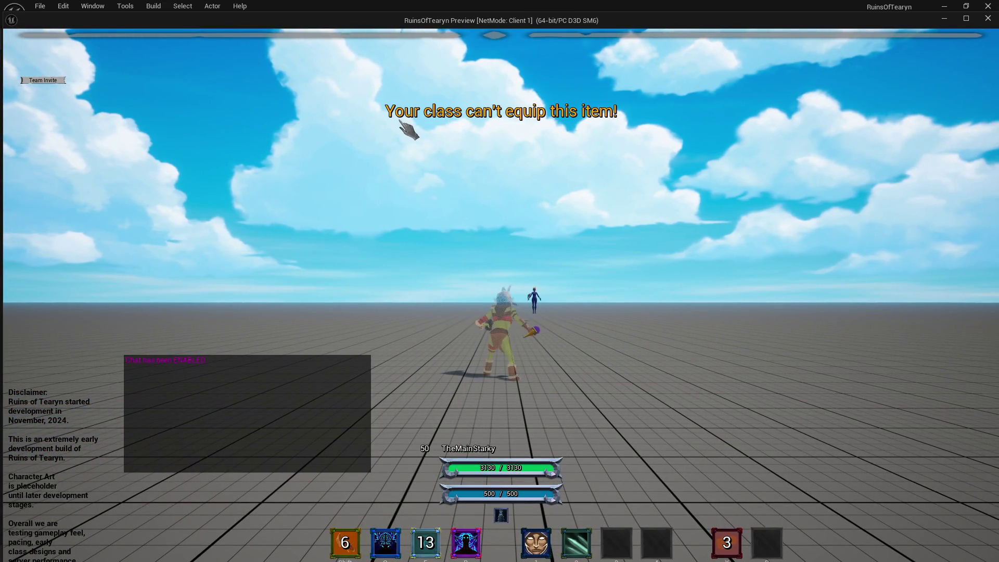
left_click(987, 19)
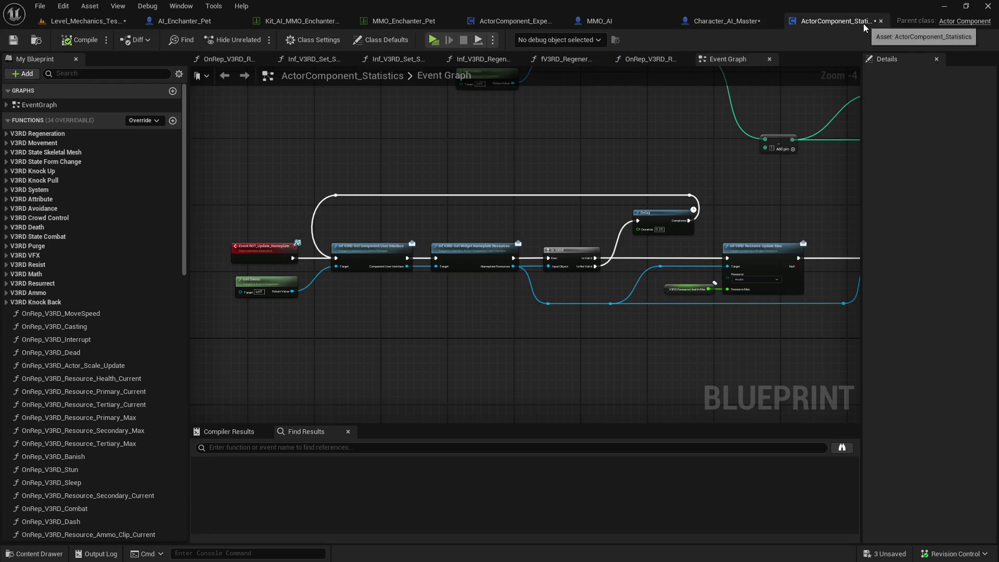
left_click(863, 22)
Insert a Print String node after the Is Valid exec pin, then run a quick play test.
left_click_drag(594, 267, 604, 237)
type("pritn")
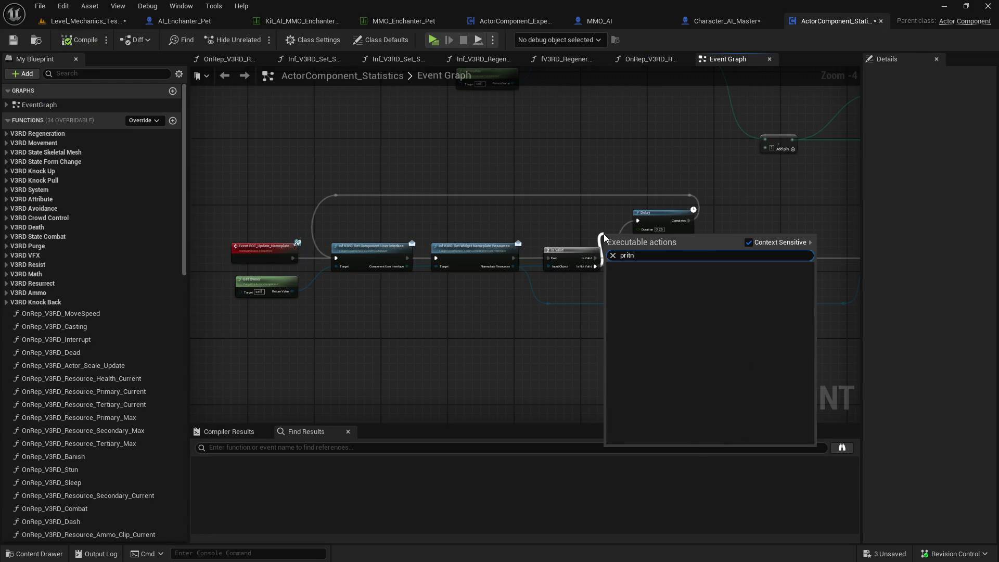
key("ctrl+a")
type("print")
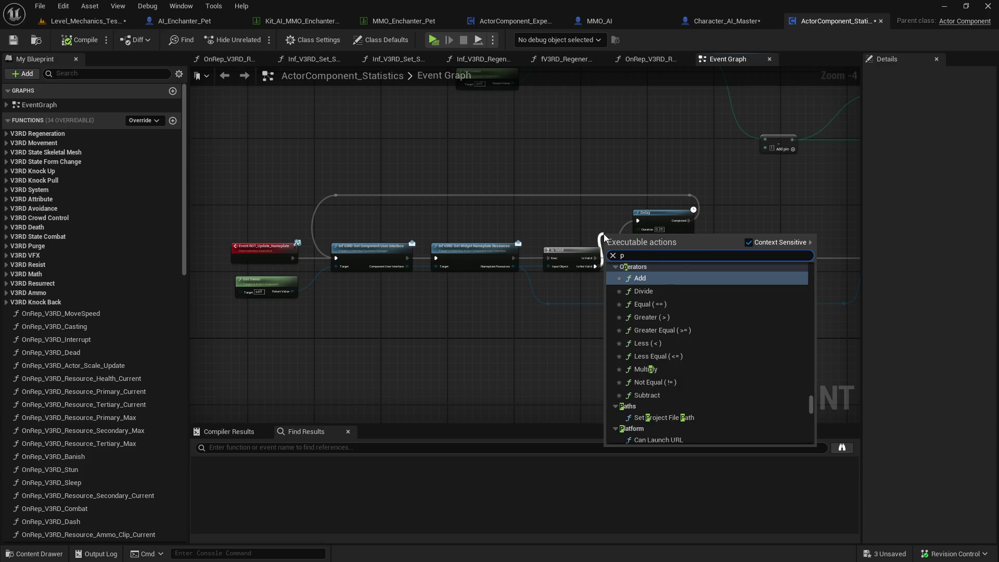
key("Return")
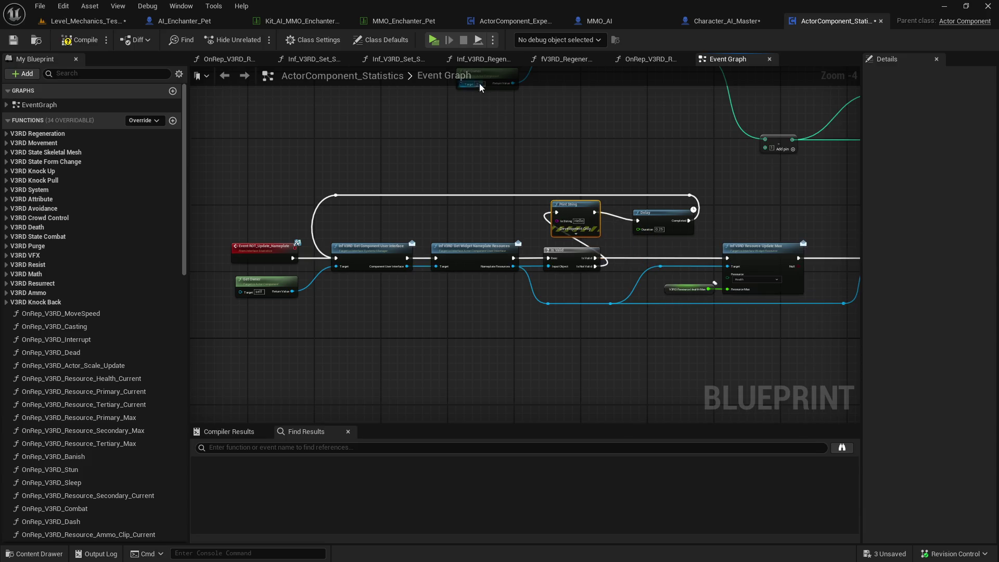
left_click(433, 39)
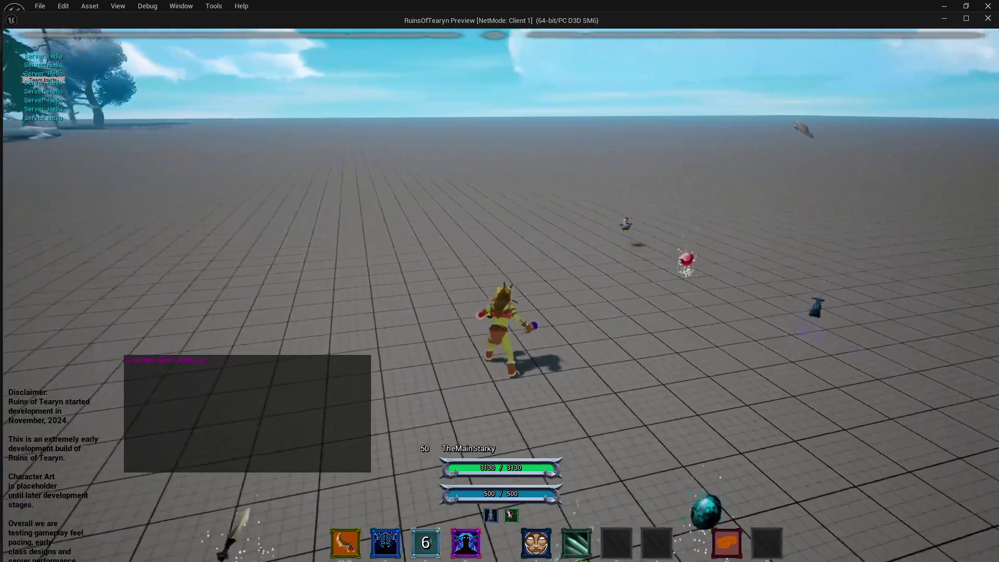
left_click(988, 18)
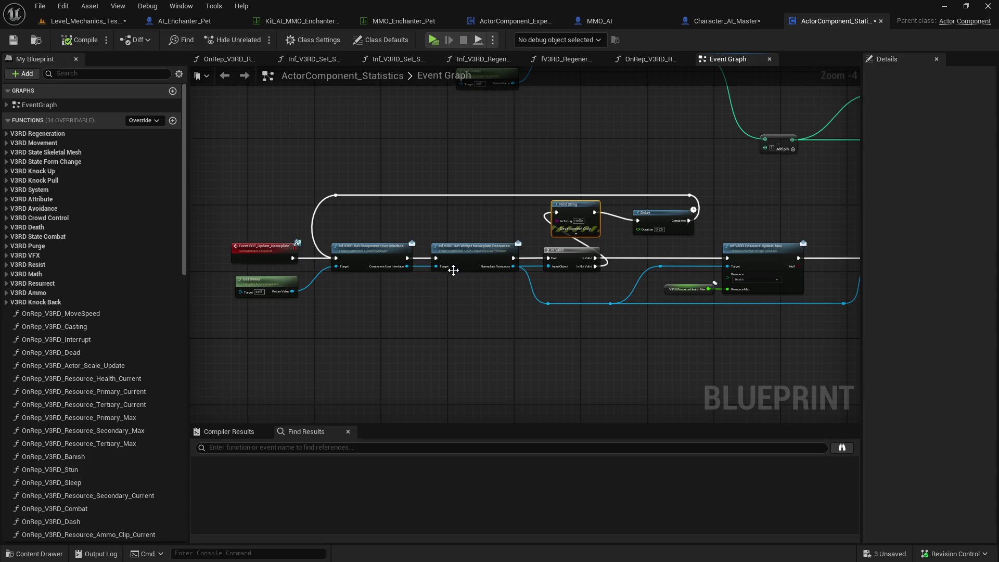
Feed Get Owner's display name into Print String's In String and play-test the debug output.
left_click_drag(293, 292, 556, 221)
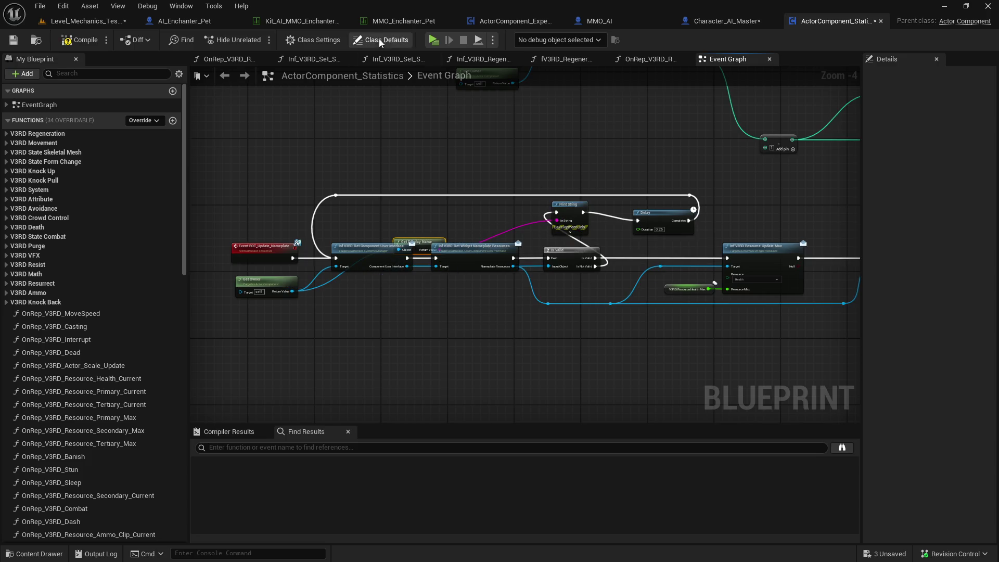
left_click(434, 40)
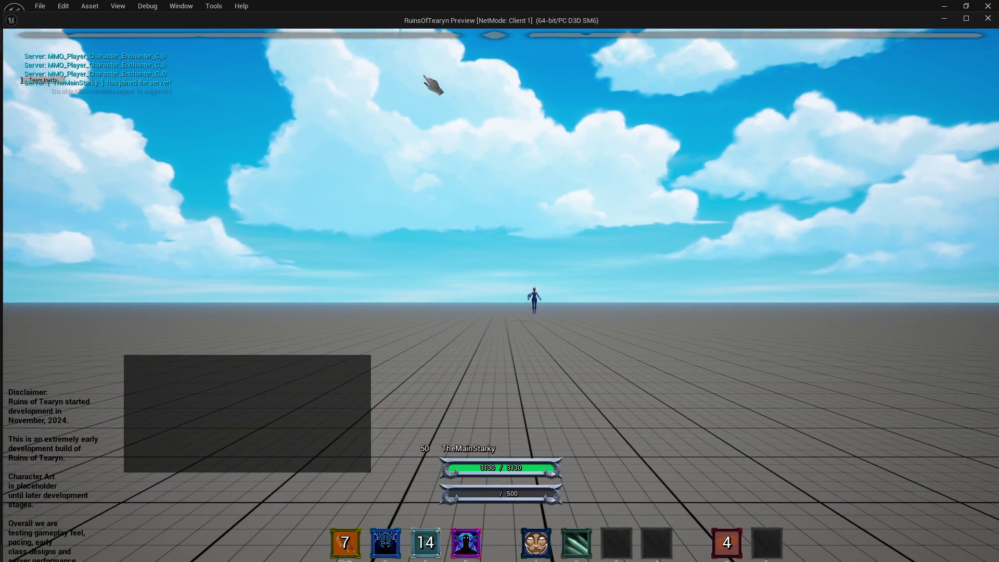
left_click(981, 24)
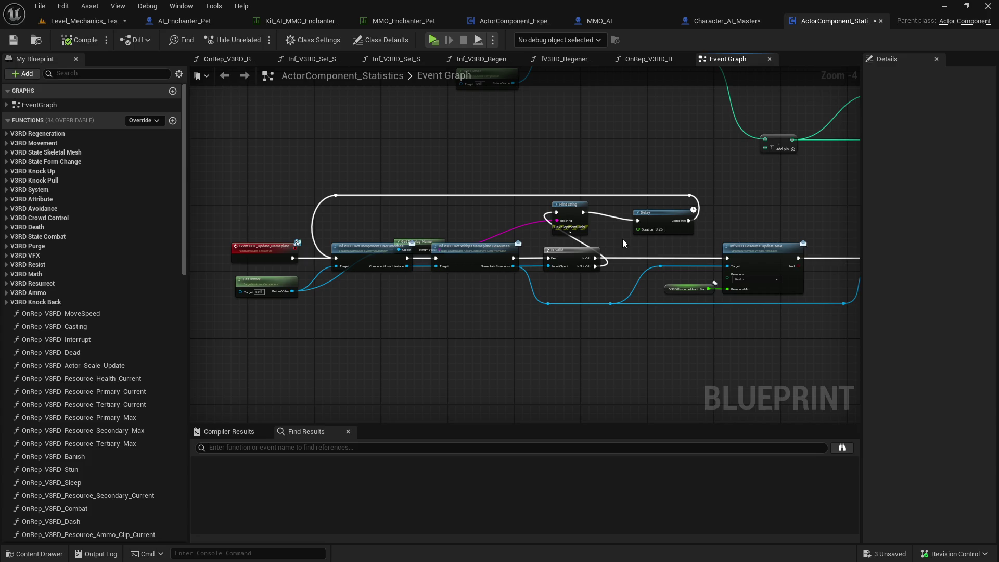
Reconnect Is Not Valid directly to Delay and delete the Print String and Get Display Name nodes.
left_click_drag(596, 266, 637, 221)
left_click(569, 204)
key("Delete")
left_click_drag(420, 242, 423, 213)
key("Delete")
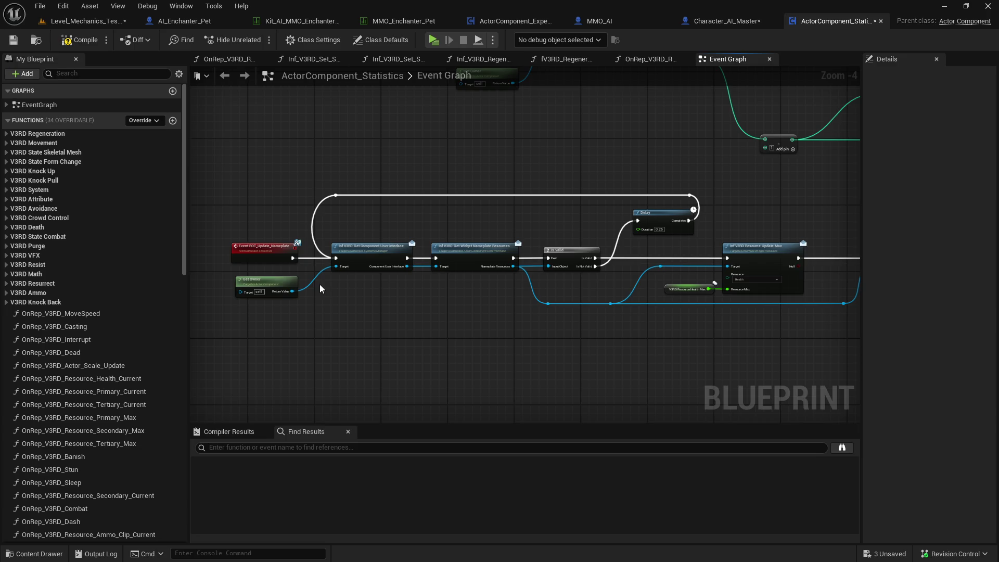
left_click_drag(320, 284, 364, 253)
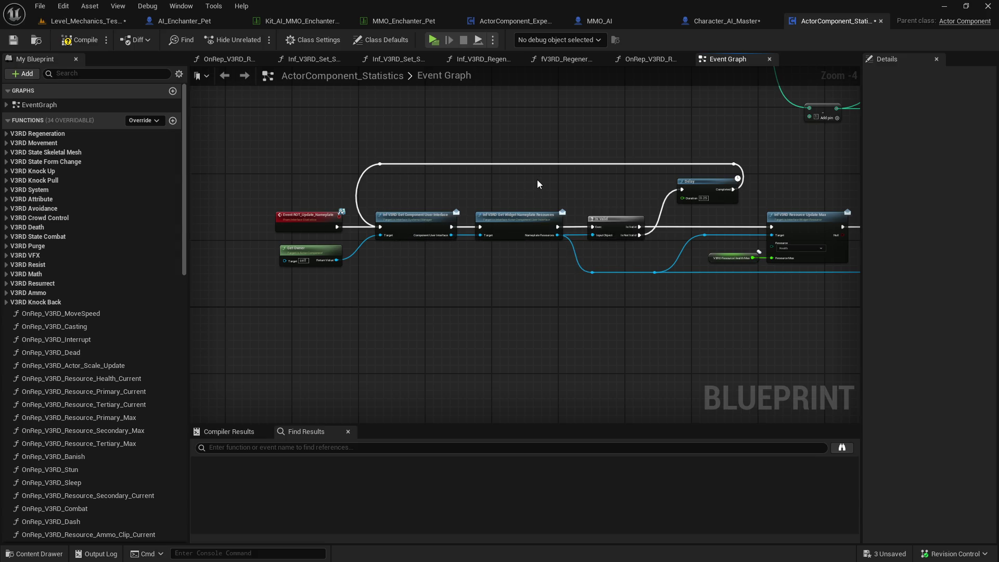
mouse_move(632, 190)
left_mouse_down()
mouse_move(546, 205)
mouse_move(606, 212)
left_mouse_up()
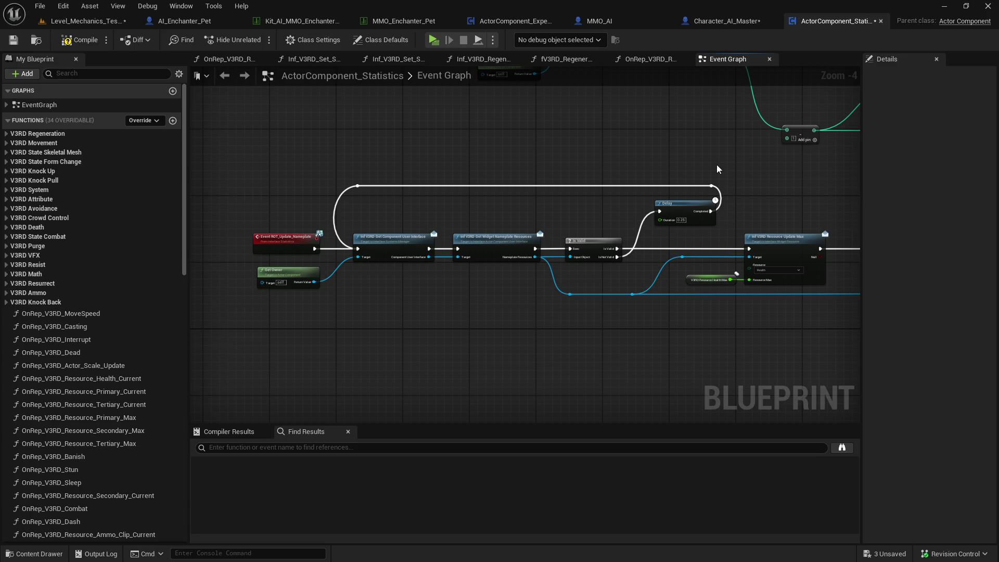
Shift the Delay node and loop knot right to tidy the nameplate chain.
left_click_drag(720, 184, 653, 228)
left_click_drag(703, 204, 712, 203)
left_click(769, 197)
left_click_drag(383, 204, 357, 240)
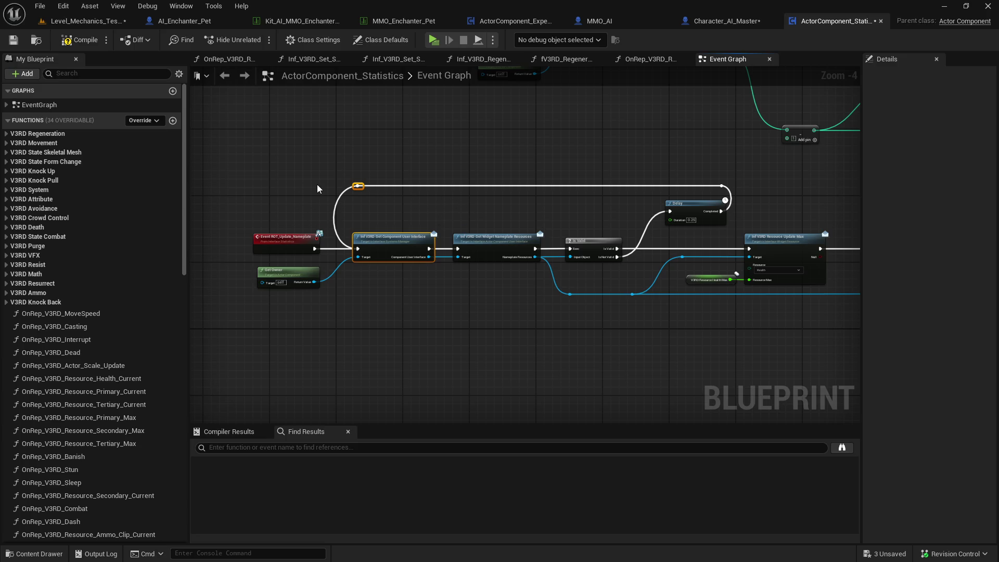
left_click(469, 211)
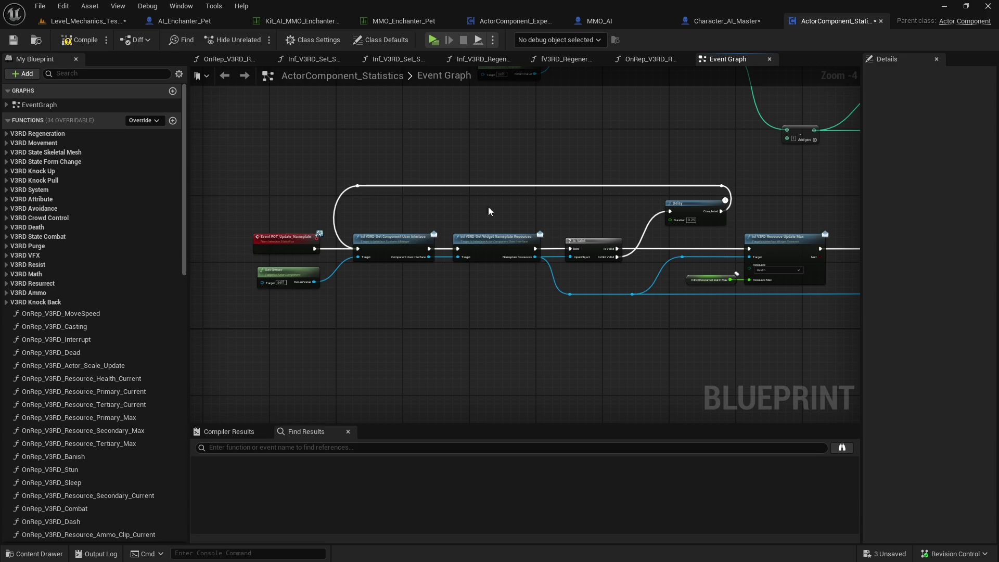
left_click_drag(482, 208, 498, 209)
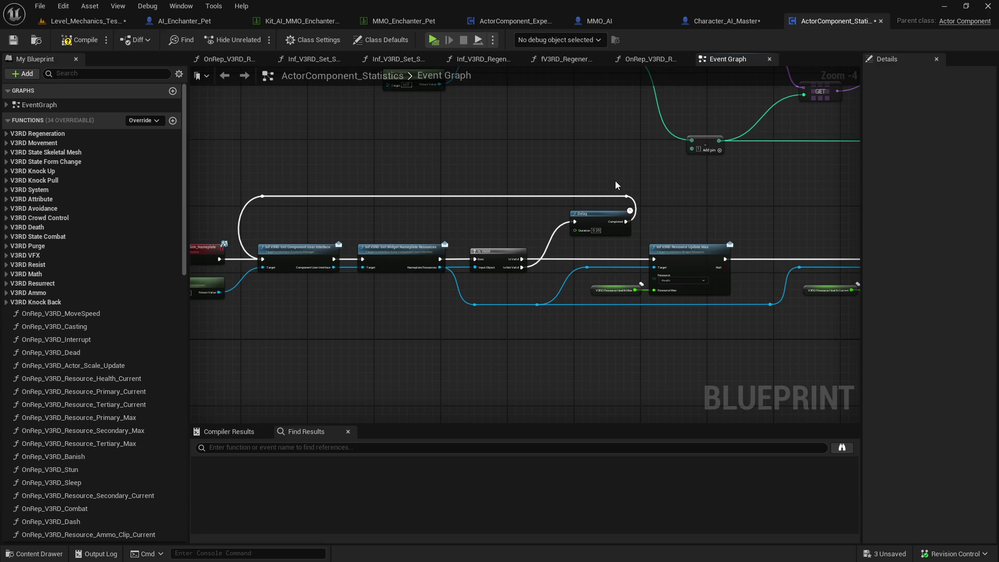
left_click(607, 220)
left_click(565, 194)
left_click(603, 214)
left_click(485, 180)
Move Event ROT_Update_Nameplate further left and nudge Get Owner toward Get Component User Interface.
left_click_drag(729, 238, 827, 243)
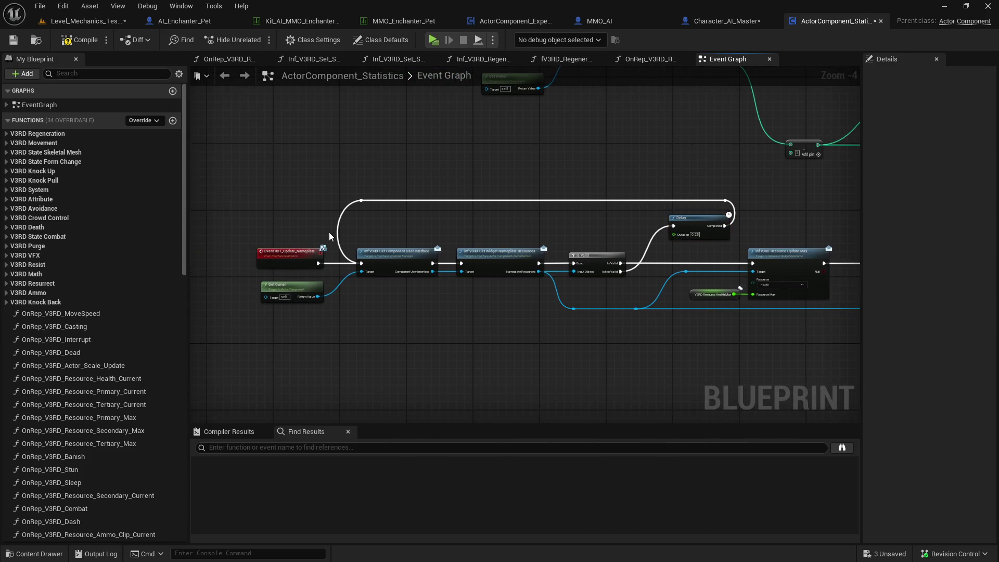
left_click_drag(308, 223, 258, 229)
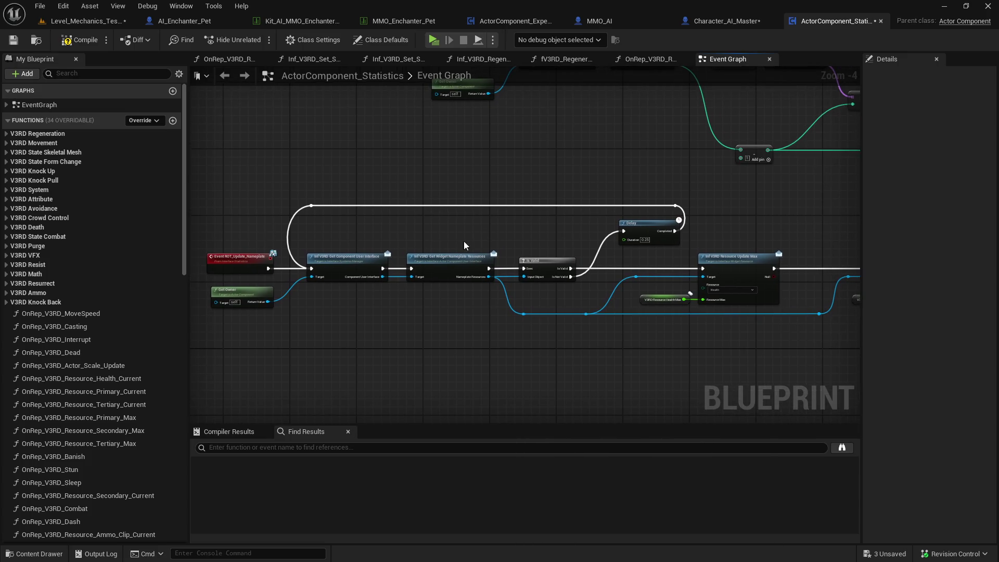
scroll(351, 276, "up", 1)
scroll(351, 276, "down", 1)
left_click_drag(338, 288, 482, 282)
left_click_drag(383, 263, 265, 264)
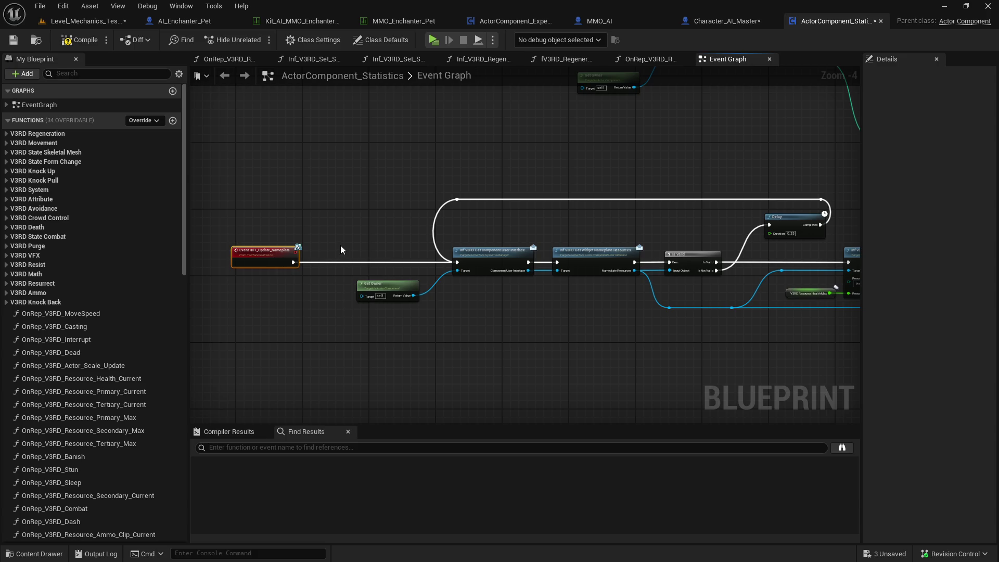
scroll(513, 280, "up", 2)
left_click_drag(359, 296, 377, 283)
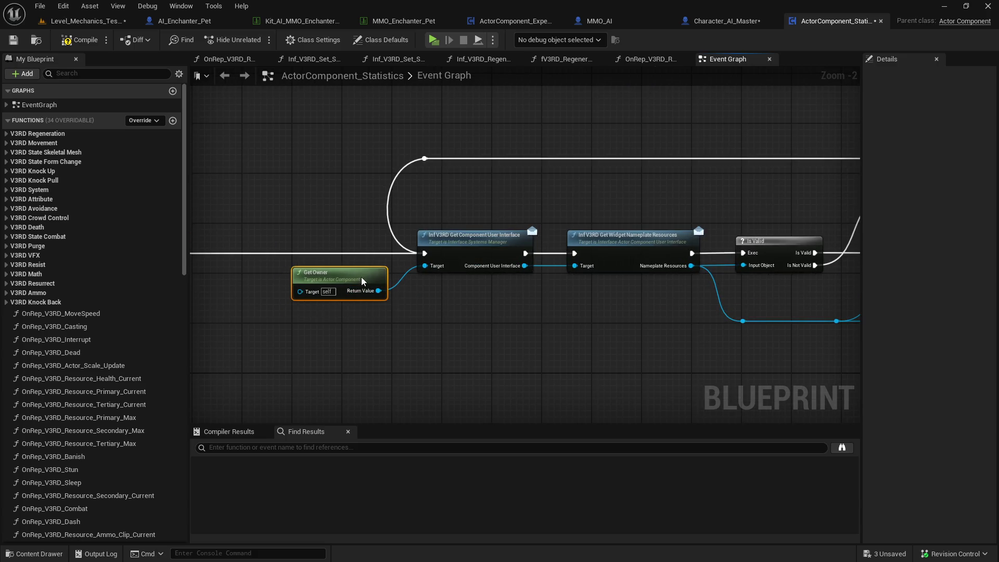
scroll(417, 309, "down", 2)
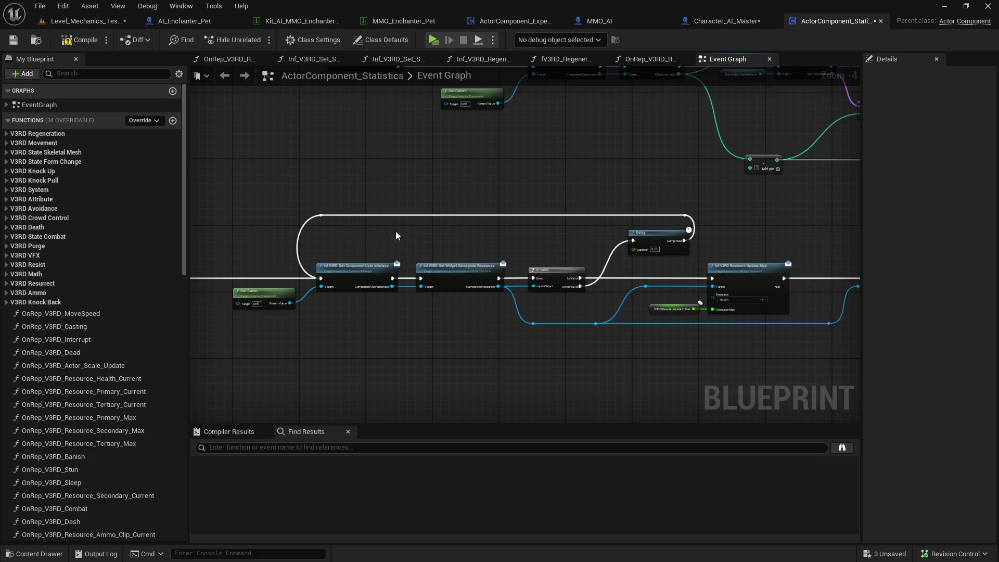
Nudge Get Owner down and move the event node left to open space after it.
left_click_drag(354, 242, 425, 229)
left_click_drag(360, 281, 361, 286)
left_click(479, 310)
left_click_drag(523, 311, 465, 313)
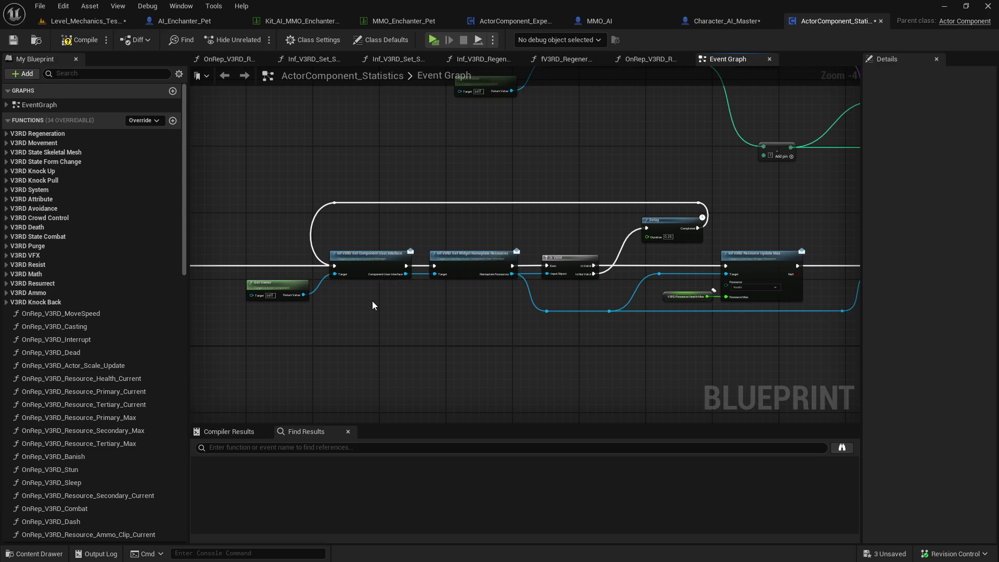
left_click(478, 262)
mouse_move(478, 263)
left_mouse_down()
mouse_move(731, 287)
mouse_move(482, 318)
left_mouse_up()
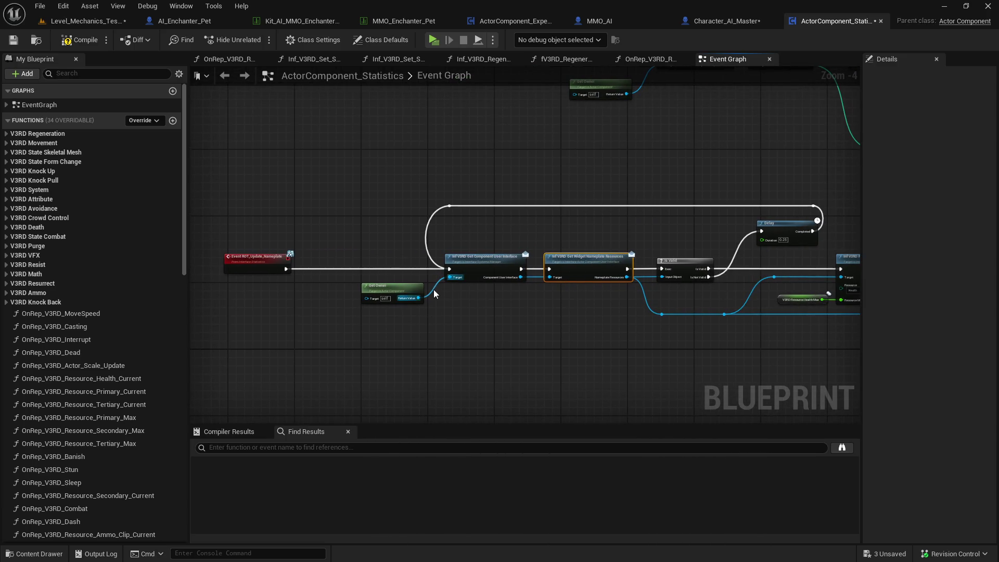
mouse_move(288, 273)
left_mouse_down()
mouse_move(230, 270)
mouse_move(305, 249)
left_mouse_up()
Add a Switch Has Authority node and connect it into the nameplate chain.
type("switch")
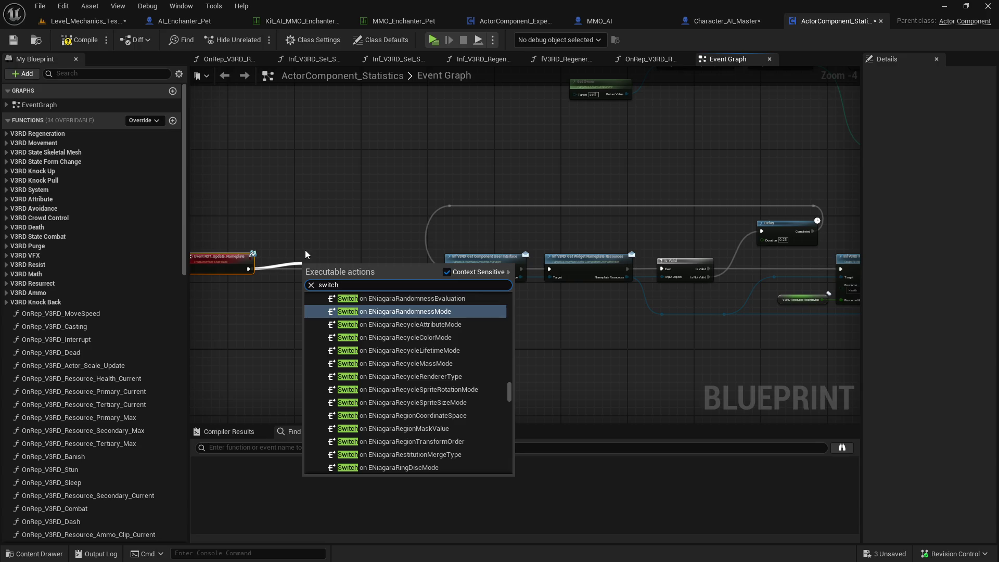
type(" has")
key("Return")
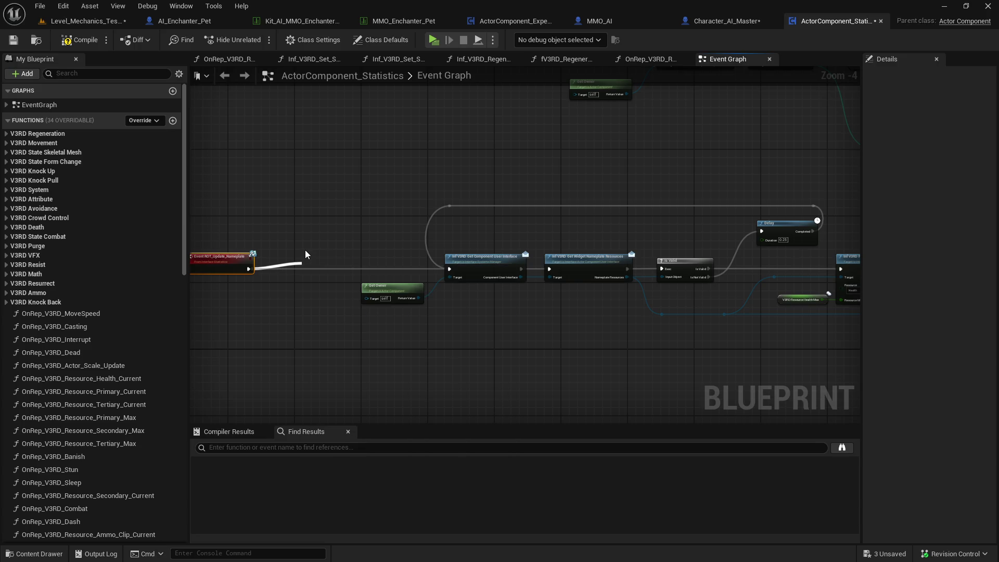
mouse_move(334, 266)
left_mouse_down()
mouse_move(310, 267)
mouse_move(449, 268)
left_mouse_up()
left_click_drag(336, 245, 234, 266)
Wire the Authority output onward, save the statistics component and launch a play test.
left_click_drag(302, 270, 305, 264)
mouse_move(614, 229)
left_mouse_down()
mouse_move(193, 211)
mouse_move(614, 246)
left_mouse_up()
mouse_move(337, 276)
left_mouse_down()
mouse_move(442, 215)
mouse_move(517, 333)
mouse_move(359, 171)
mouse_move(535, 341)
mouse_move(371, 260)
mouse_move(449, 284)
left_mouse_up()
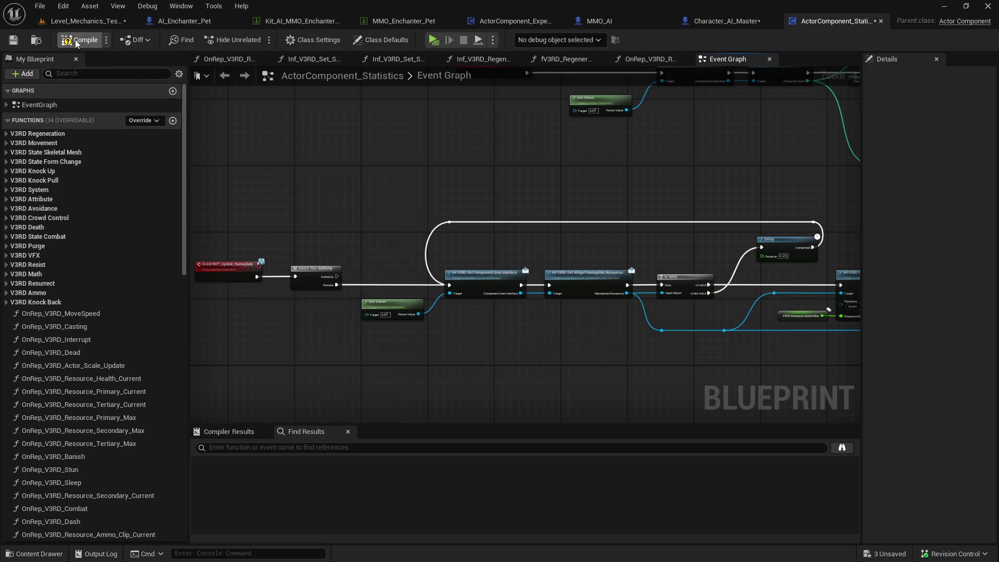
left_click(14, 42)
left_click(433, 45)
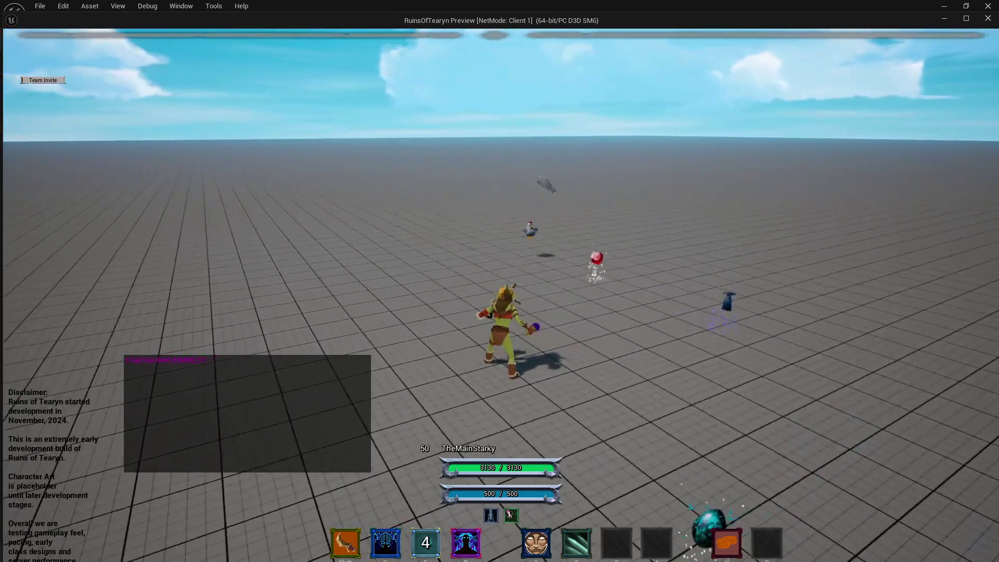
Restart the play test as a client from the Level_Mechanics_Testing level.
left_click(987, 19)
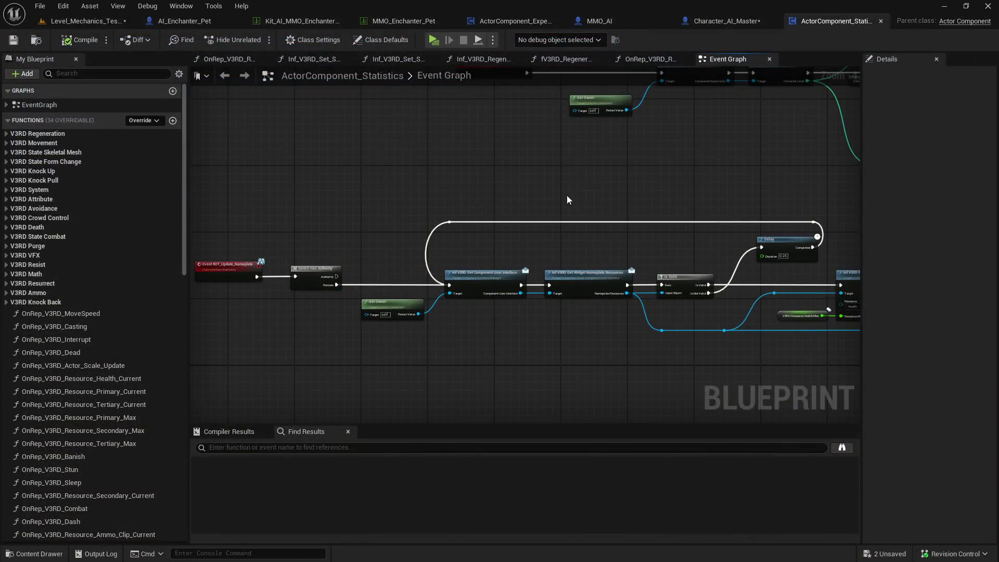
left_click(97, 22)
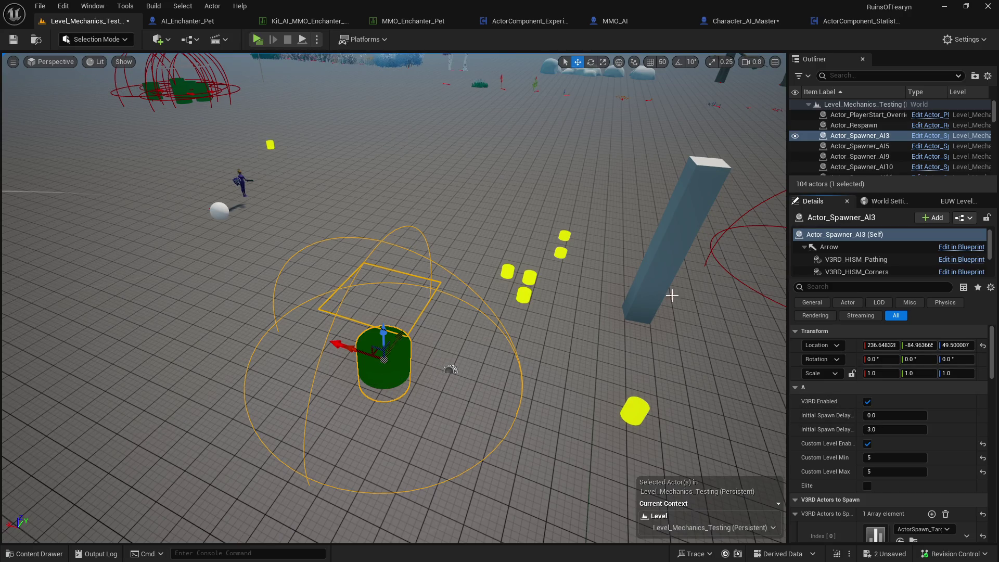
left_click(257, 39)
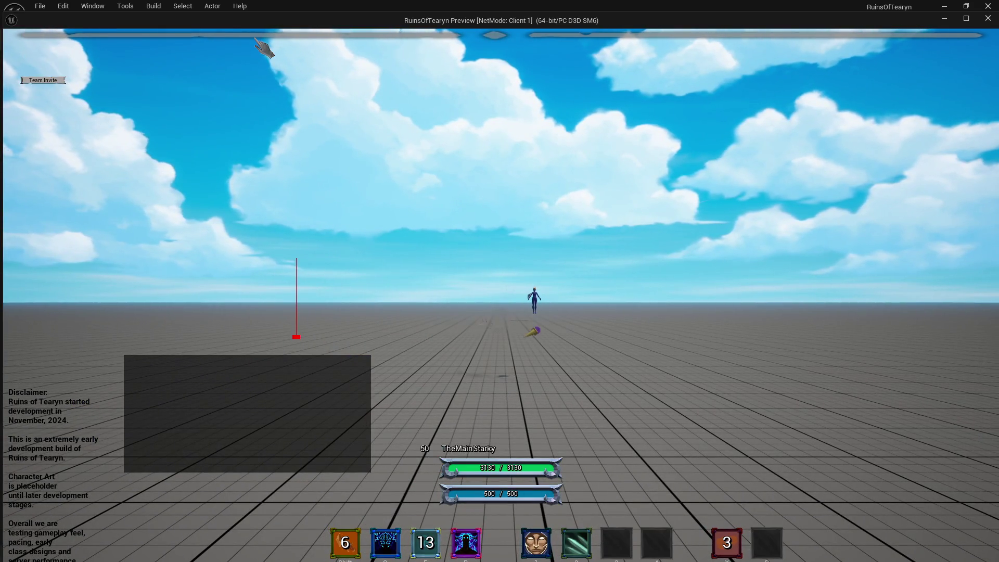
mouse_move(257, 39)
left_mouse_down()
mouse_move(446, 147)
mouse_move(516, 156)
mouse_move(468, 134)
mouse_move(536, 153)
mouse_move(505, 149)
left_mouse_up()
Cast Enchant Weapons and dash toward the target dummy, then end the session and save the level.
key("2")
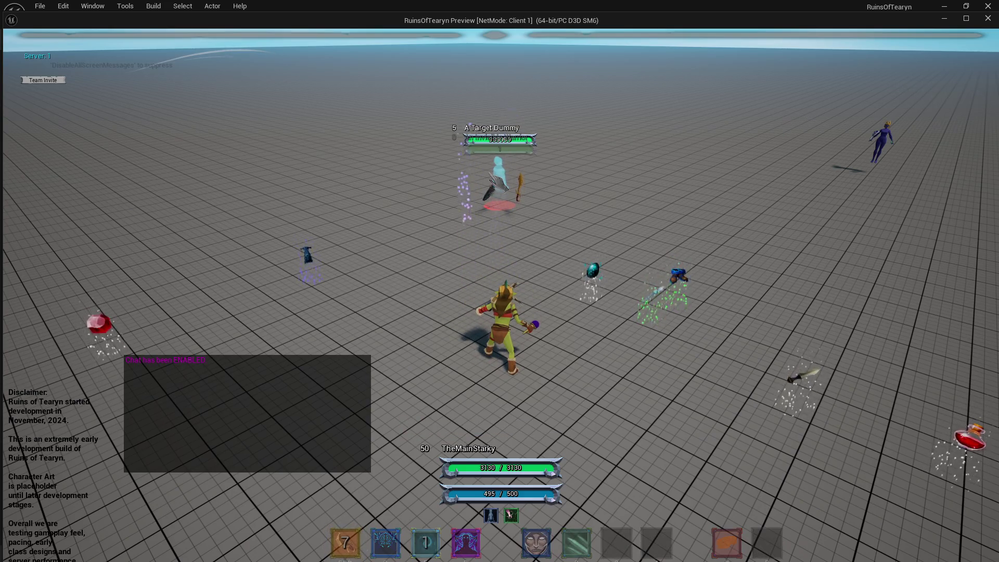
key("shift")
left_click_drag(512, 169, 541, 159)
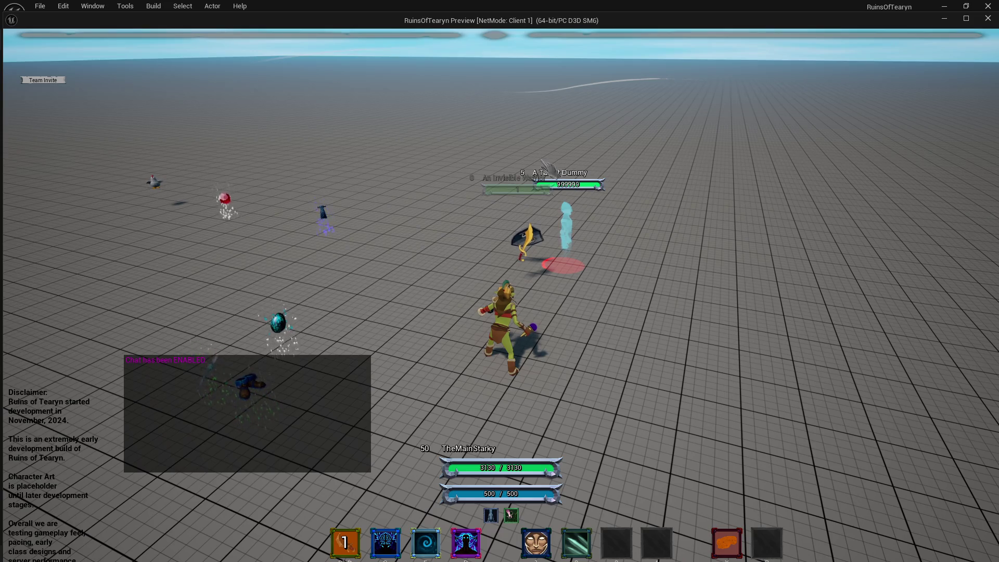
key("w")
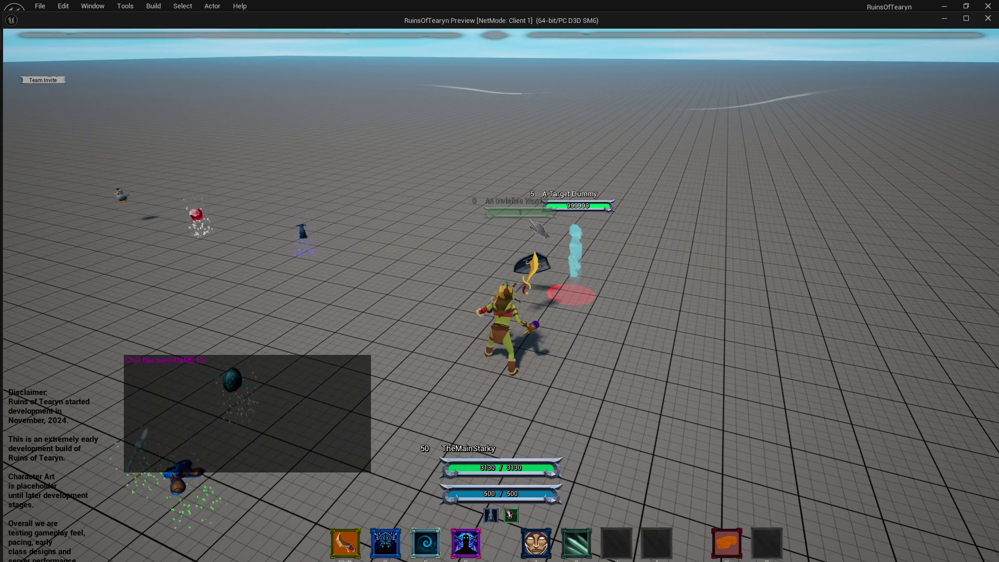
key("s")
left_click(991, 19)
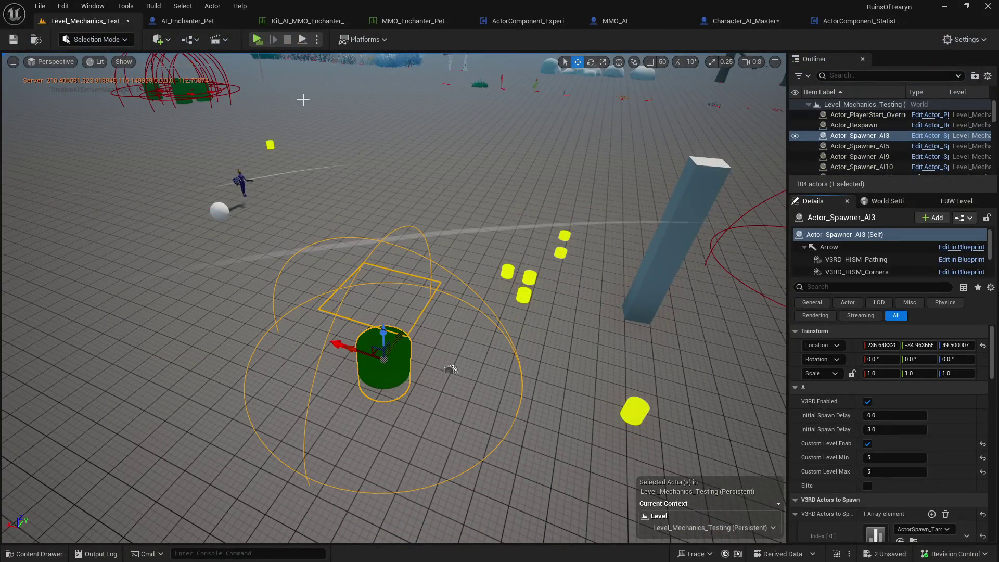
left_click(14, 39)
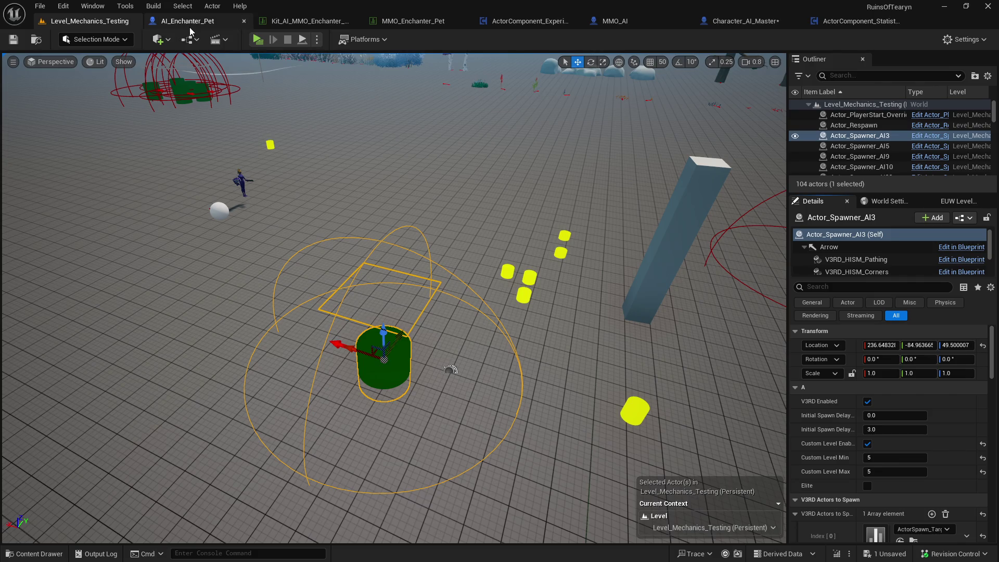
Open the AI_Enchanter_Pet Blueprint and locate V3RD_Comp_Statistics and the Inf ROT Set Level node.
left_click(426, 27)
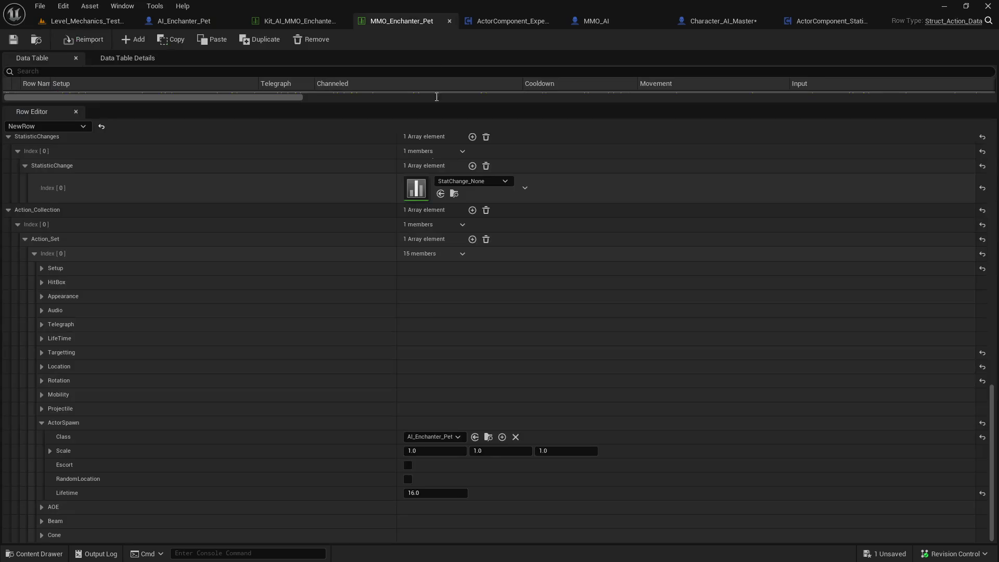
key("ctrl+space")
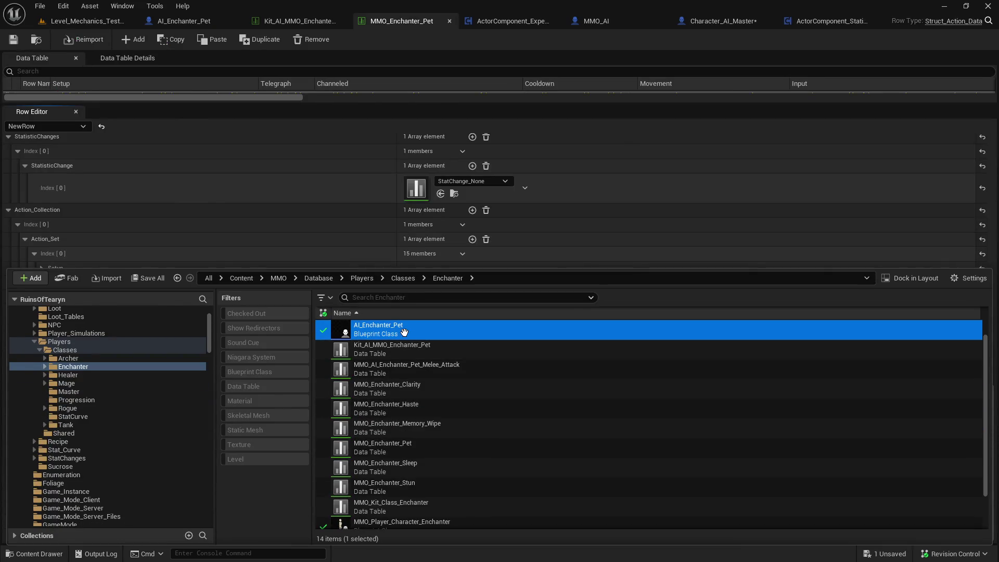
double_click(405, 333)
left_click(99, 183)
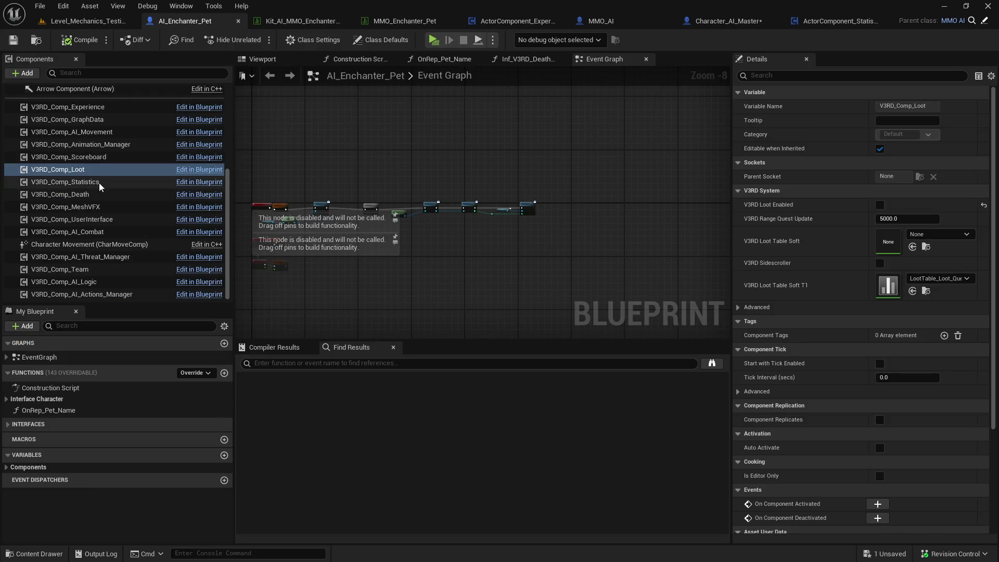
left_click(826, 76)
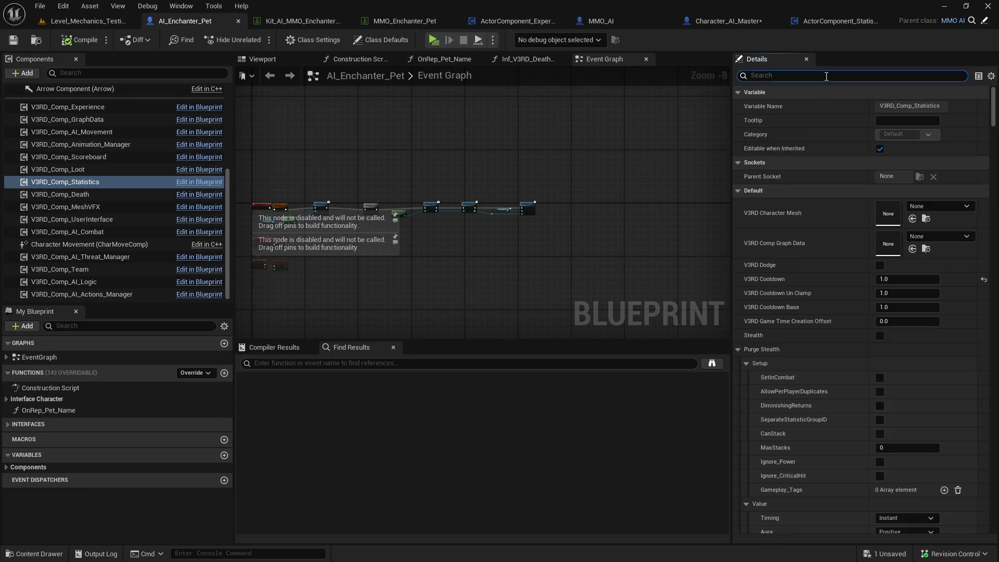
scroll(421, 211, "up", 5)
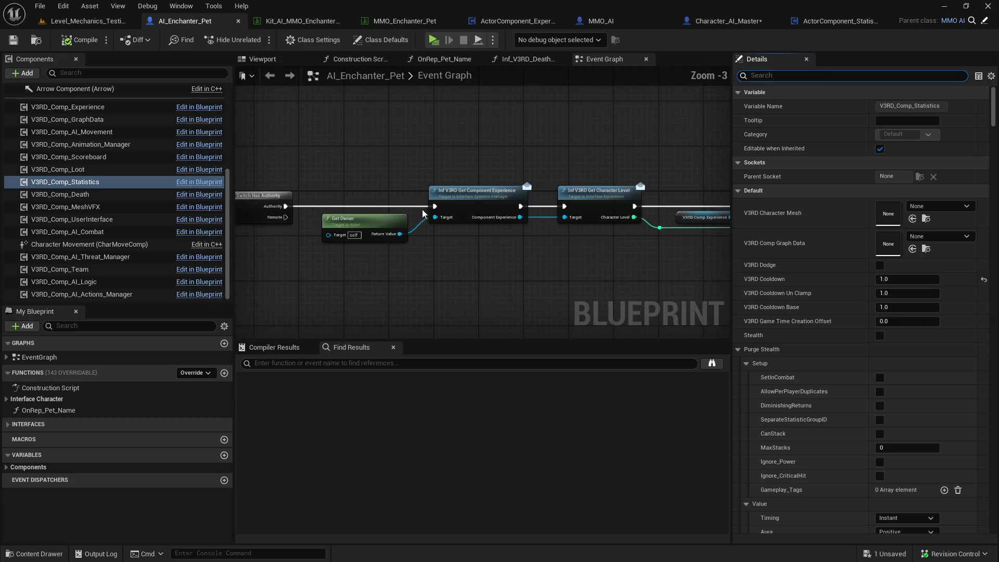
left_click_drag(518, 258, 401, 240)
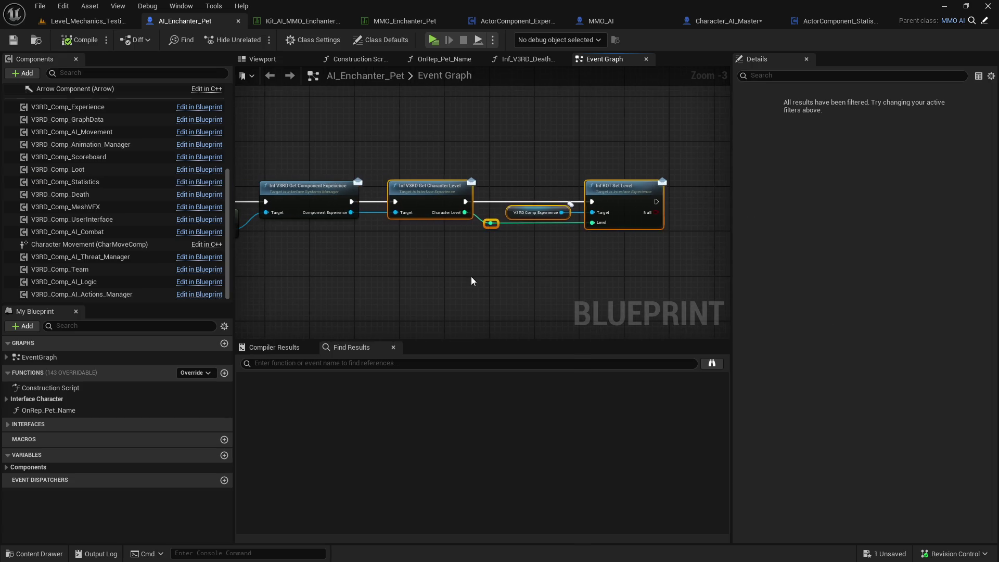
In ActorComponent_Experience, search for 'set level', then narrow it to 'set level event'.
left_click(515, 21)
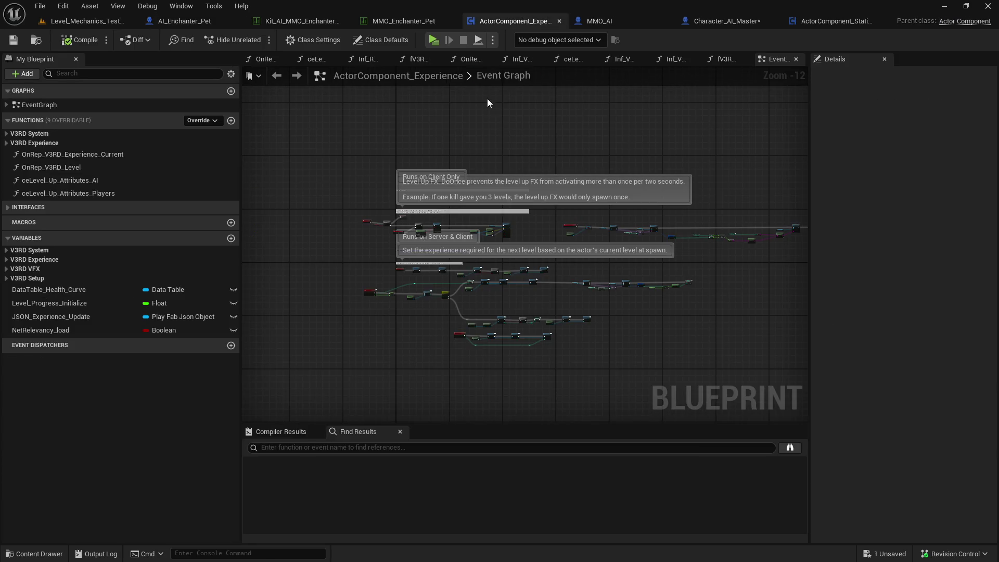
scroll(400, 304, "up", 3)
scroll(507, 237, "up", 6)
scroll(584, 238, "down", 2)
right_click(676, 235)
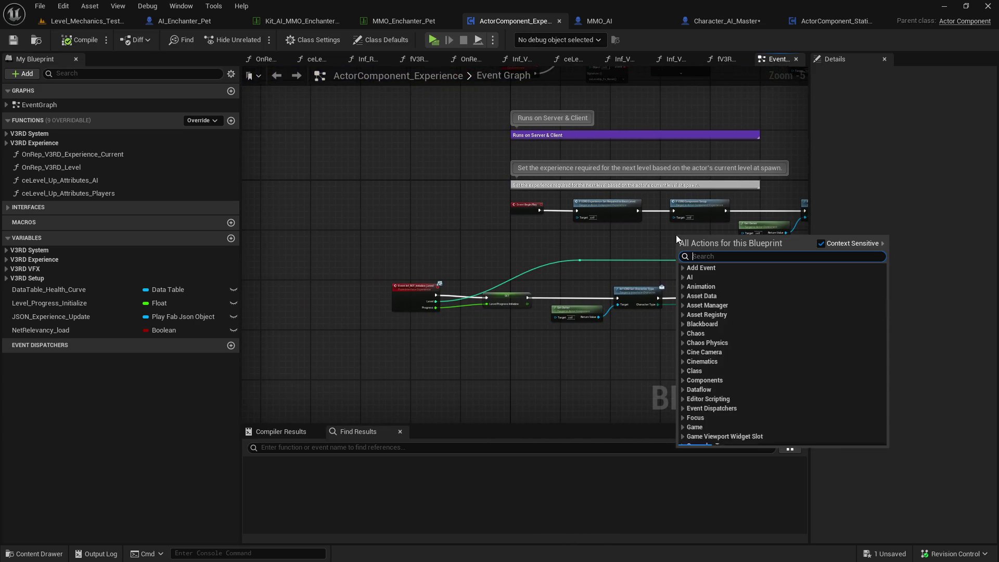
left_click_drag(627, 219, 375, 293)
left_click(429, 446)
type("set level")
key("Return")
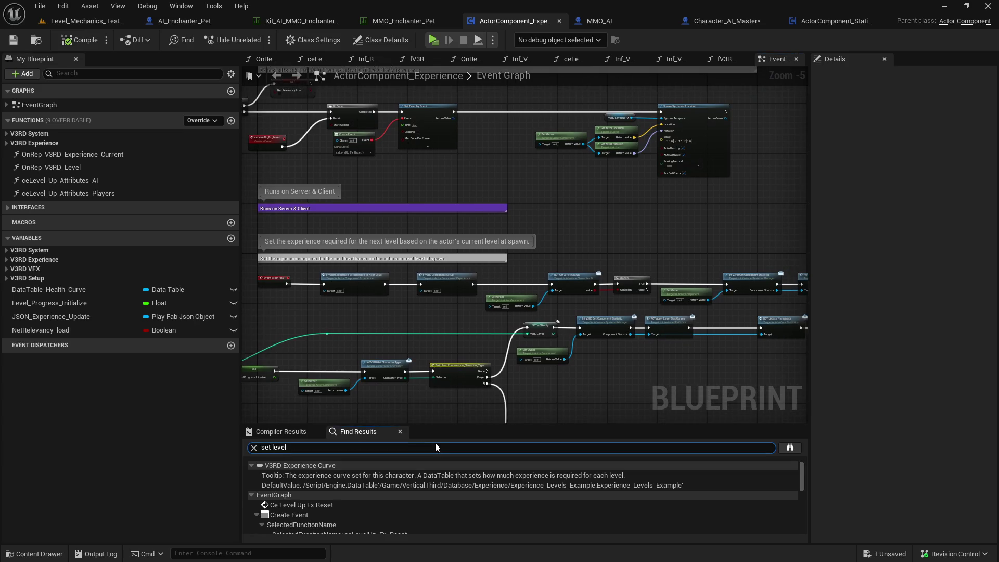
type(" event")
key("Return")
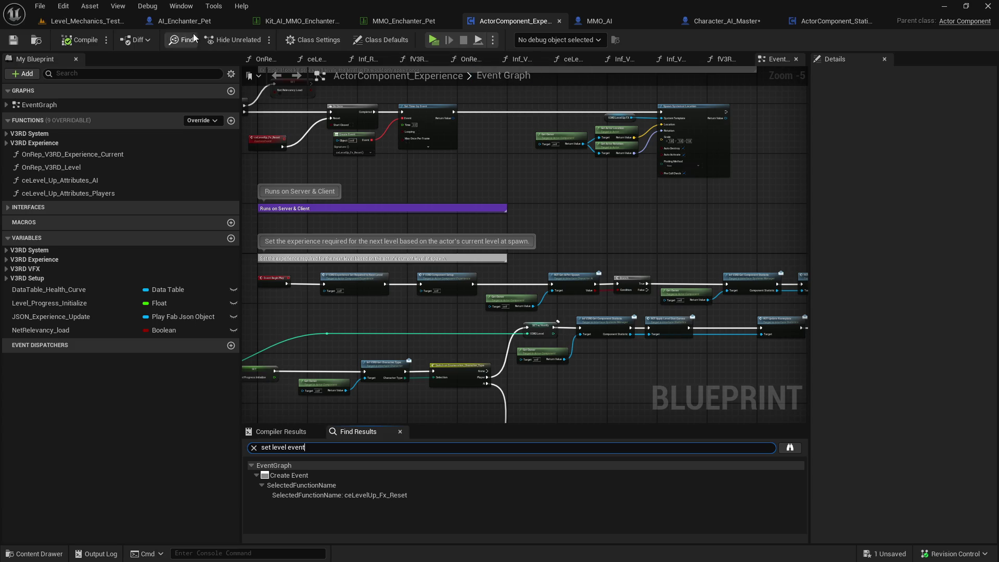
Inspect the pet's V3RD Comp Experience and Inf ROT Set Level nodes, then return to ActorComponent_Experience.
left_click(211, 25)
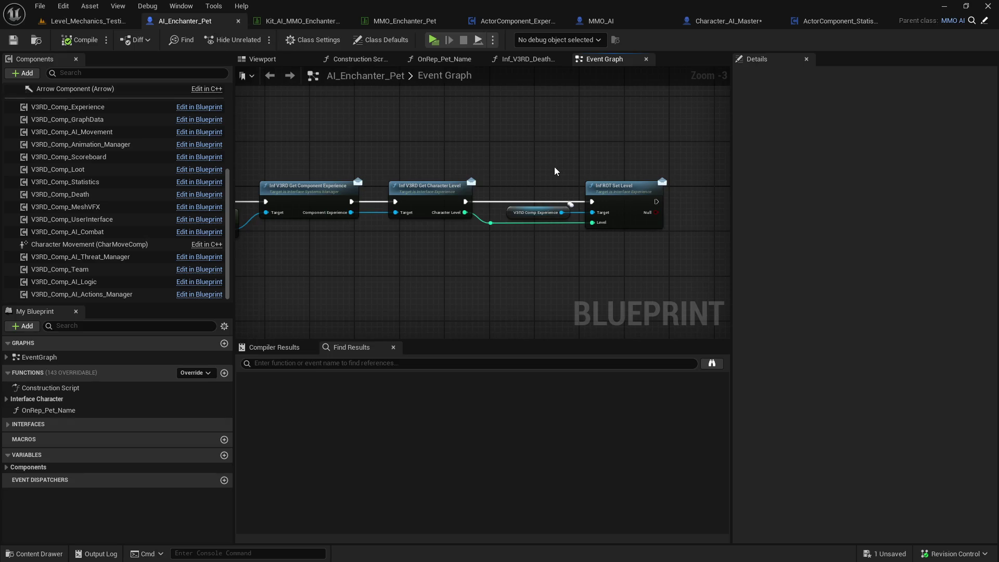
left_click(538, 212)
left_click(629, 211)
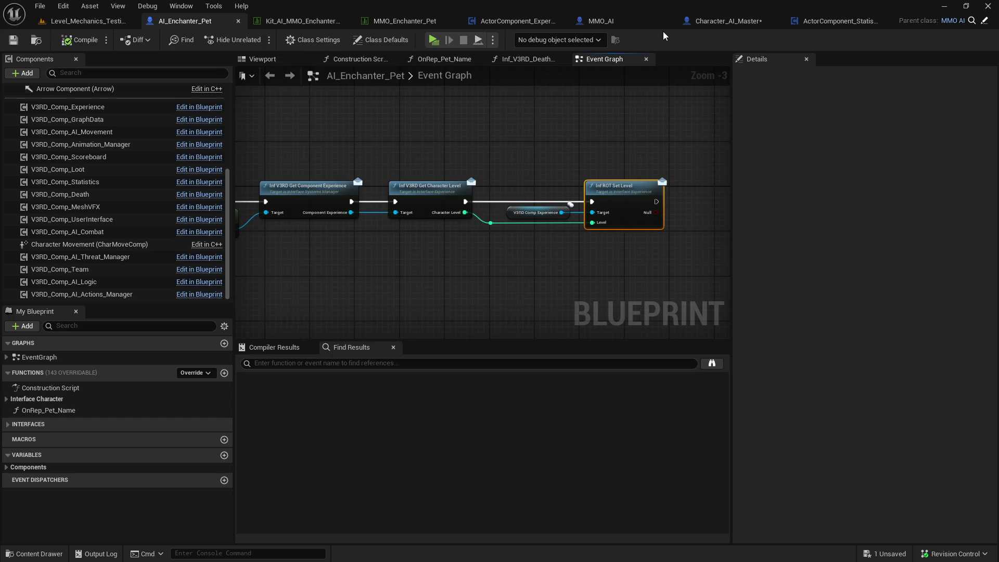
left_click(543, 23)
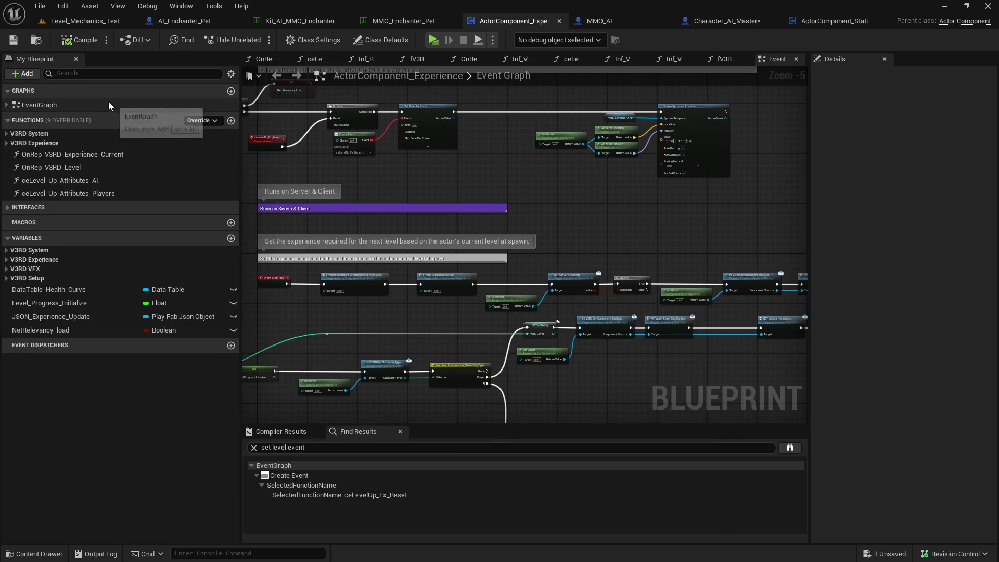
Open the Inf_ROT_Set_Level function and add a Print String after SET w/ Notify.
left_click(31, 207)
double_click(77, 241)
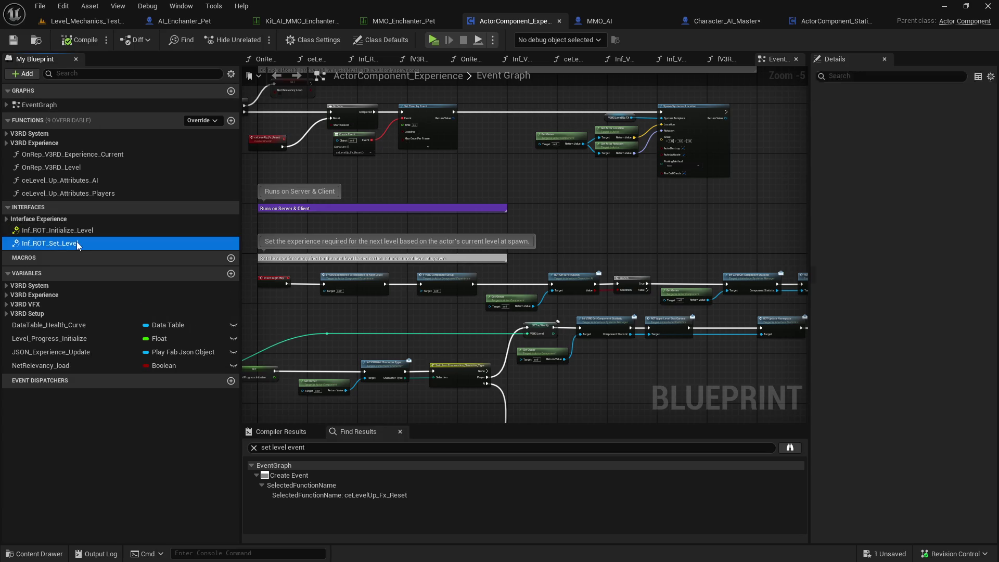
left_click_drag(428, 222, 539, 224)
left_click(519, 221)
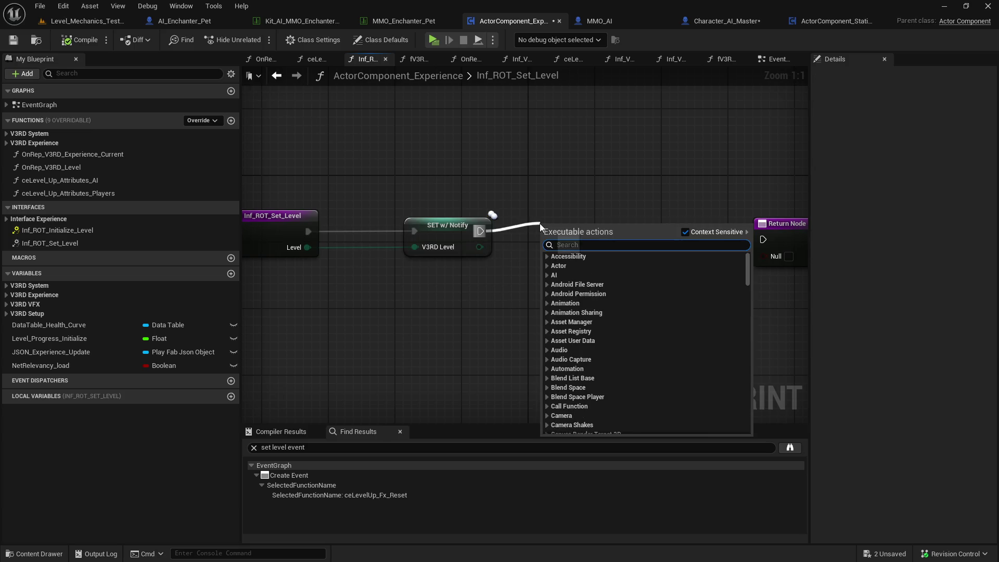
type("print")
key("Return")
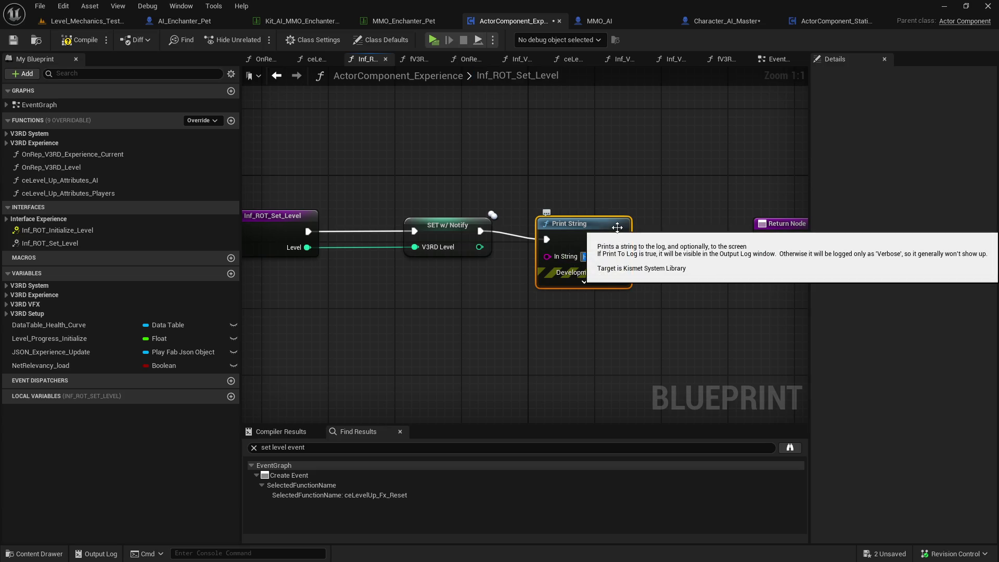
Run a quick play test, then add a Delay after the pet's Switch Has Authority output.
left_click(434, 41)
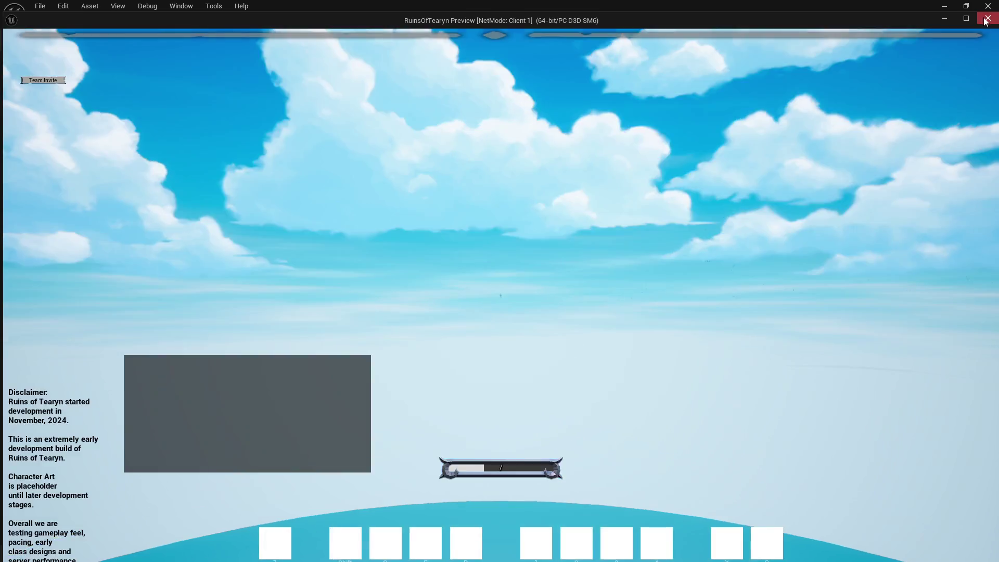
key("Escape")
left_click(184, 21)
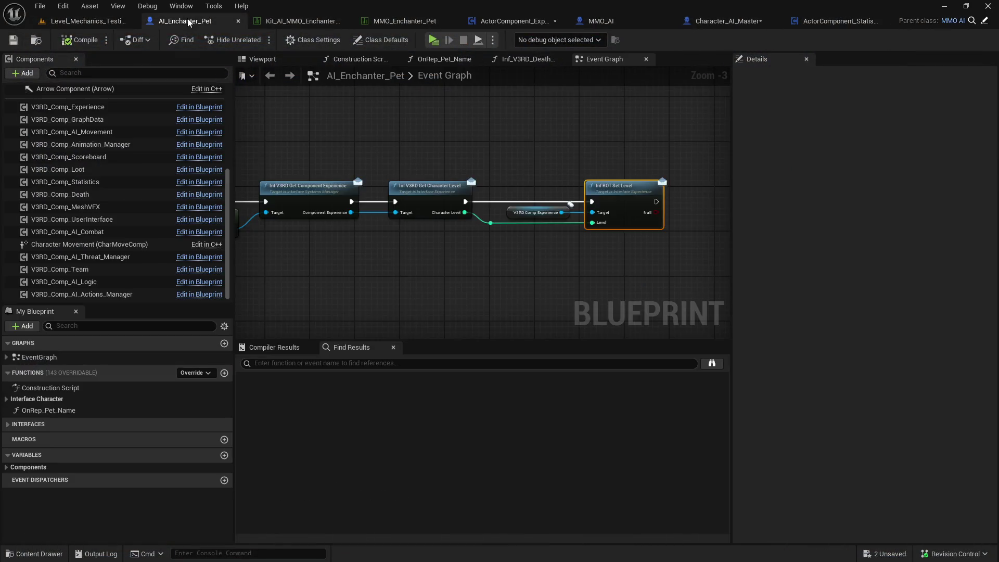
scroll(440, 163, "down", 3)
left_click_drag(724, 154, 386, 170)
left_click_drag(333, 197, 370, 168)
type("delay")
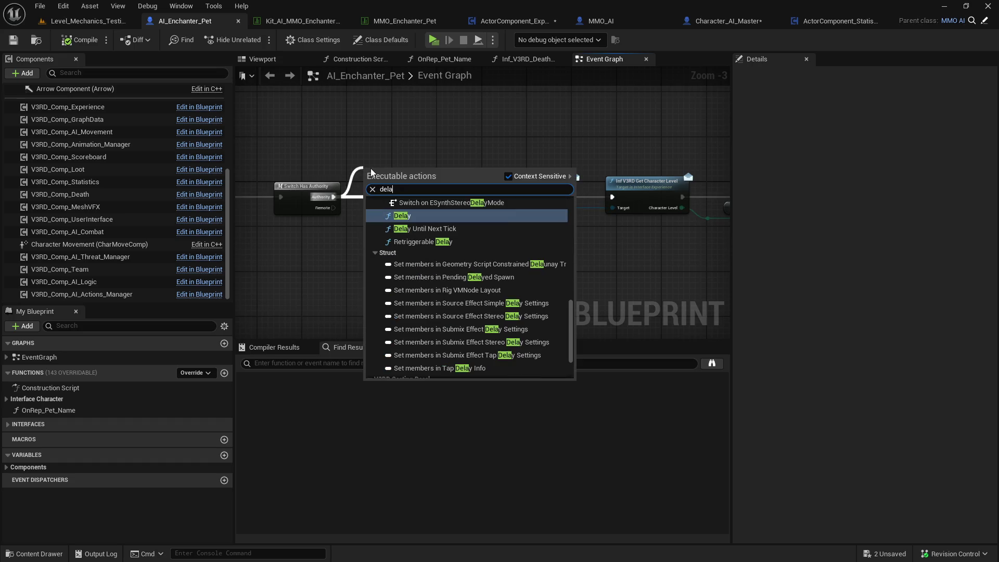
key("Return")
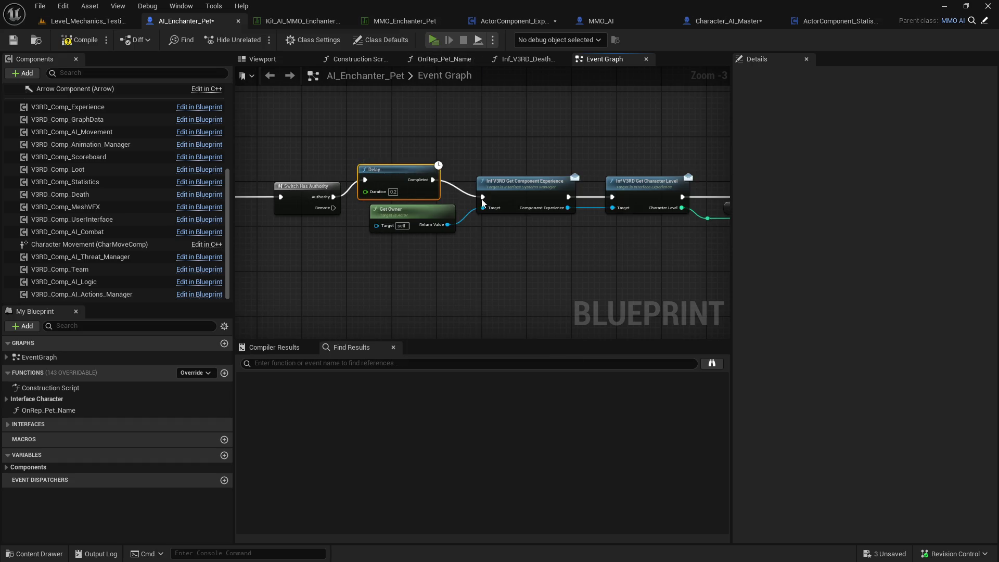
Play-test by casting abilities on the Target Dummy and moving around the arena.
key("alt+p")
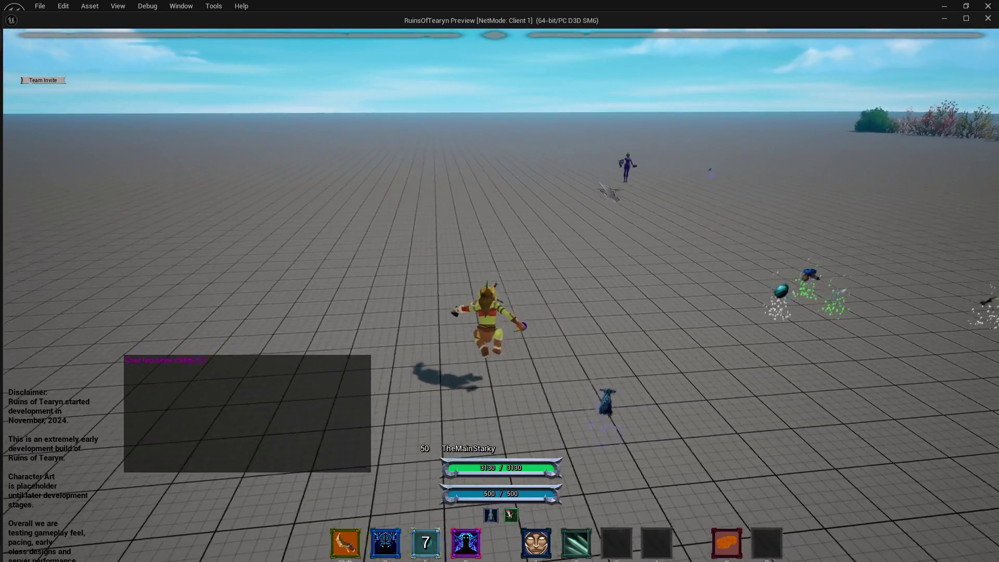
key("1")
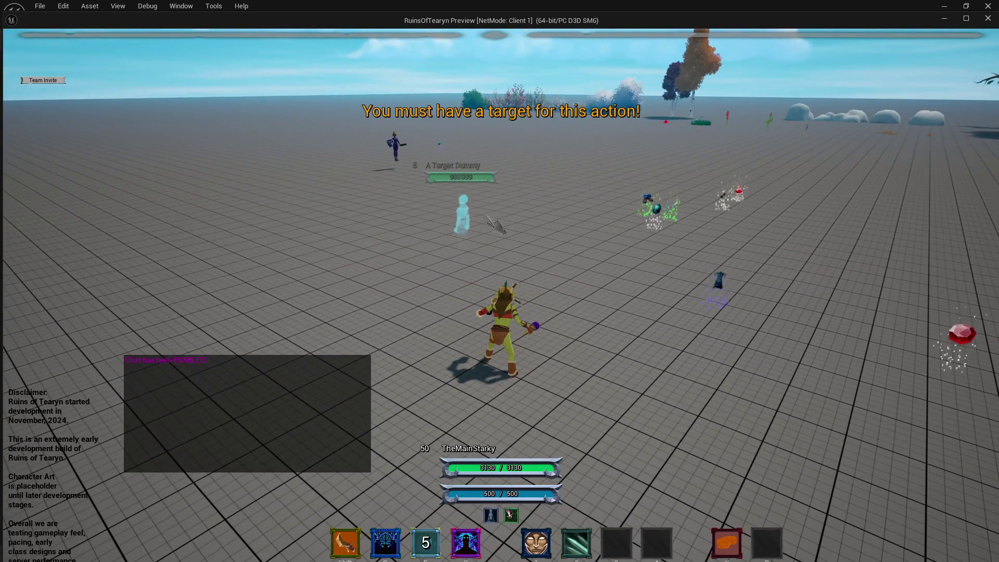
left_click(512, 241)
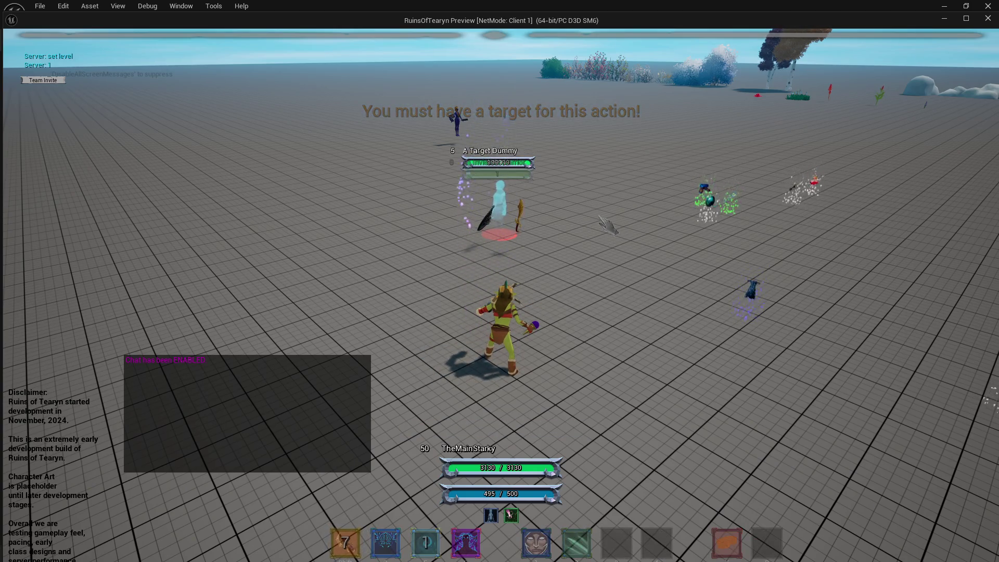
key("shift")
left_click_drag(611, 228, 796, 229)
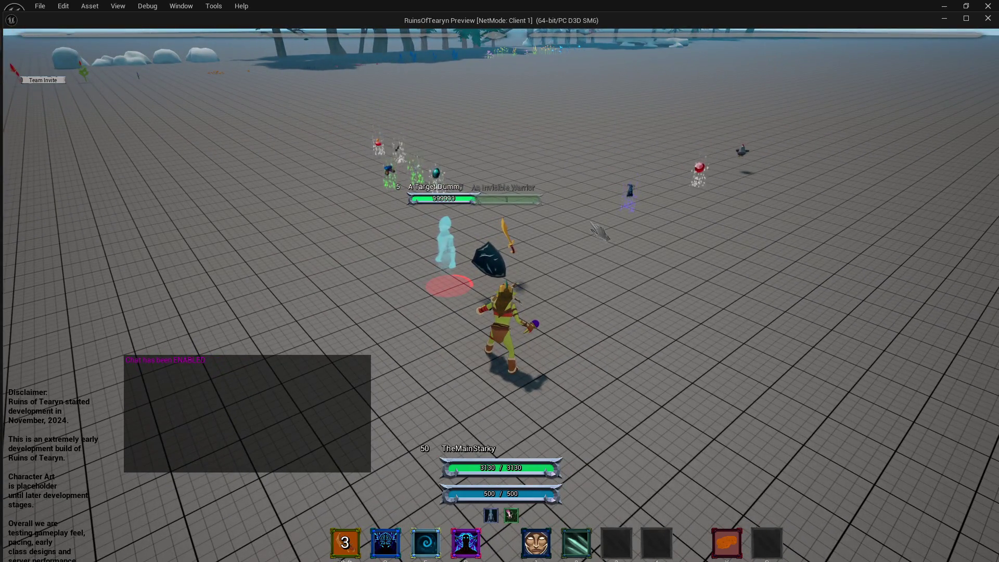
key("d")
left_click(994, 21)
Wire Authority straight into Get Component Experience and delete the Delay node.
mouse_move(333, 197)
left_mouse_down()
mouse_move(364, 206)
mouse_move(483, 197)
left_mouse_up()
left_click(398, 169)
key("Delete")
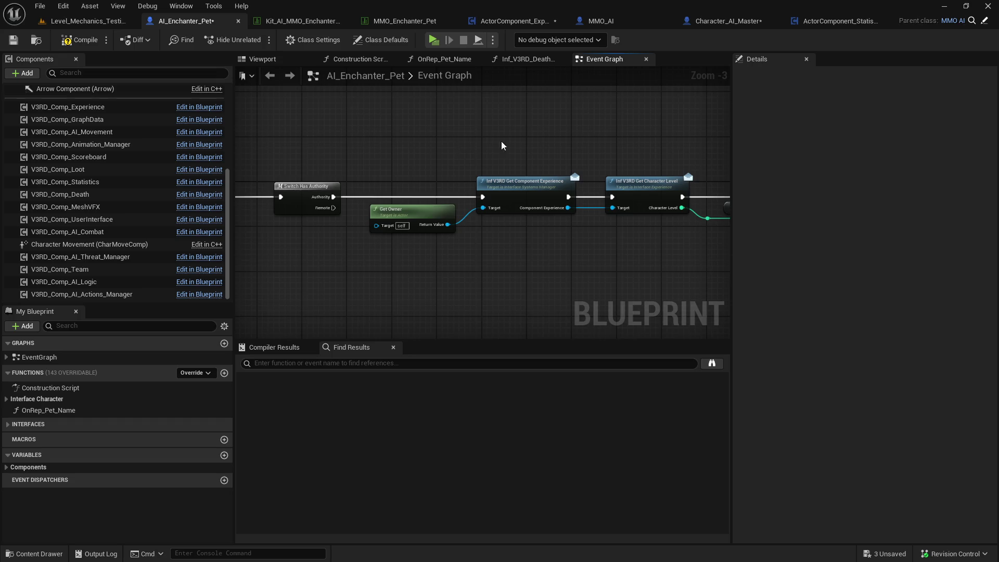
Compile the pet blueprint and add a Print String after Inf ROT Set Level.
left_click_drag(484, 149, 281, 135)
left_click(75, 41)
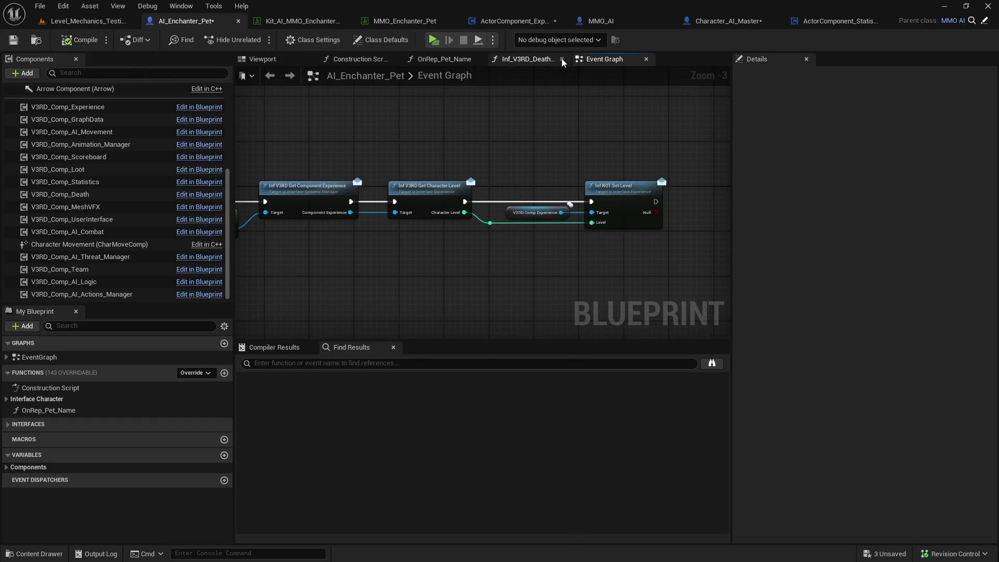
mouse_move(661, 191)
left_mouse_down()
mouse_move(692, 198)
mouse_move(726, 229)
left_mouse_up()
key("alt+Left")
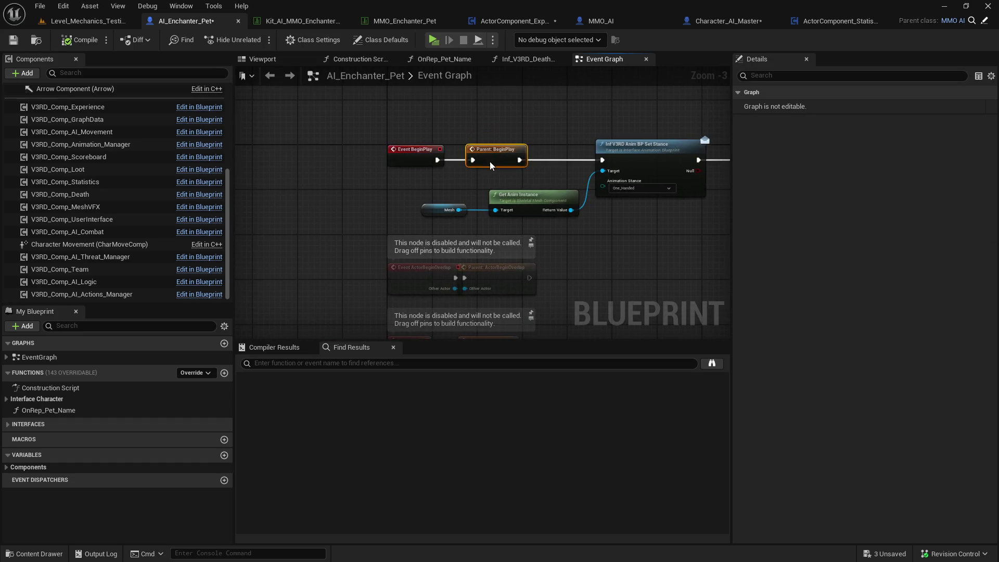
left_click_drag(327, 176, 407, 157)
type("print")
key("Return")
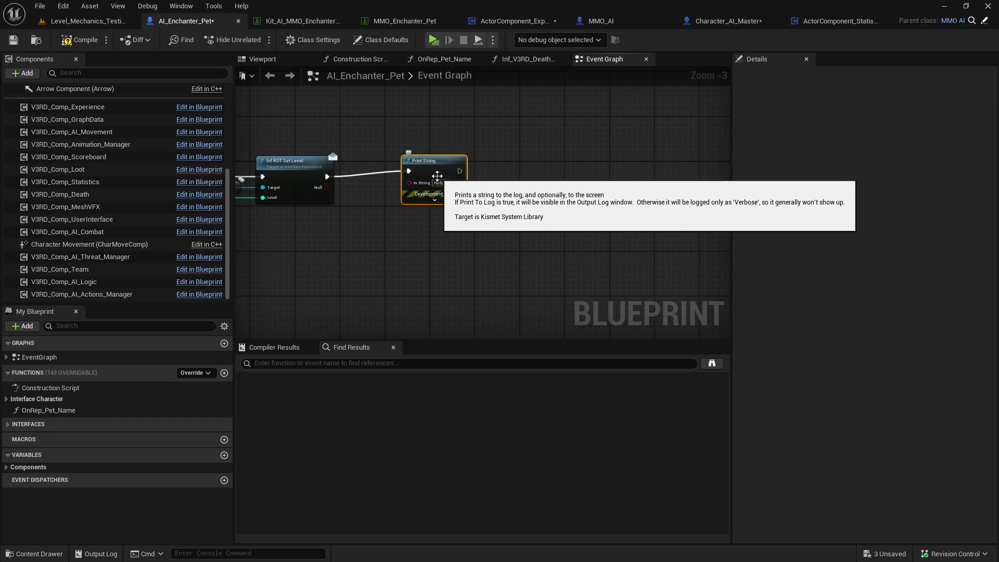
Play-test by targeting the dummy and casting Enchant Weapons, then stop the session.
left_click(436, 42)
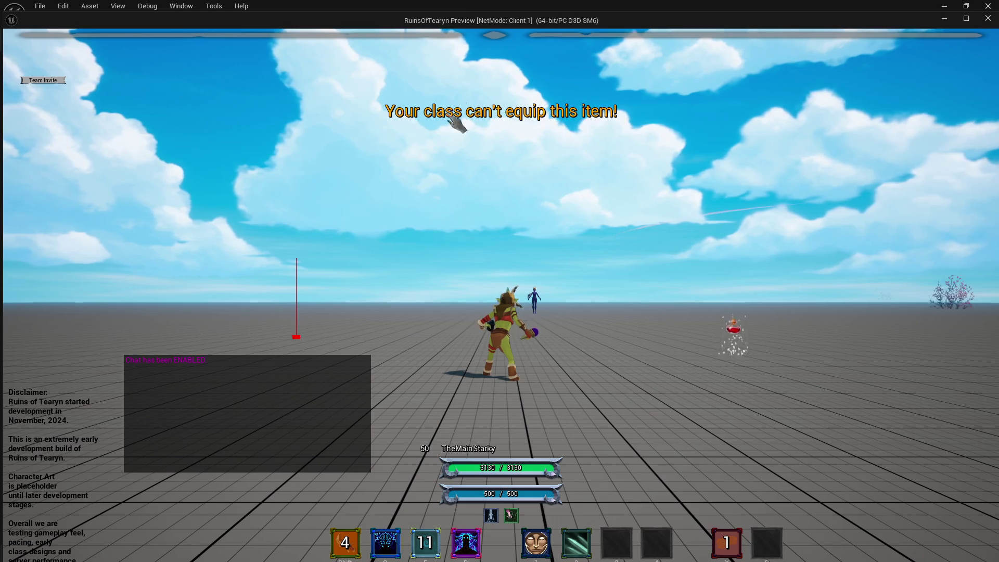
key("w")
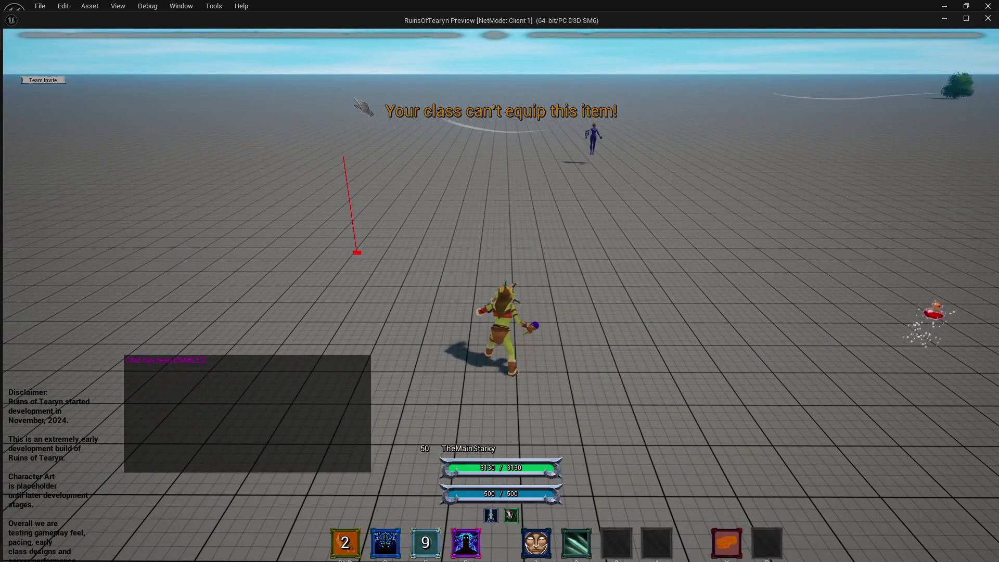
key("a")
key("a")
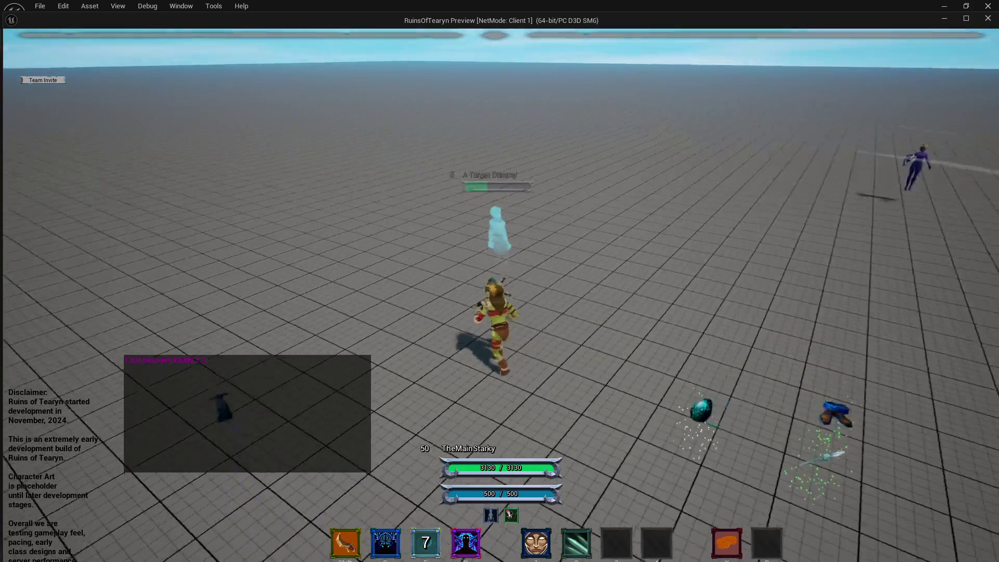
key("Tab")
key("2")
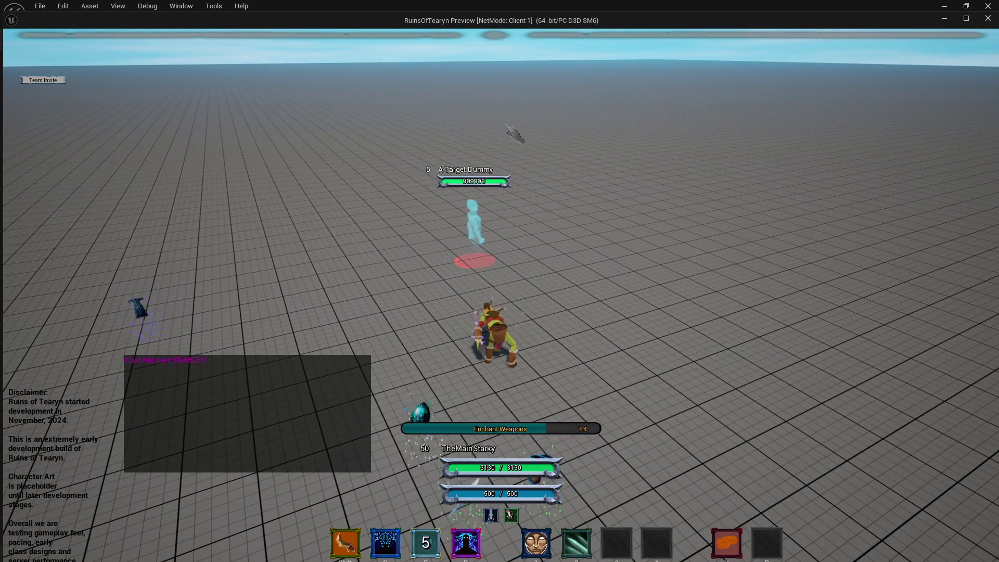
key("shift")
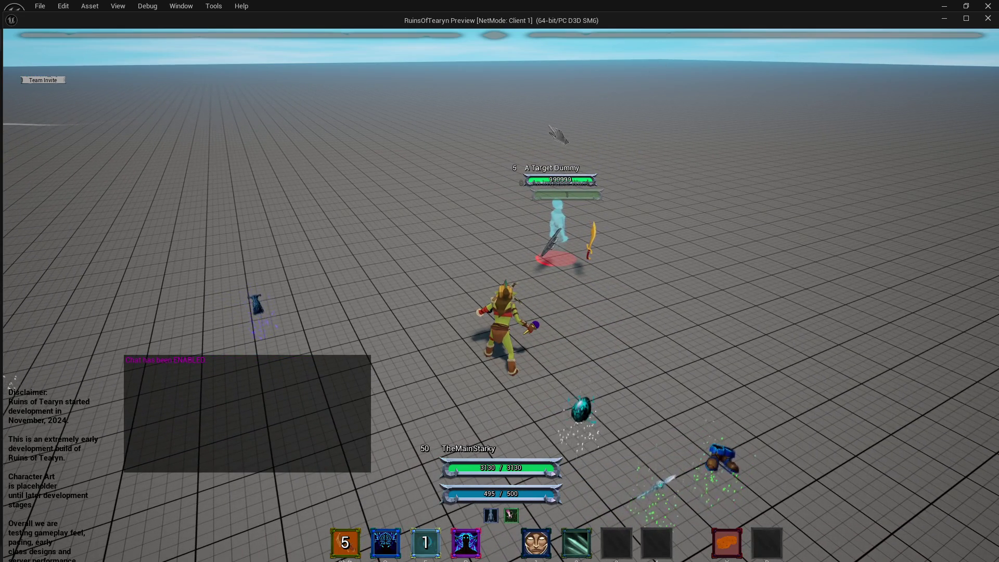
left_click(987, 20)
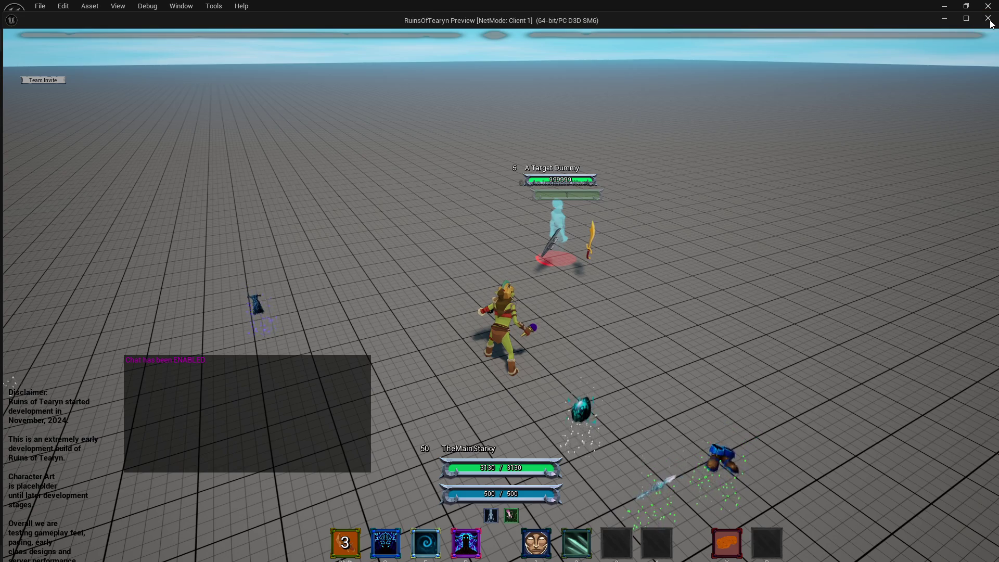
key("Delete")
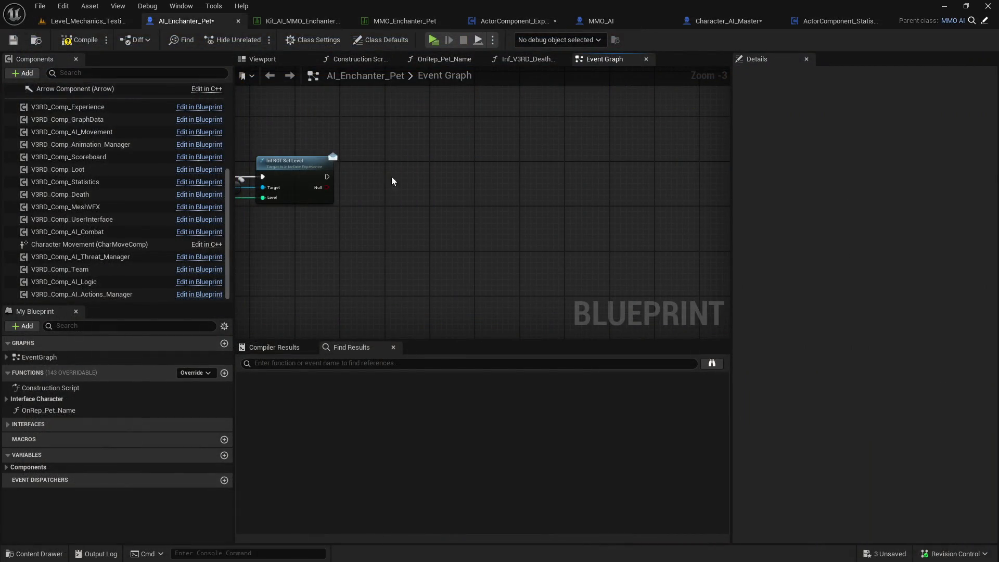
In ActorComponent_Experience, open OnRep_V3RD_Level from SET w/ Notify, then view the Event Graph.
left_click_drag(386, 179, 621, 179)
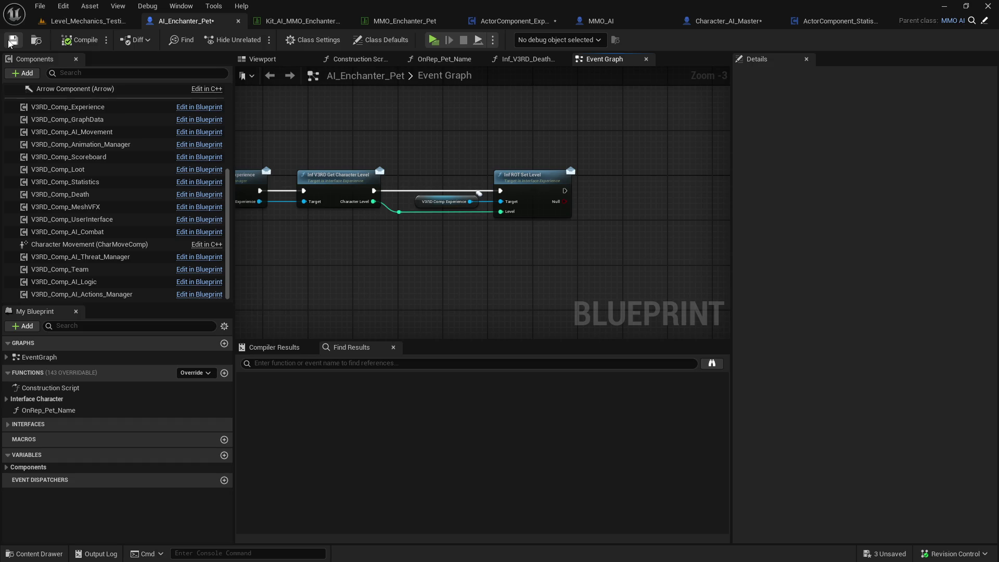
left_click(513, 22)
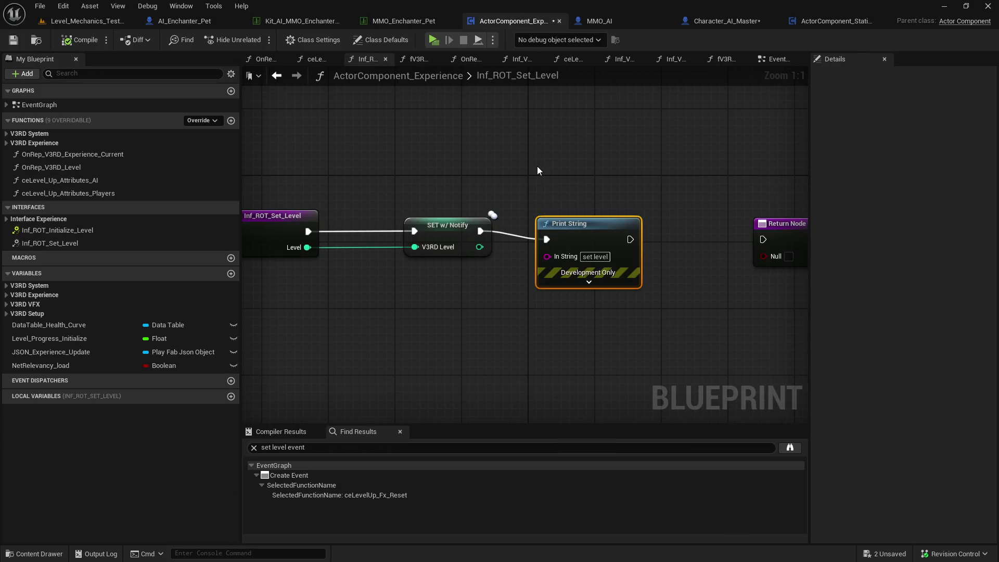
double_click(460, 228)
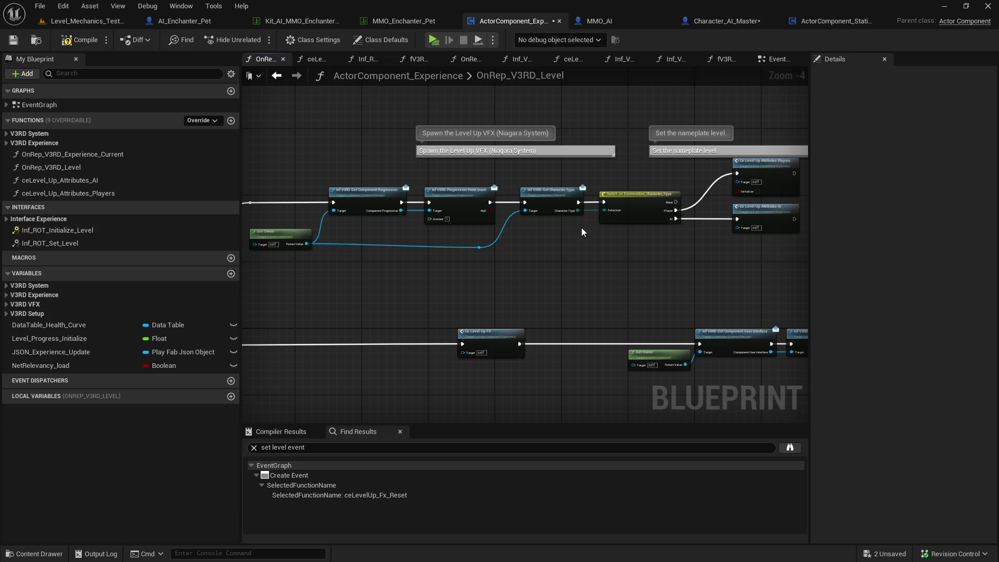
scroll(546, 239, "down", 1)
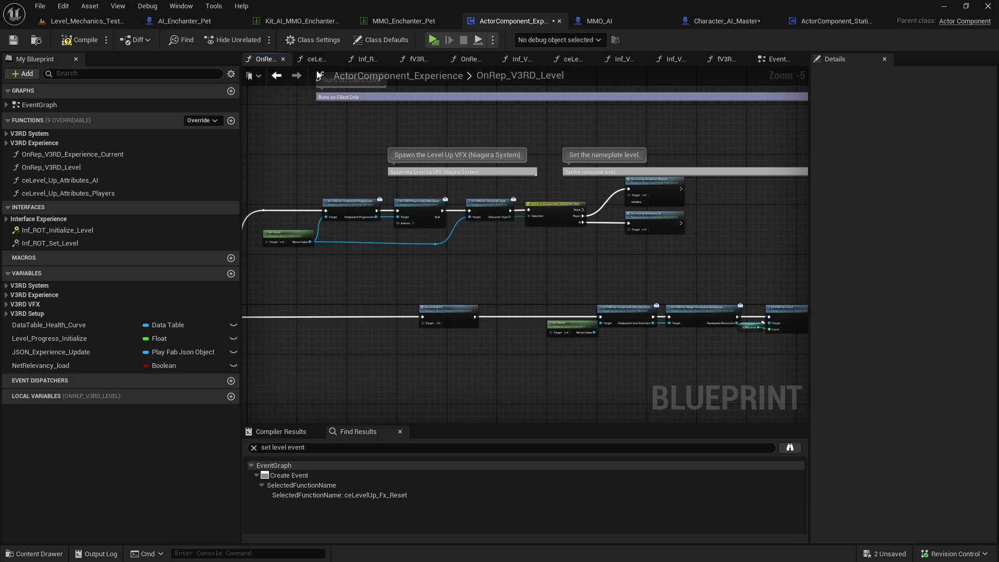
left_click(782, 60)
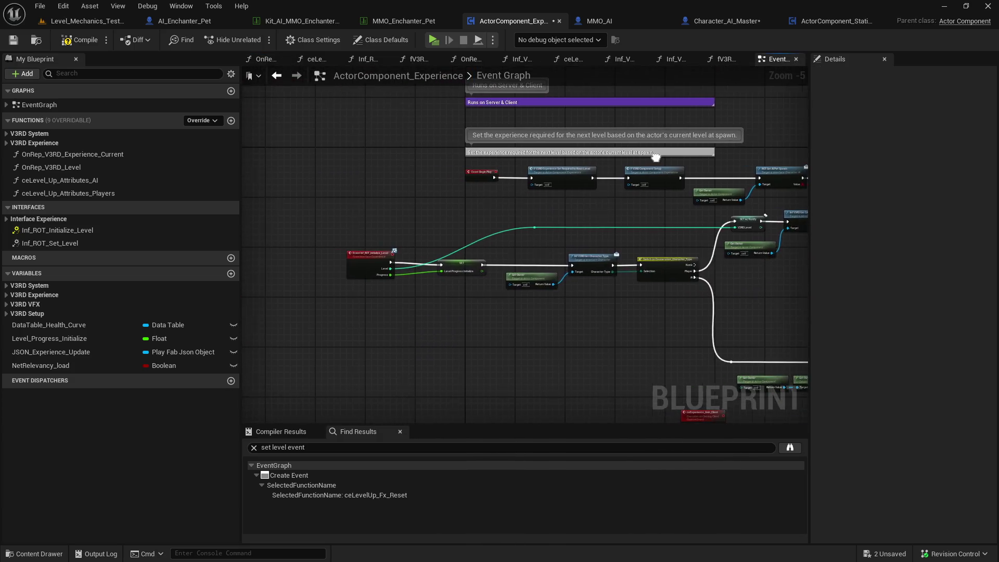
mouse_move(520, 246)
left_mouse_down()
mouse_move(354, 229)
mouse_move(527, 207)
mouse_move(718, 214)
left_mouse_up()
scroll(354, 229, "down", 1)
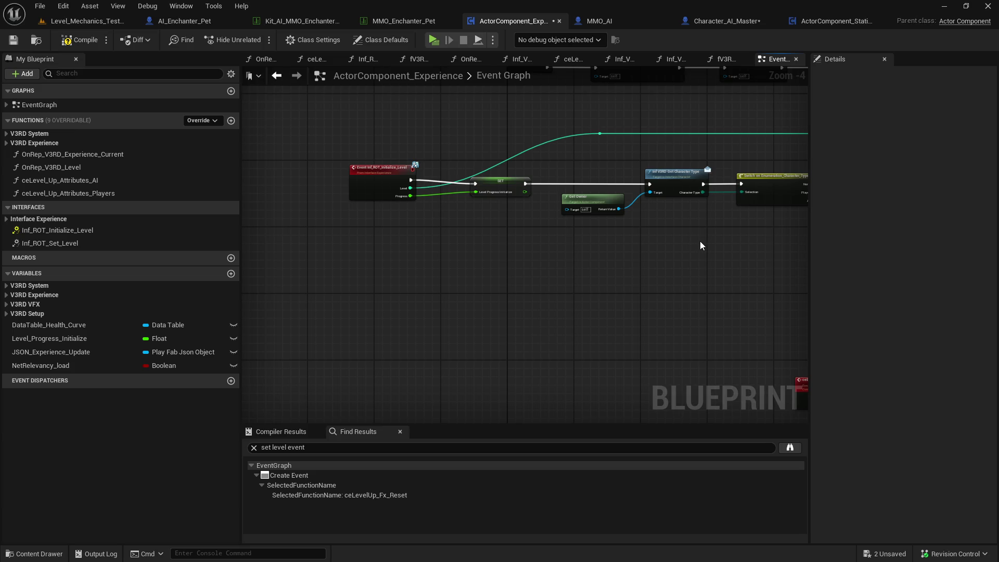
Swap the pet's Inf ROT Set Level for Inf ROT Initialize Level, wiring exec and Character Level.
left_click(195, 25)
left_click(520, 208)
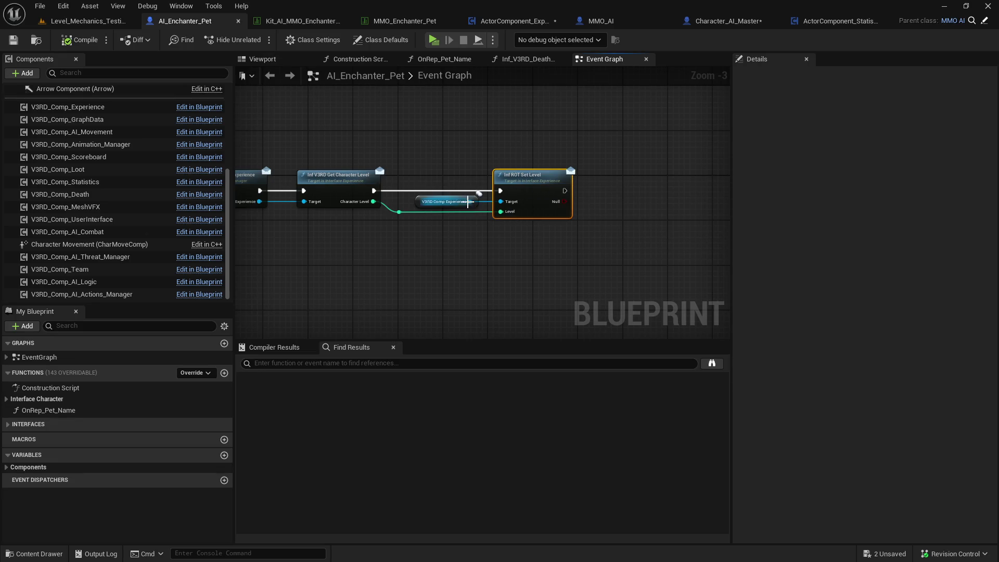
key("Delete")
left_click_drag(470, 201, 563, 197)
type("init level")
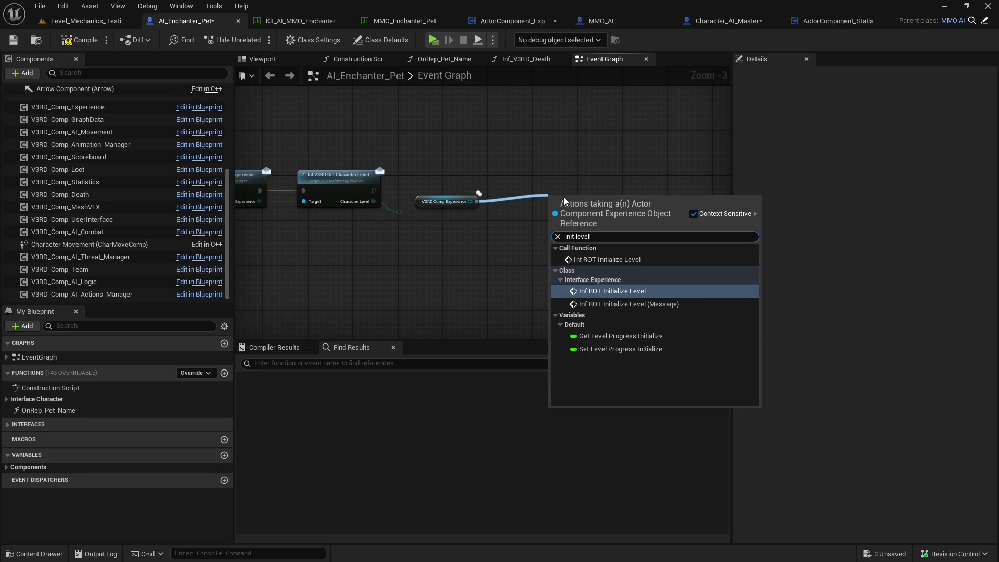
left_click(668, 301)
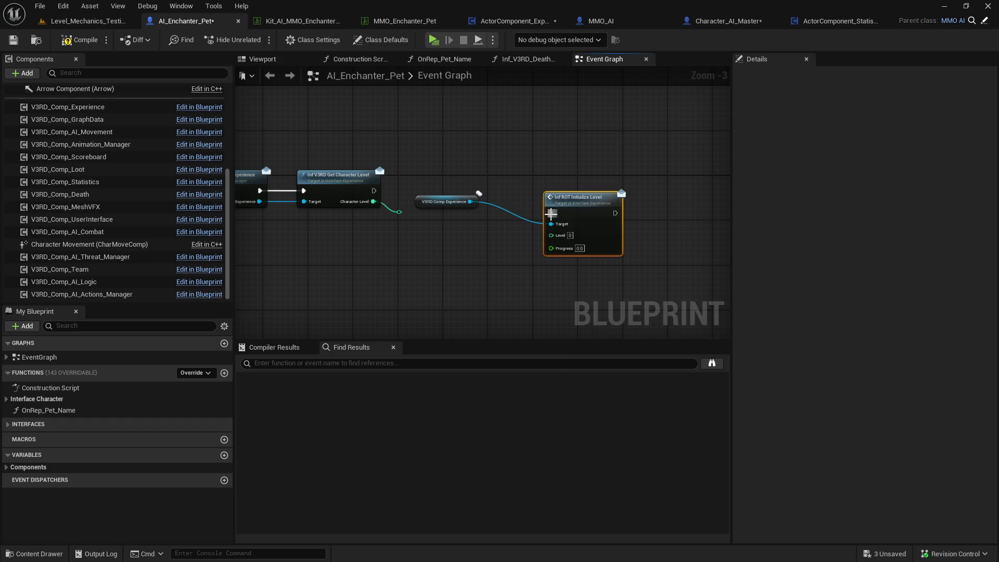
left_click_drag(551, 213, 564, 190)
left_click_drag(375, 189, 545, 192)
left_click_drag(387, 214, 545, 211)
left_click(513, 244)
left_click(512, 21)
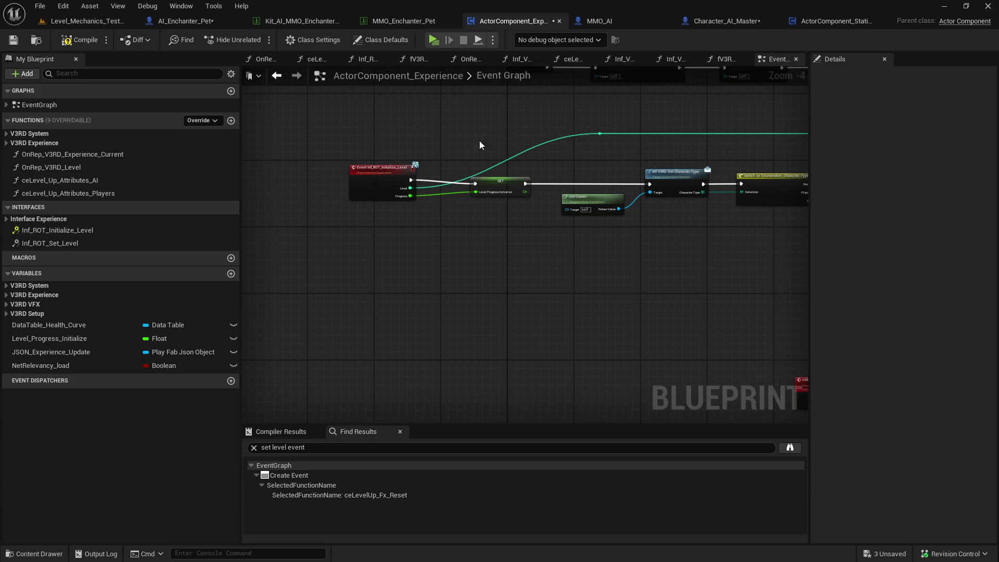
Run the Branch False wire through two reroute points over SET w/ Notify to Get Component Statistic.
left_click_drag(706, 164, 440, 167)
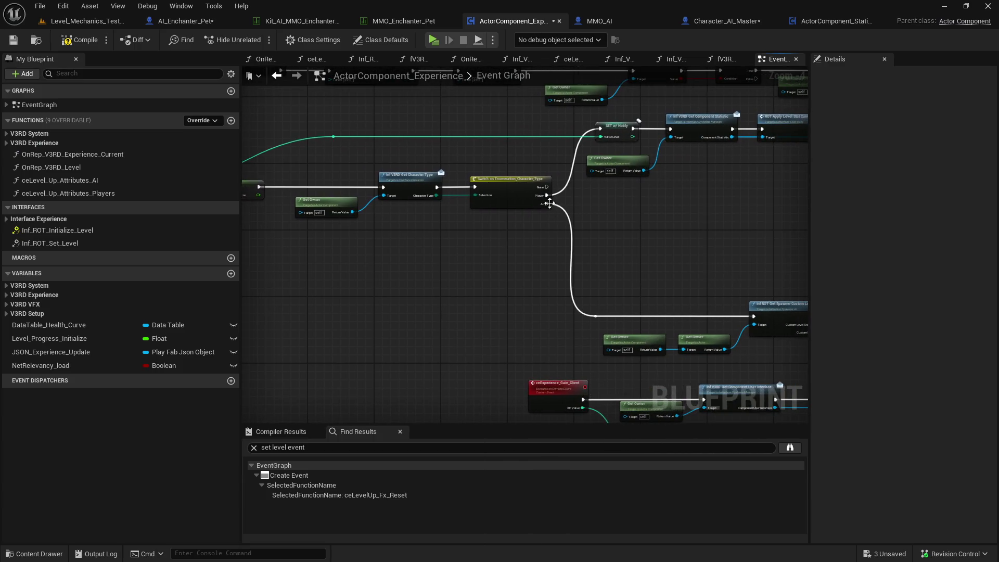
left_click_drag(341, 227, 407, 208)
left_click_drag(624, 202, 383, 174)
left_click_drag(619, 251, 391, 229)
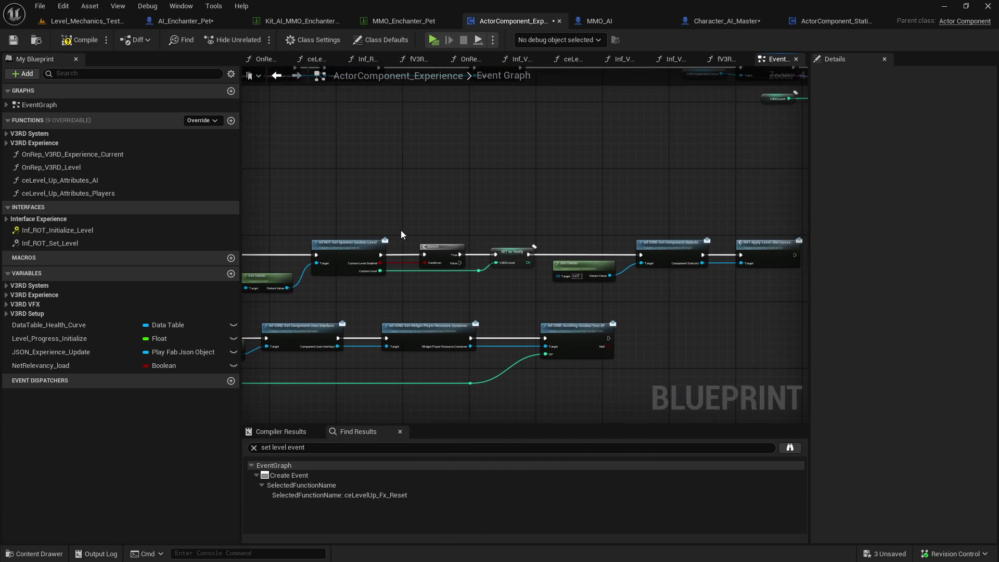
mouse_move(481, 237)
left_mouse_down()
mouse_move(482, 274)
mouse_move(484, 253)
left_mouse_up()
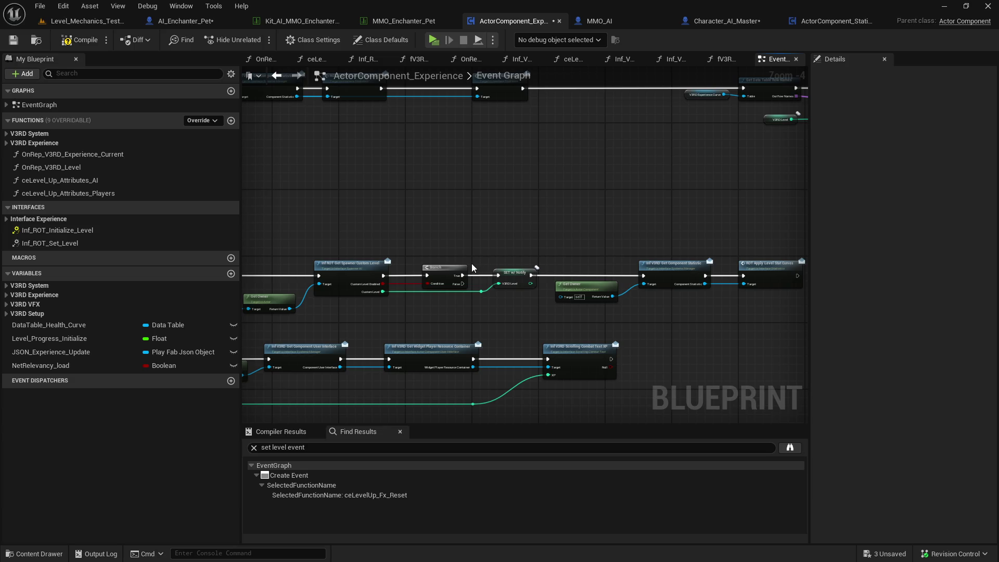
left_click_drag(510, 248, 457, 233)
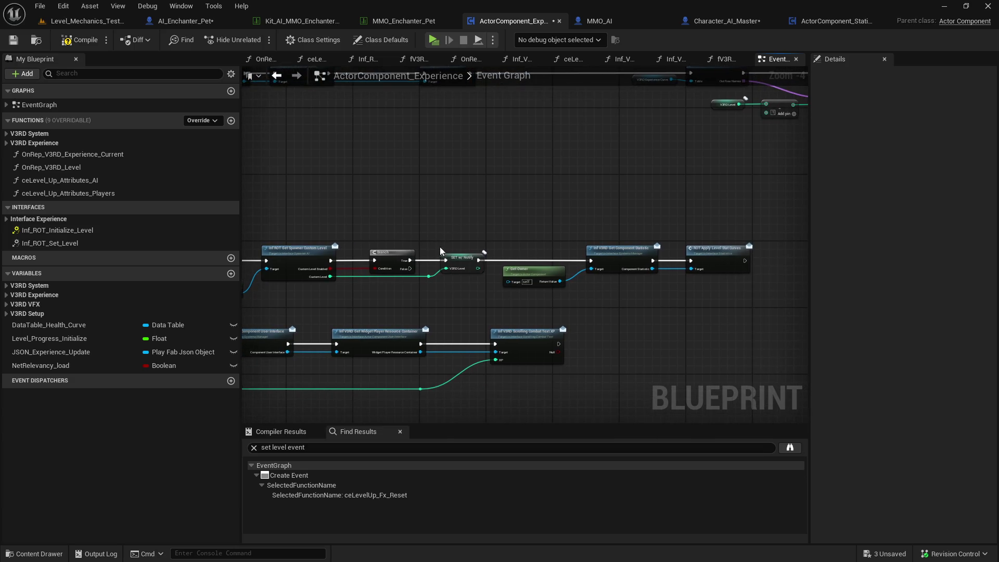
mouse_move(413, 269)
left_mouse_down()
mouse_move(437, 203)
mouse_move(590, 260)
left_mouse_up()
type("rer")
left_click(471, 407)
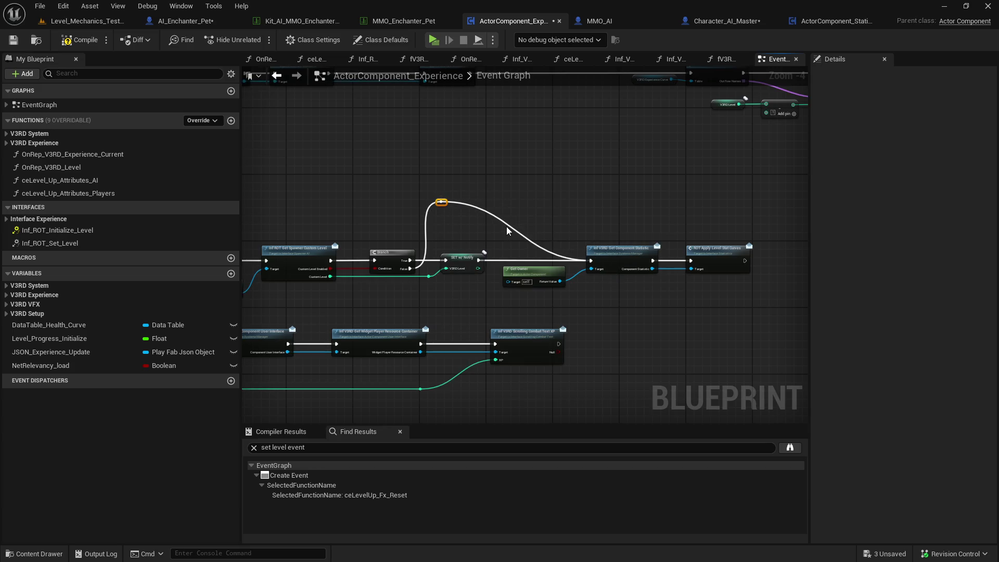
double_click(506, 226)
left_click_drag(507, 225, 537, 205)
left_click(436, 42)
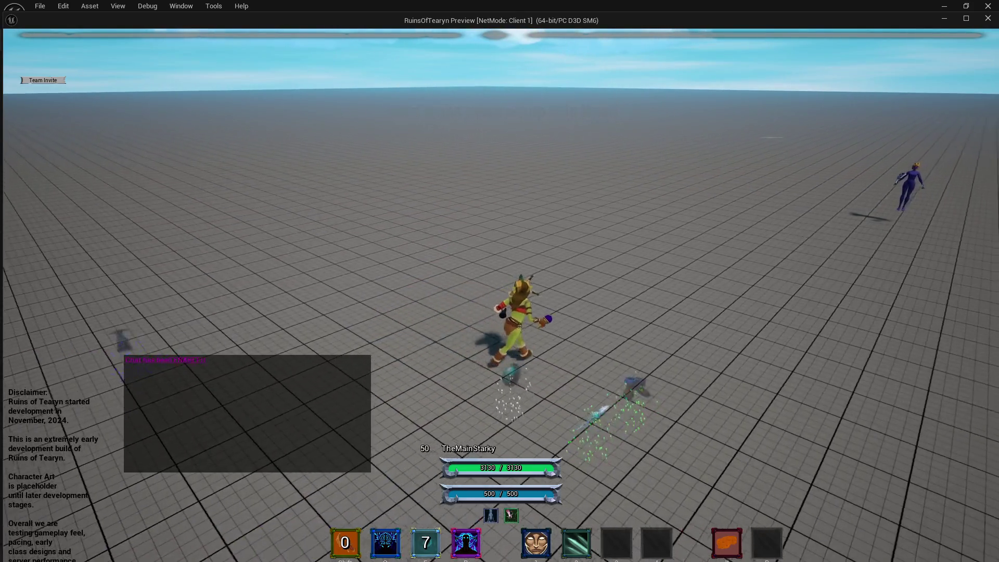
Cast Enchant Weapons and other abilities while watching the Invisible Warrior pet, then end the play test.
key("2")
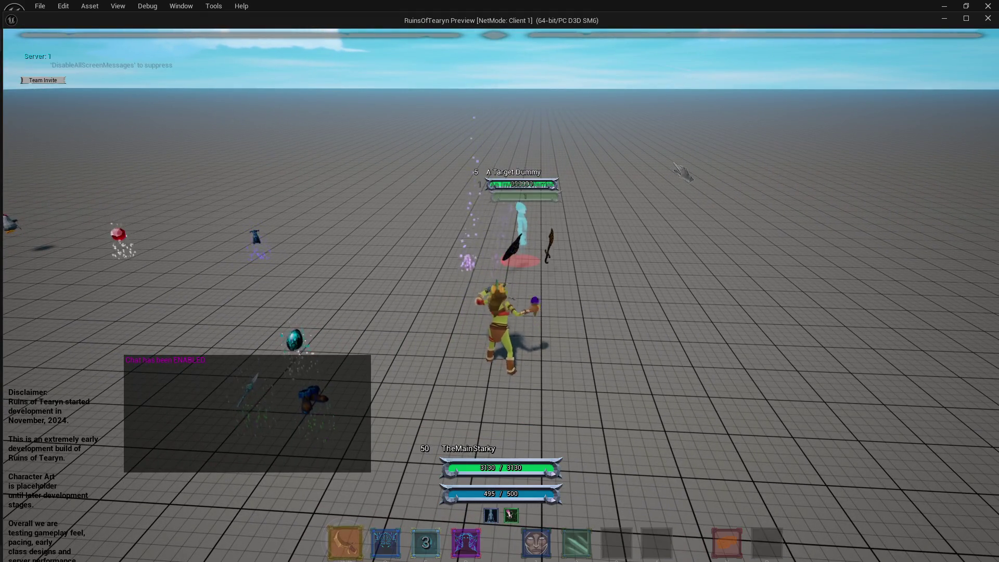
key("a")
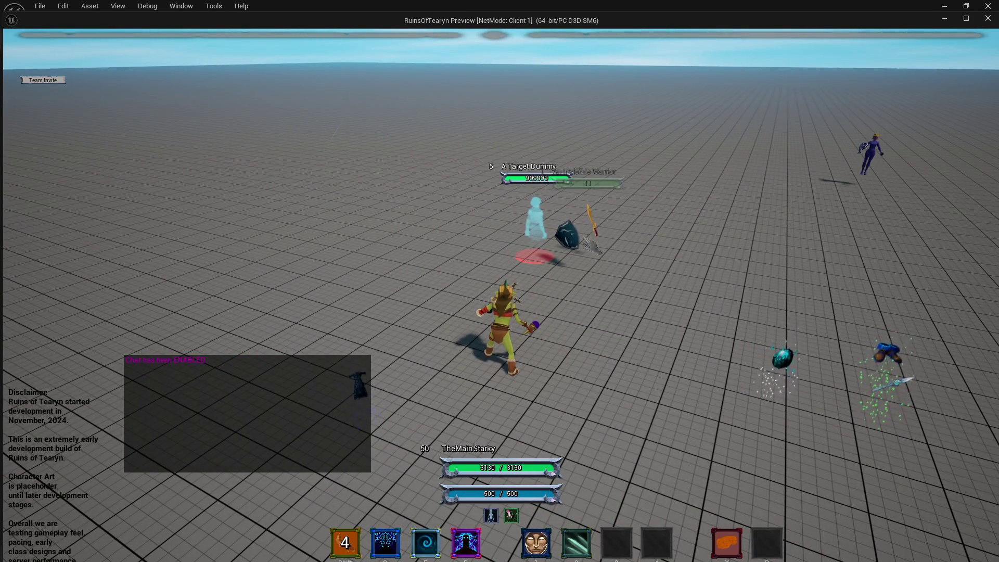
key("d")
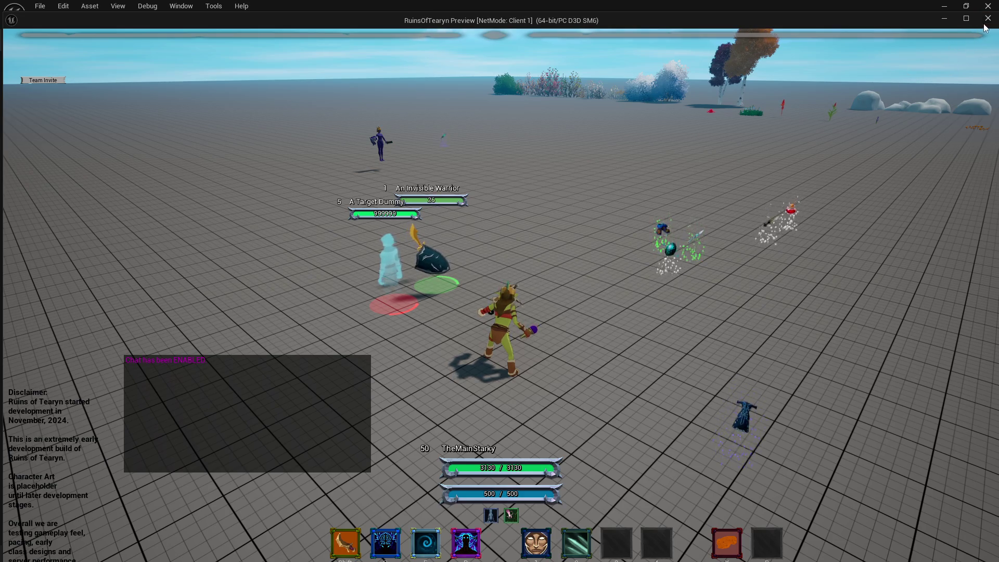
key("Escape")
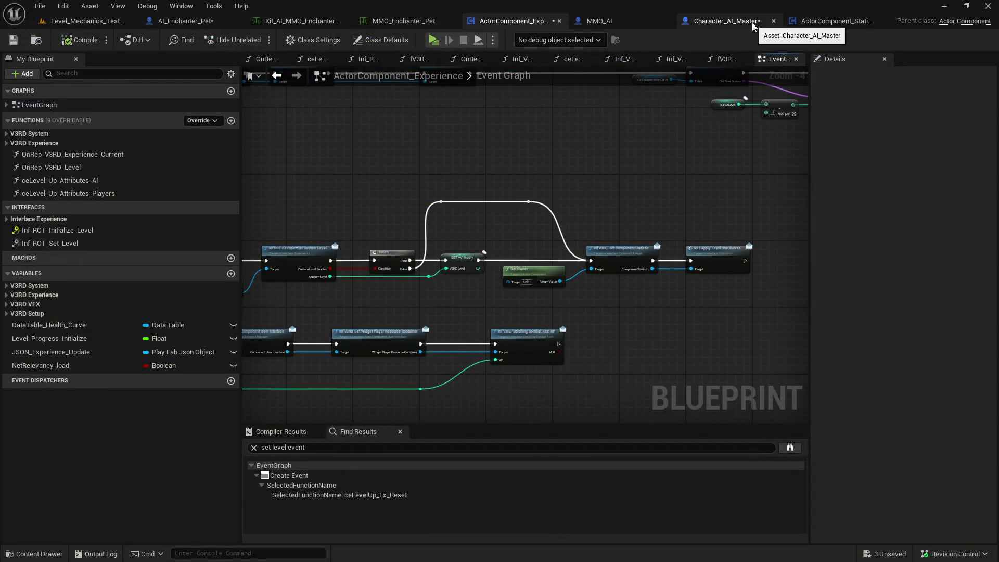
In AI_Enchanter_Pet, review V3RD_Comp_Statistics base values such as Move Speed Base 400.0 and Resource Health Base 100.0.
left_click(172, 23)
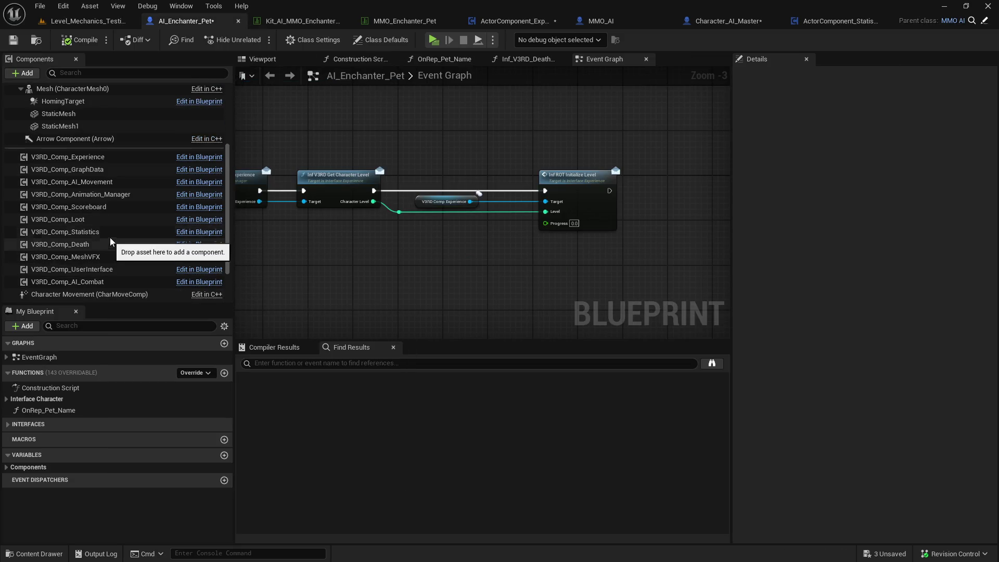
left_click(119, 182)
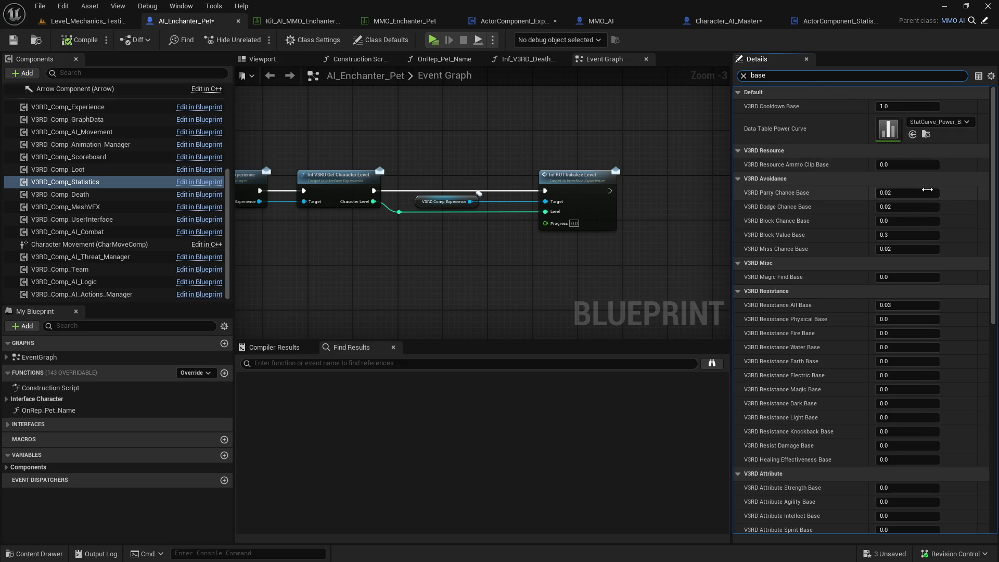
scroll(915, 203, "down", 5)
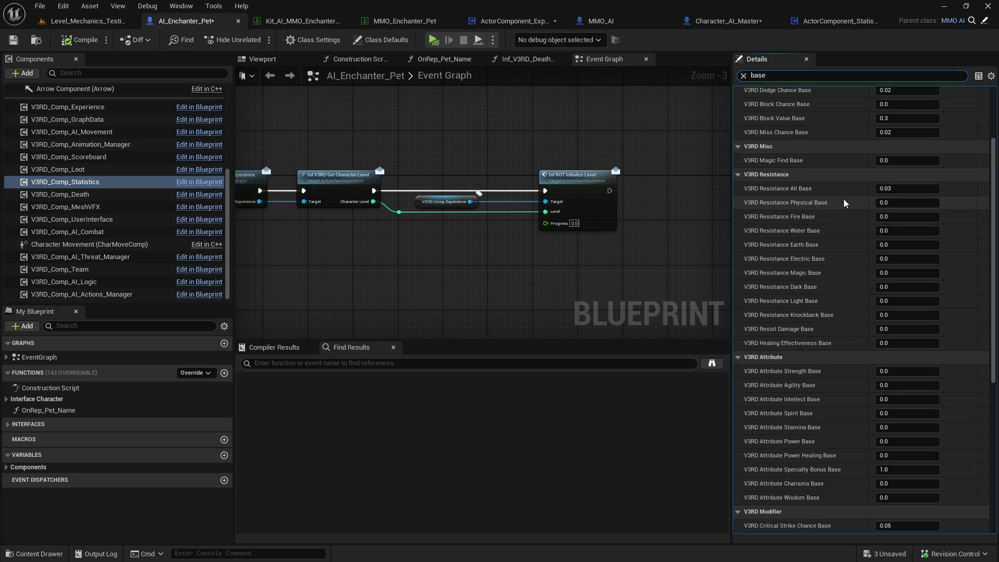
scroll(893, 233, "down", 1)
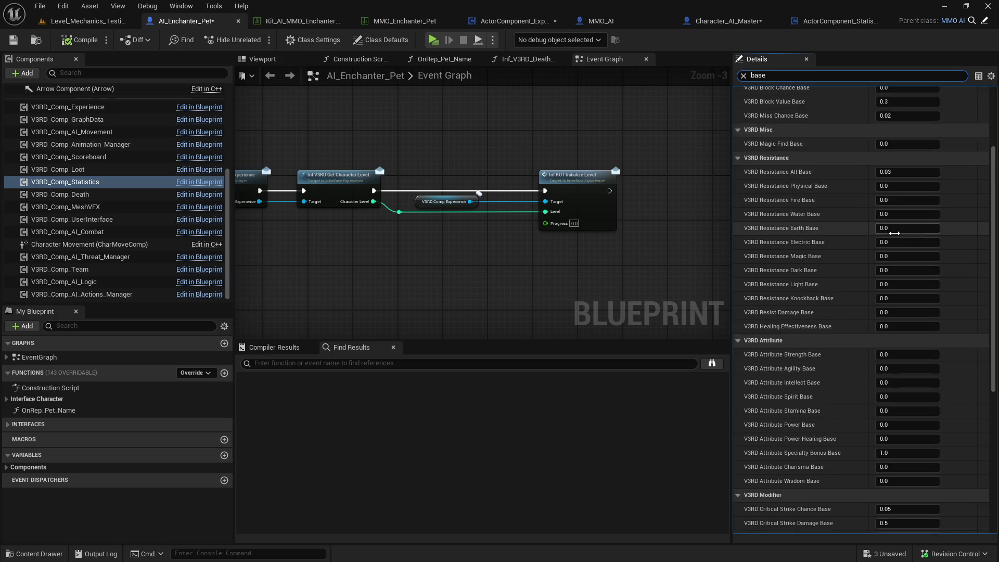
scroll(888, 235, "down", 1)
scroll(879, 239, "down", 2)
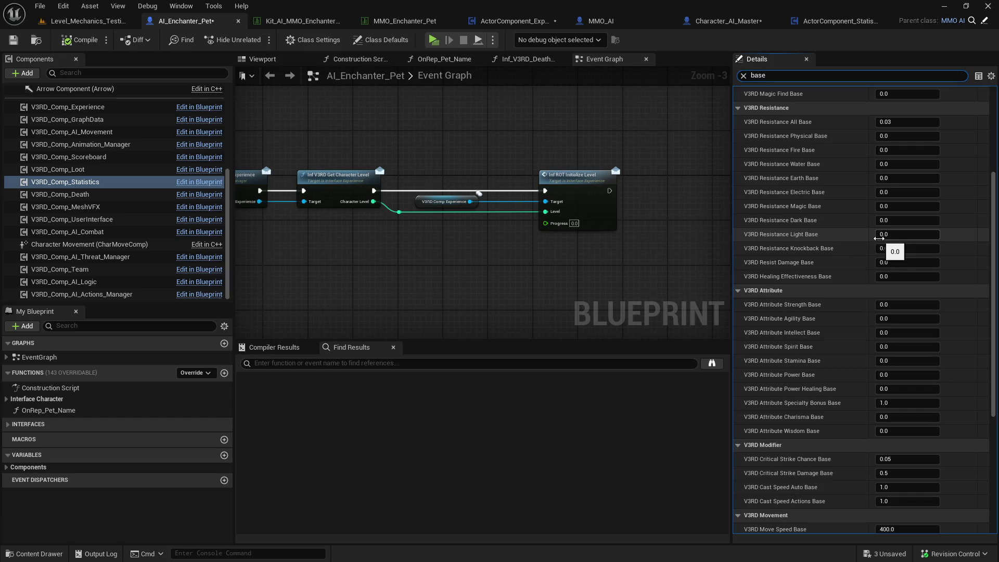
scroll(885, 250, "down", 3)
scroll(915, 263, "down", 3)
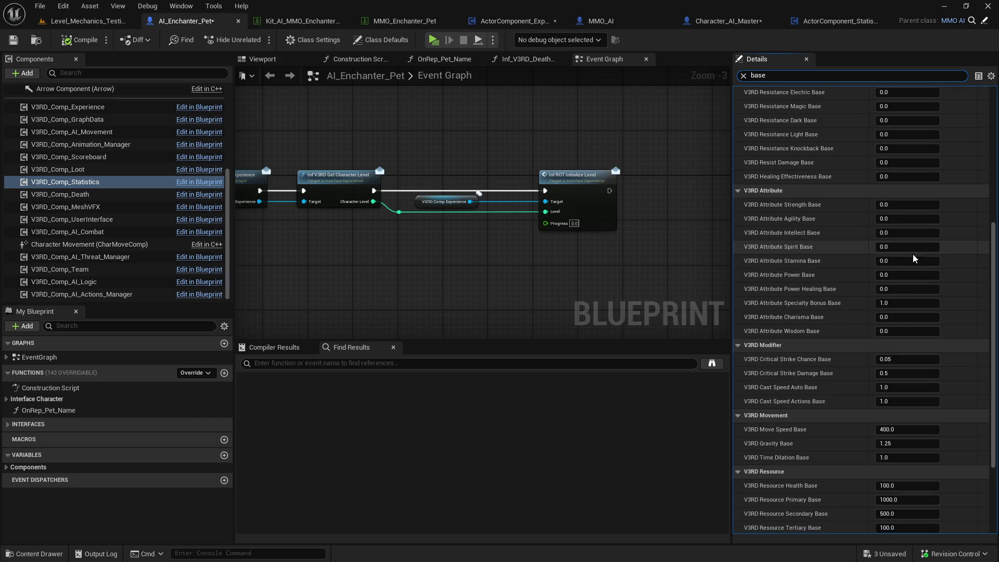